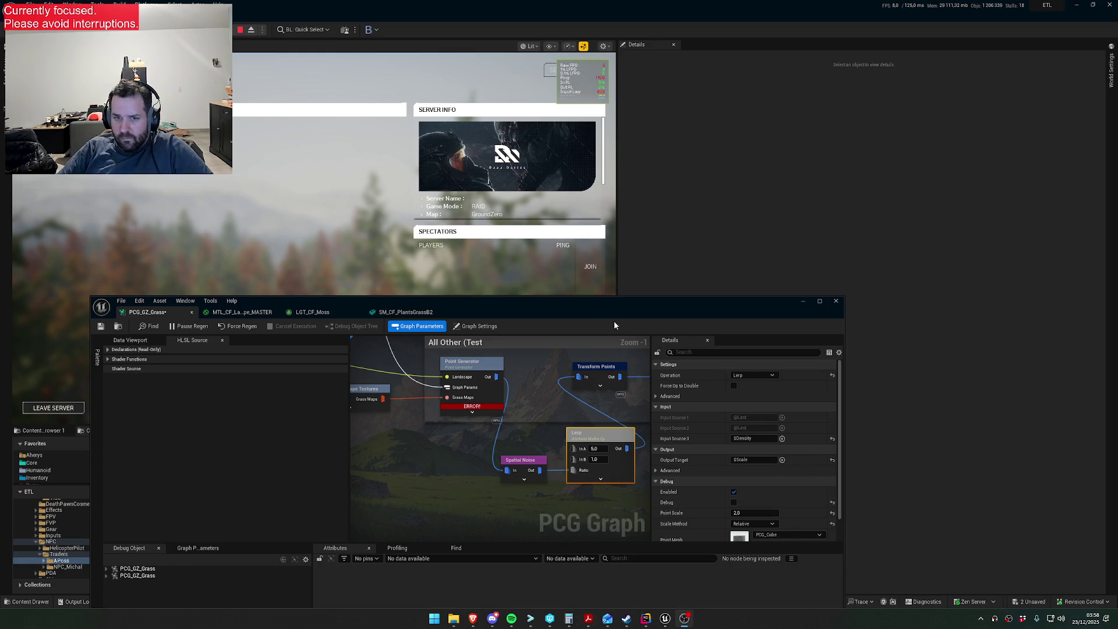
- Move the PCG graph lower, start the forest level in play mode, and select the Point Generator node
drag(603, 306, 620, 420)
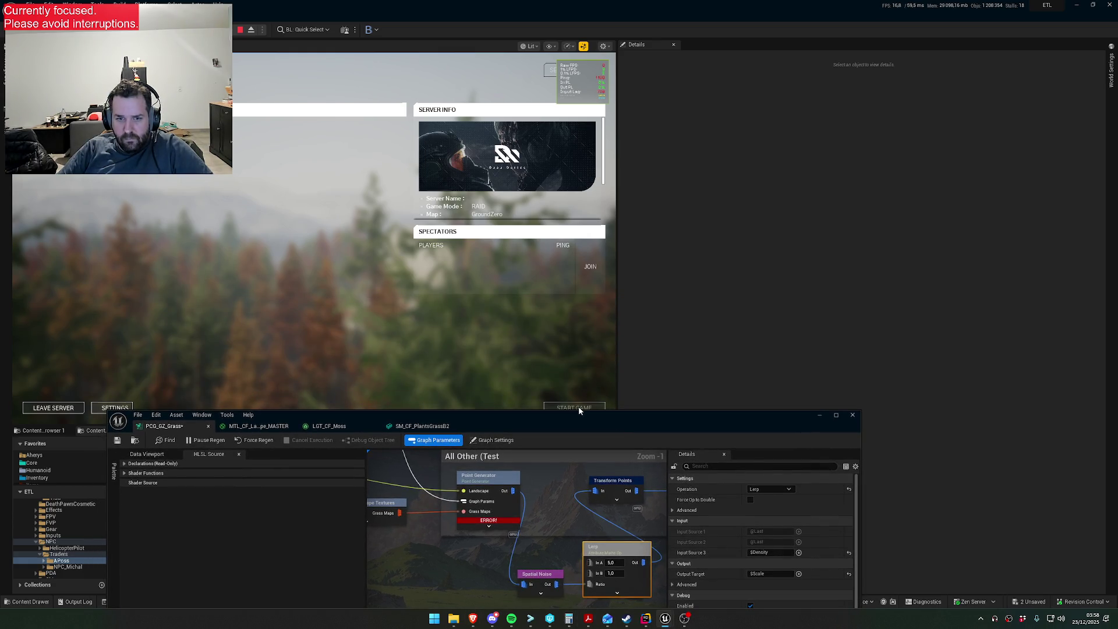
click(579, 410)
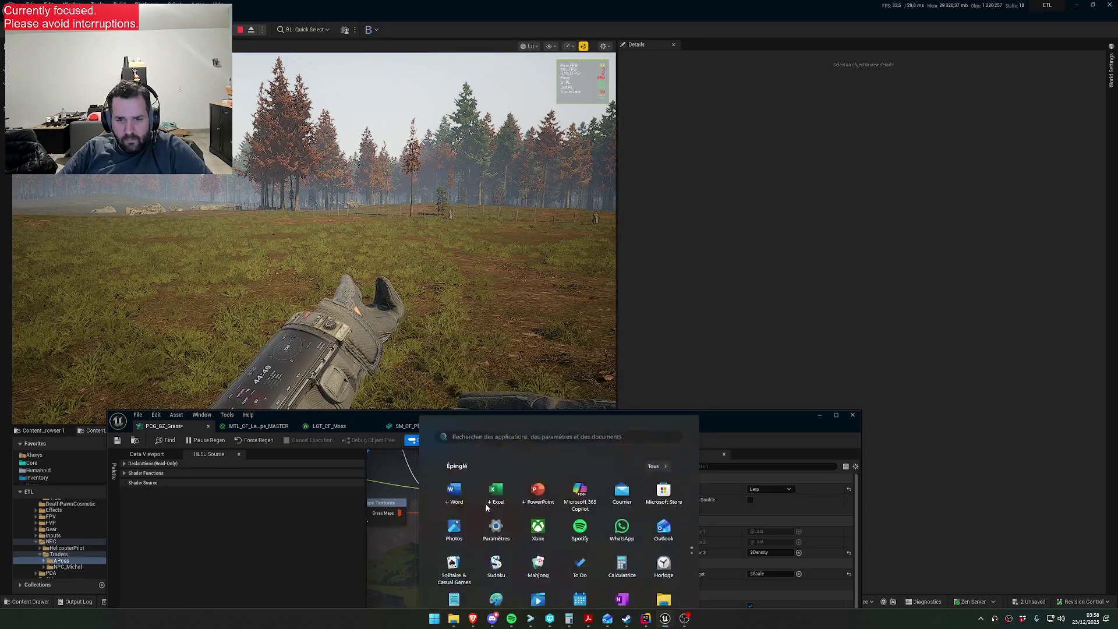
click(478, 475)
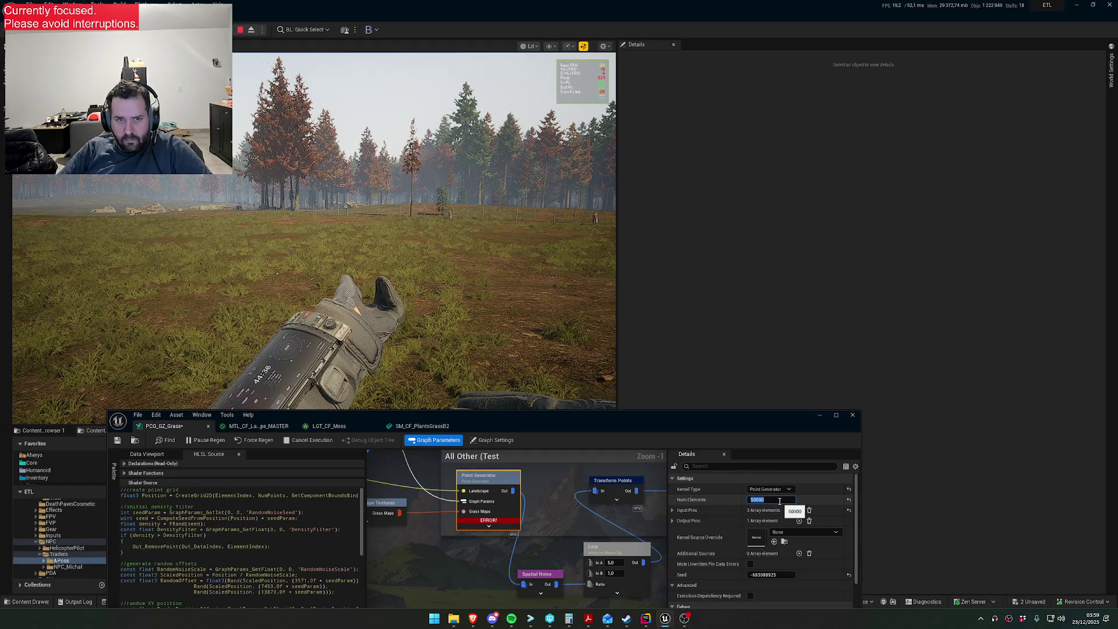
- Commit 50000 Num Elements, then bring up the Transform Points node's offset, rotation and scale settings
key(Return)
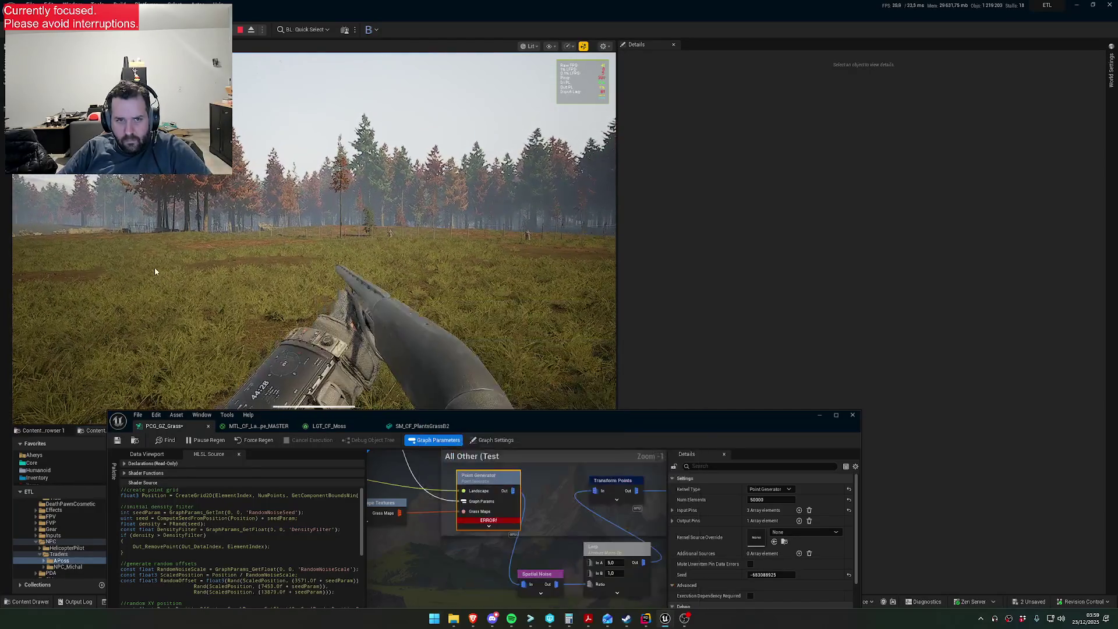
drag(569, 528, 528, 498)
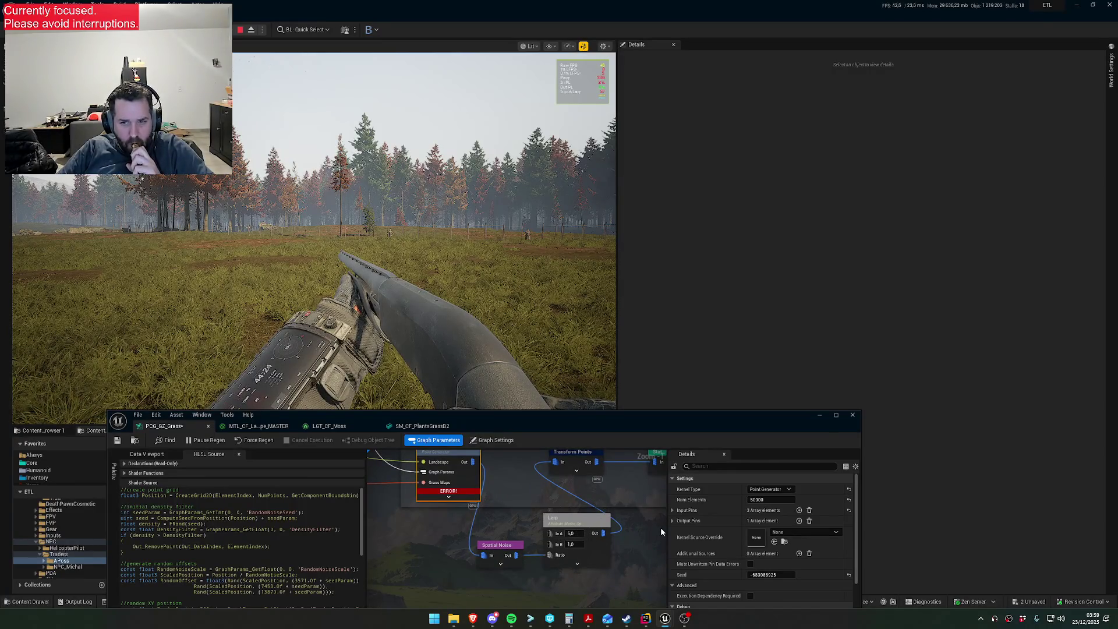
click(572, 533)
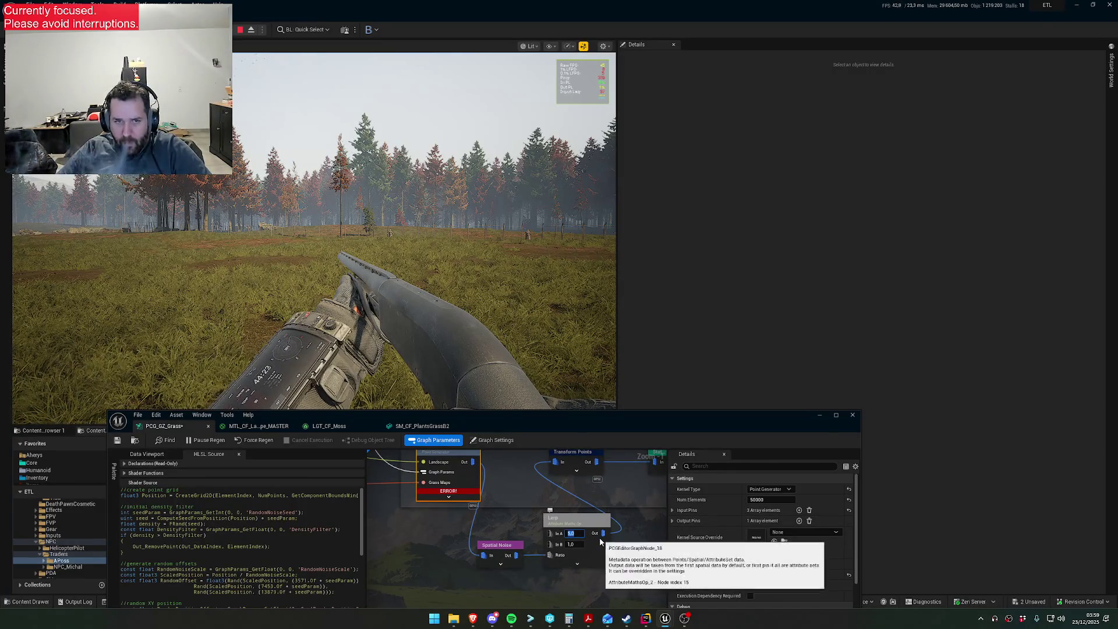
drag(617, 483, 585, 503)
click(541, 472)
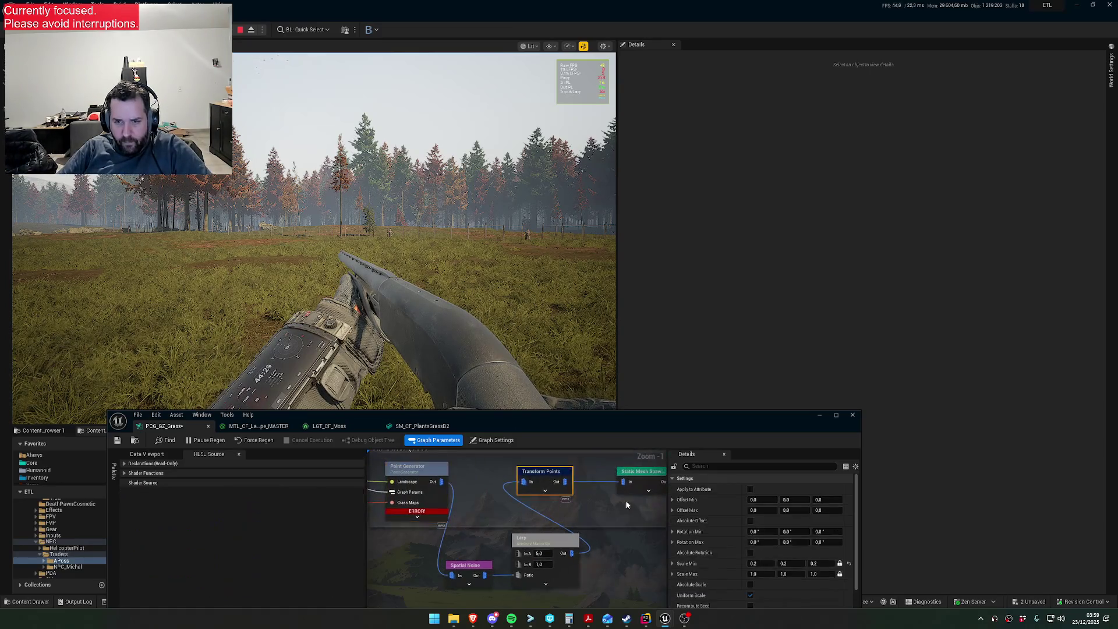
- Set the Transform Points Scale Min to 0.5 and Scale Max to 1.5
click(761, 563)
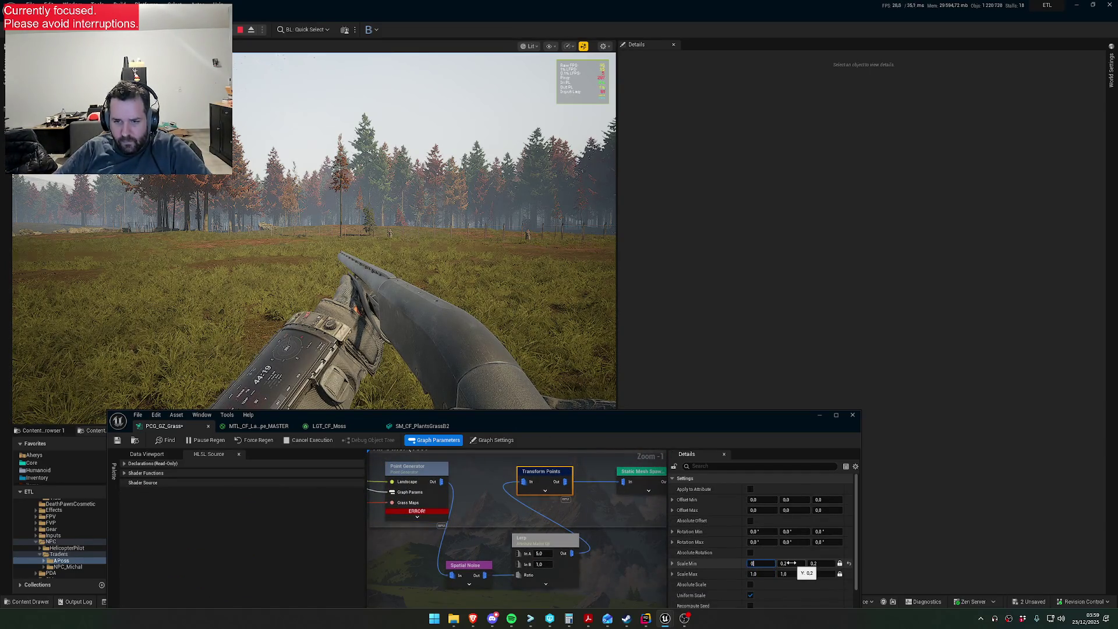
text(.5)
key(Return)
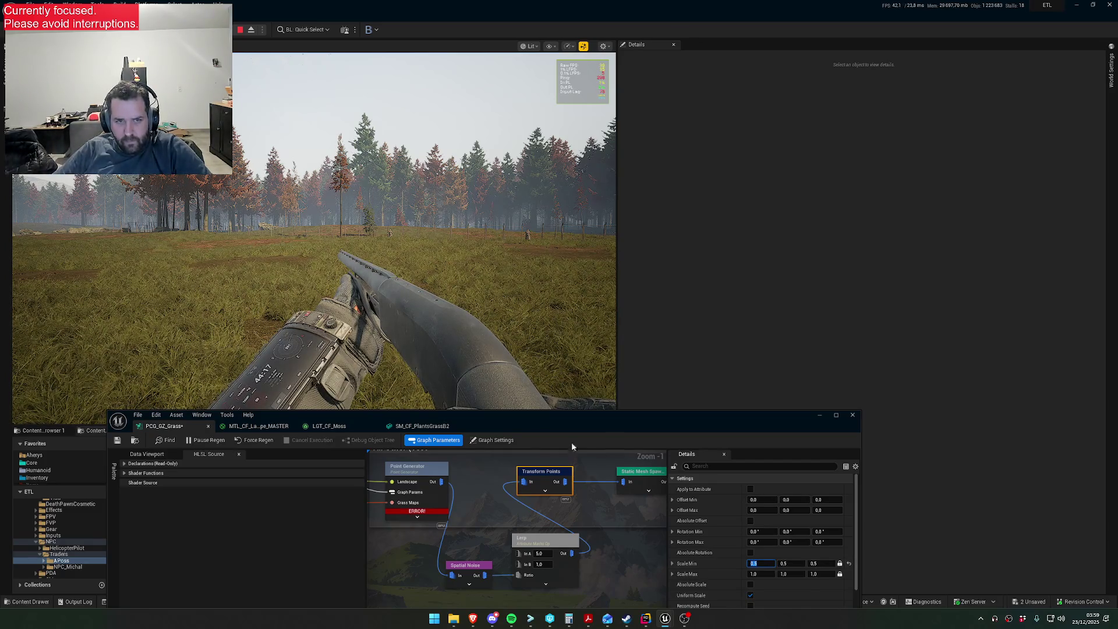
text(2)
key(Return)
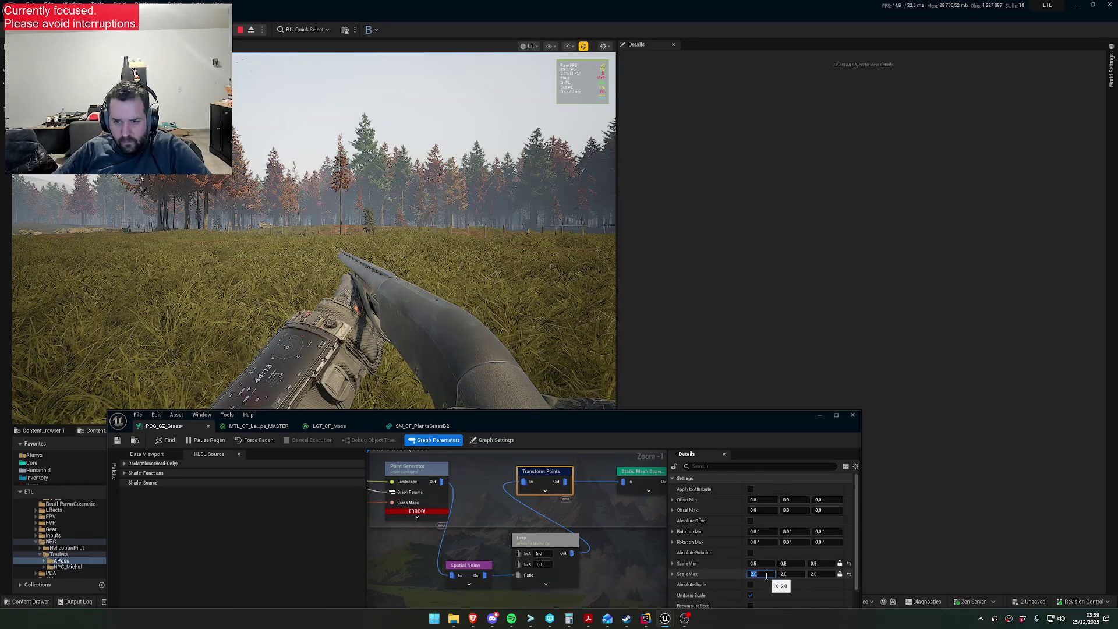
key(Return)
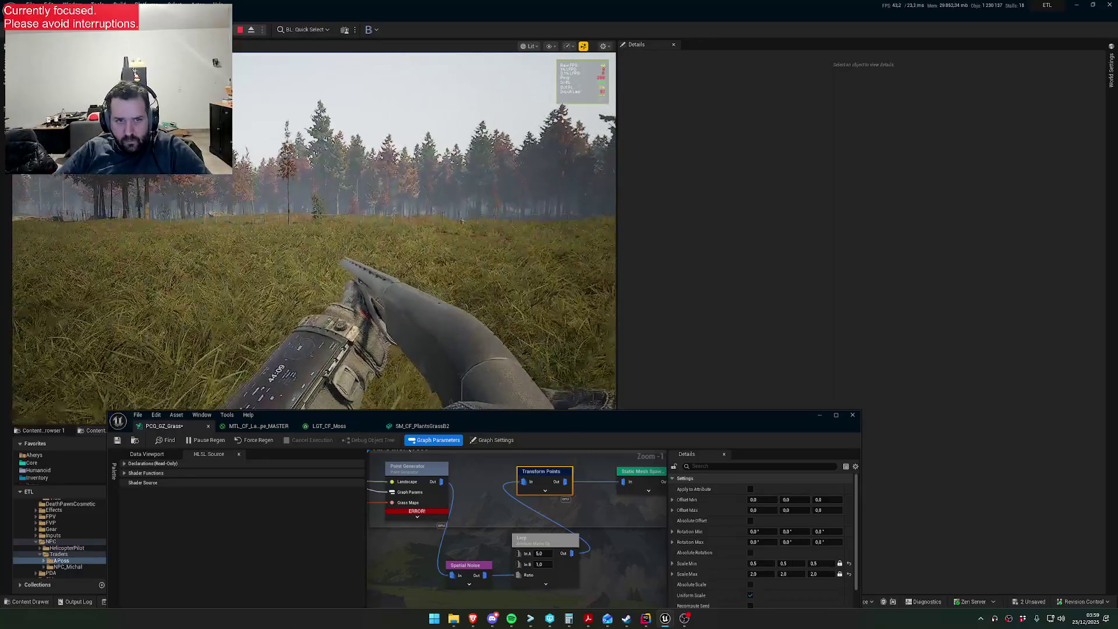
click(760, 574)
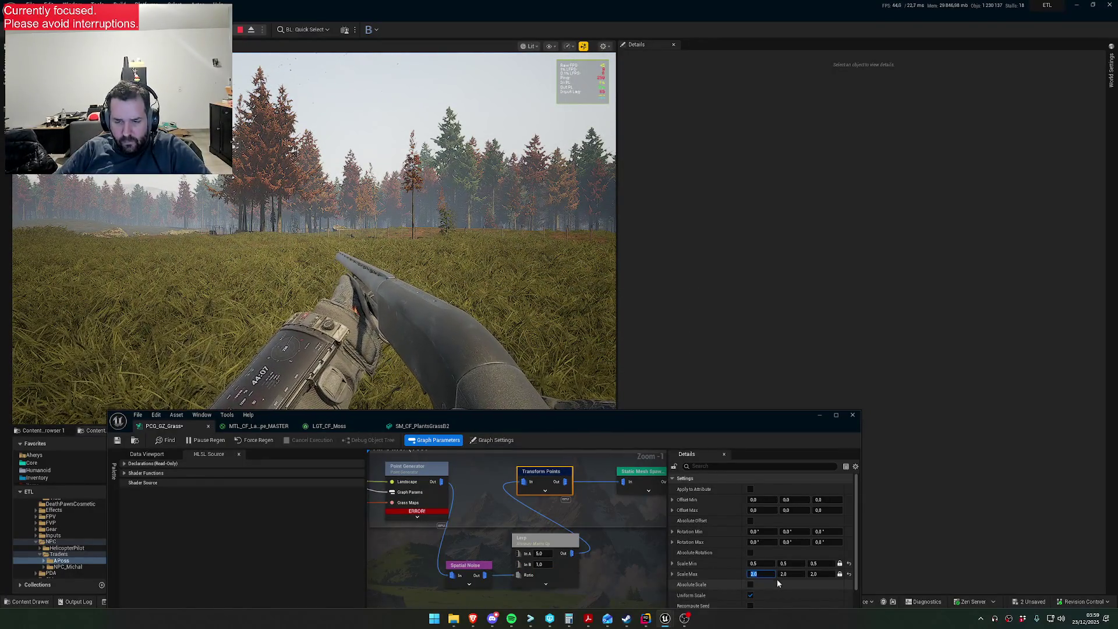
text(1)
key(Return)
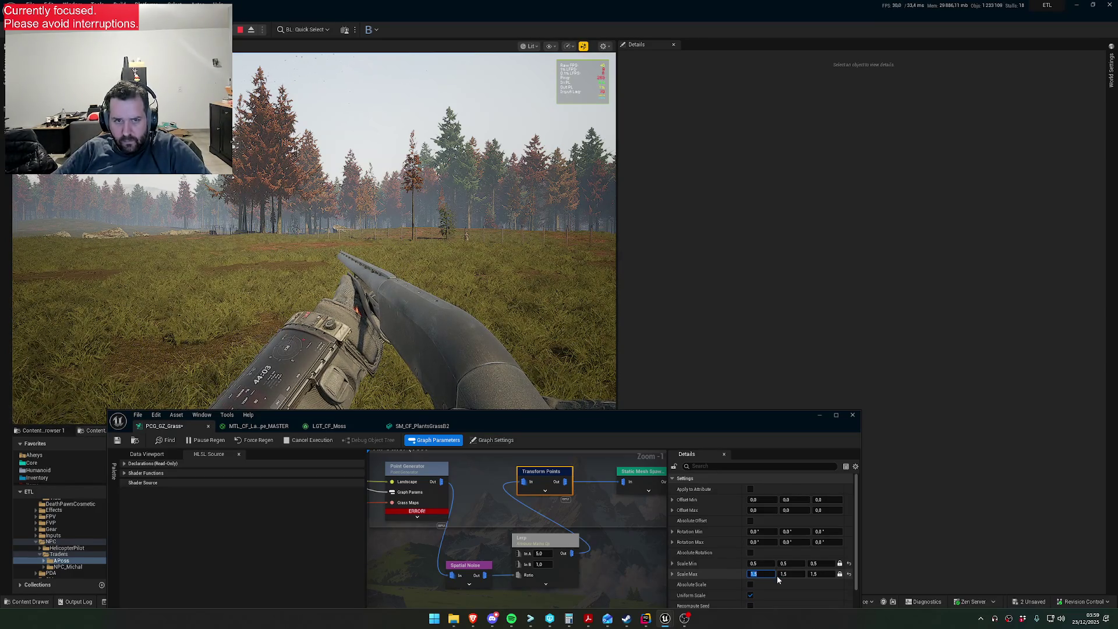
click(223, 319)
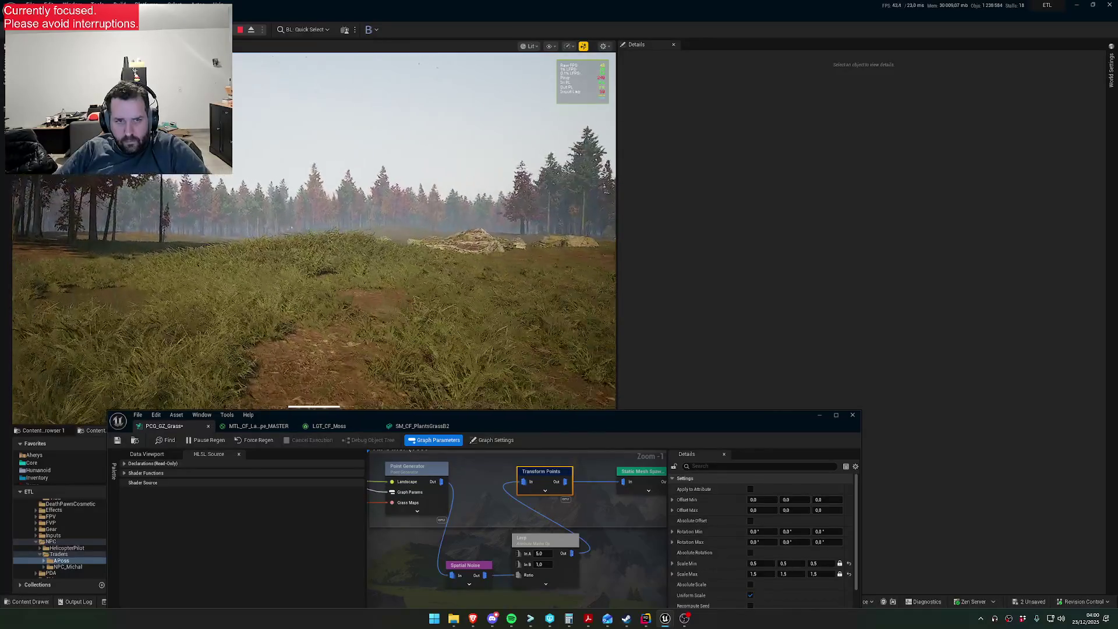
- Set the Lerp node's In A value to 3
key(super)
key(super)
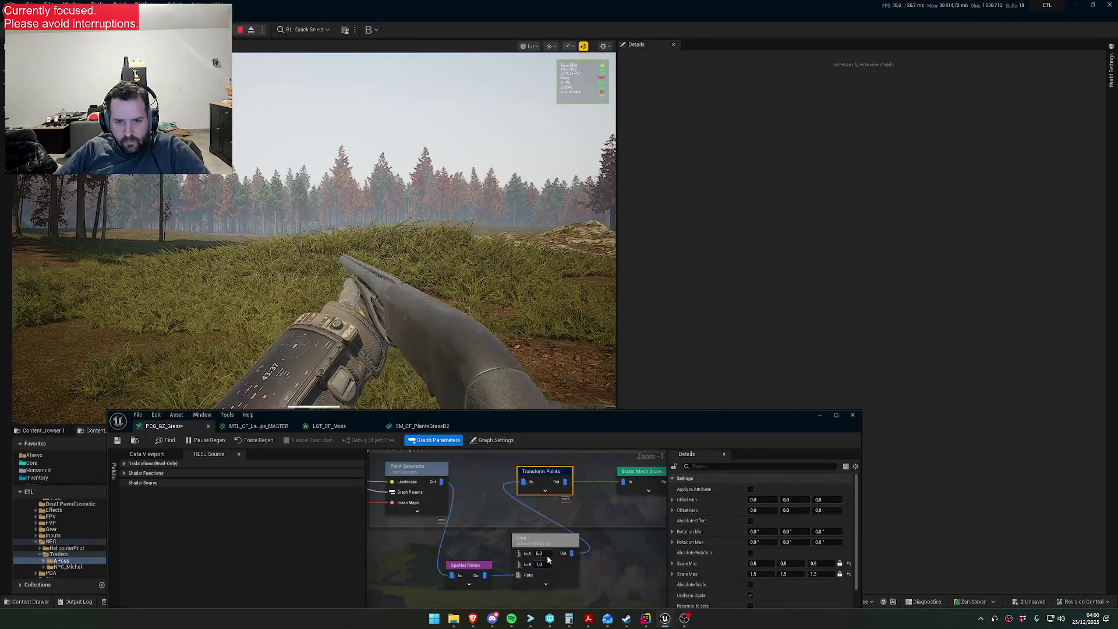
text(3)
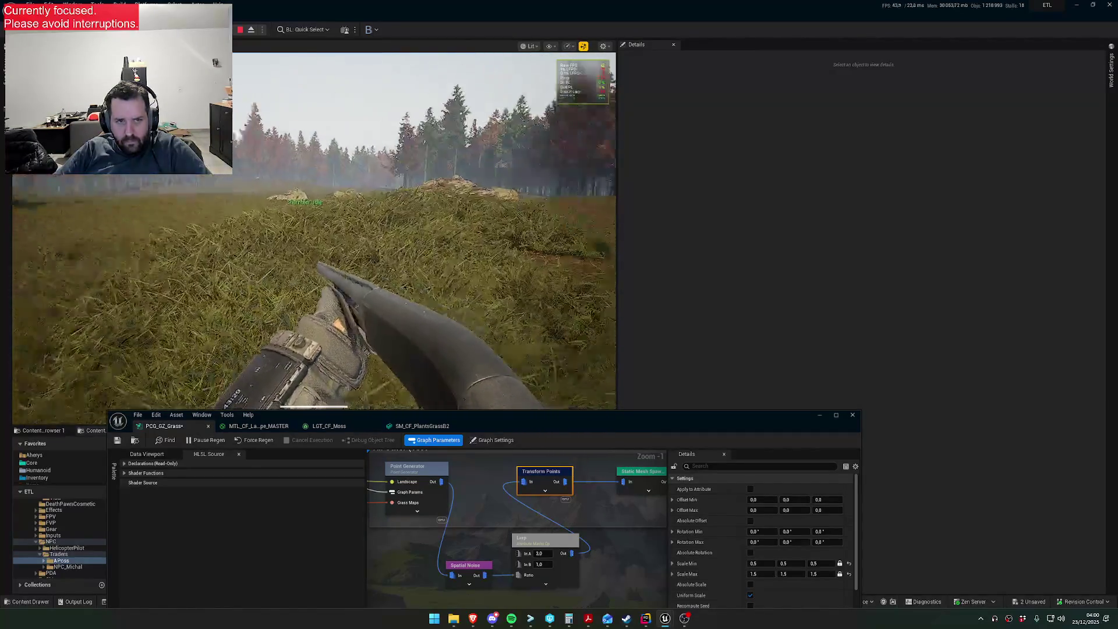
key(super)
key(super)
- Keep the Spatial Noise Contrast at 5.0 and open the in-game server debug menu with F1
click(476, 564)
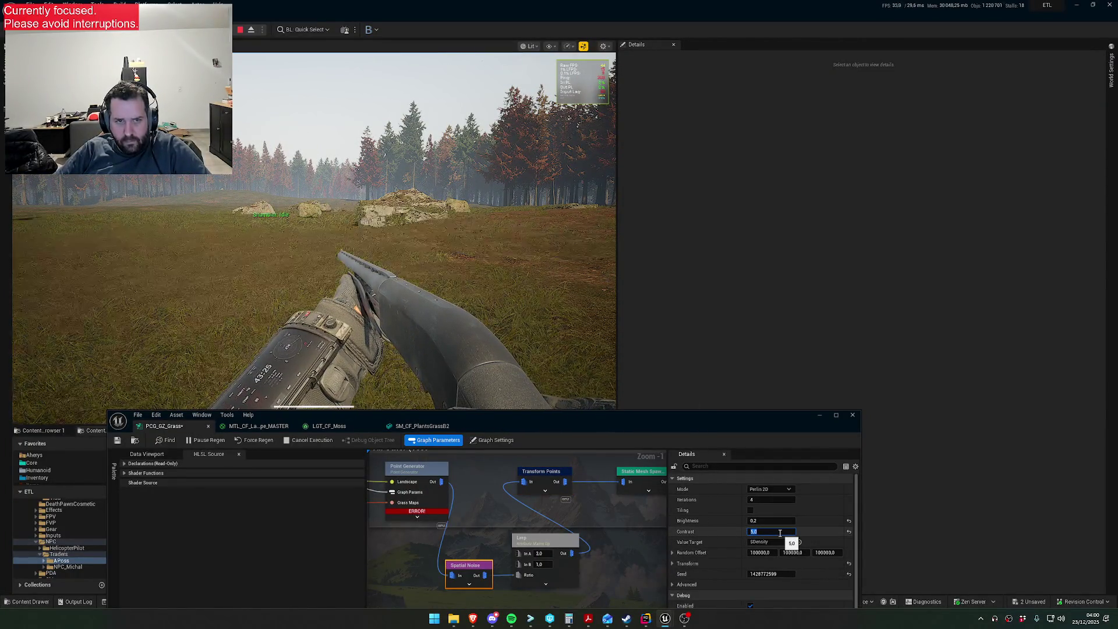
key(Return)
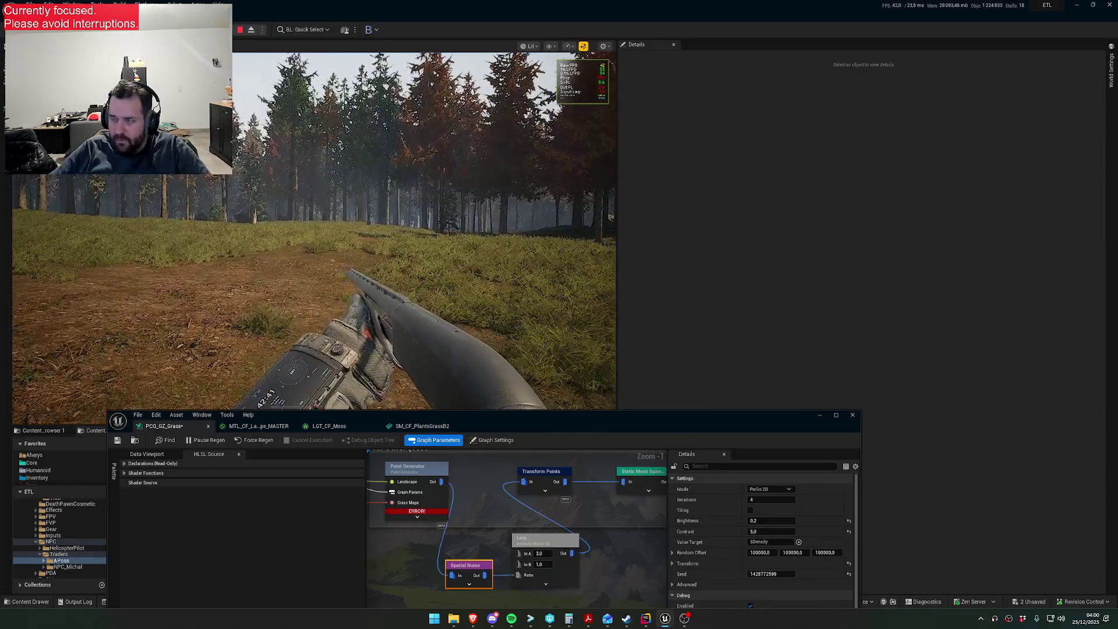
key(F1)
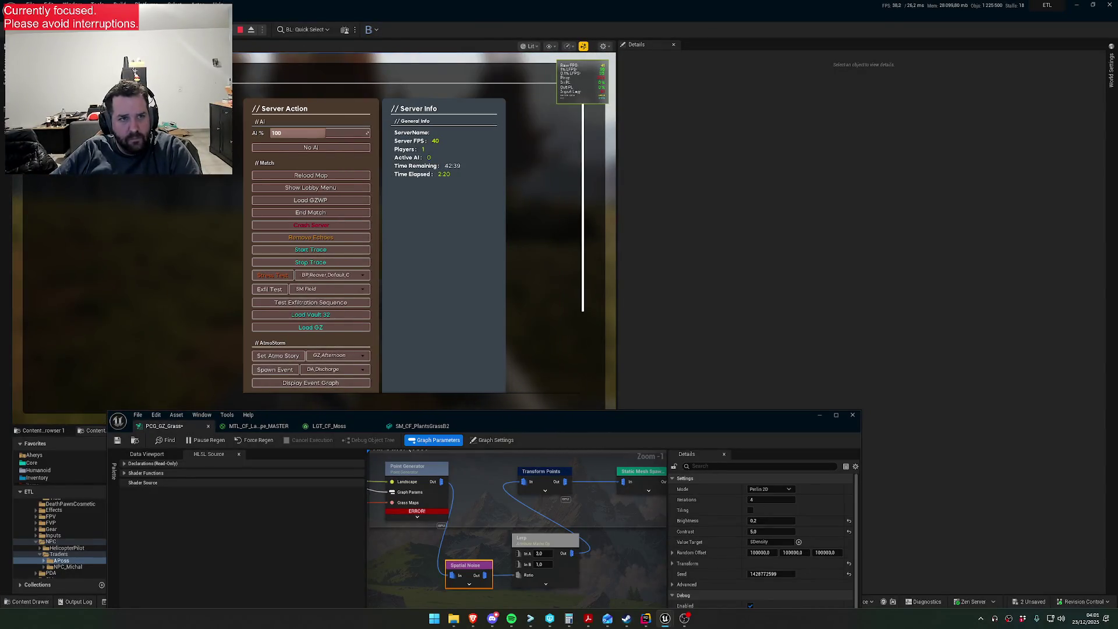
- Turn on Infinite Stamina in the server debug menu, then close it to resume play
click(347, 268)
key(F1)
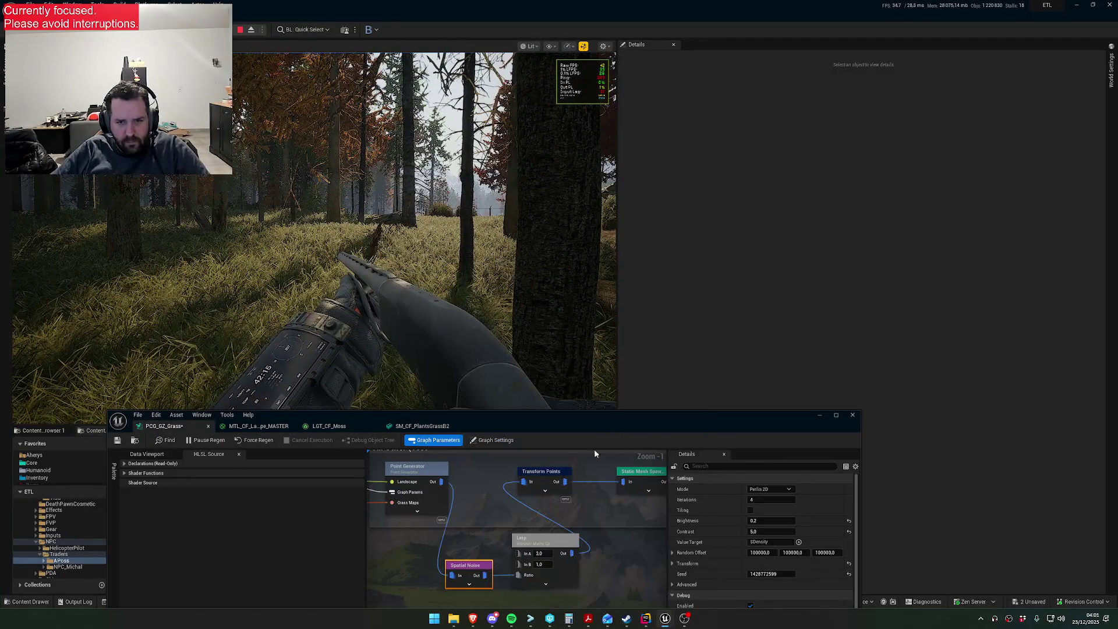
- Lower the Point Generator's Num Elements to 25000 and walk the field to inspect the regenerated grass
click(547, 473)
click(546, 541)
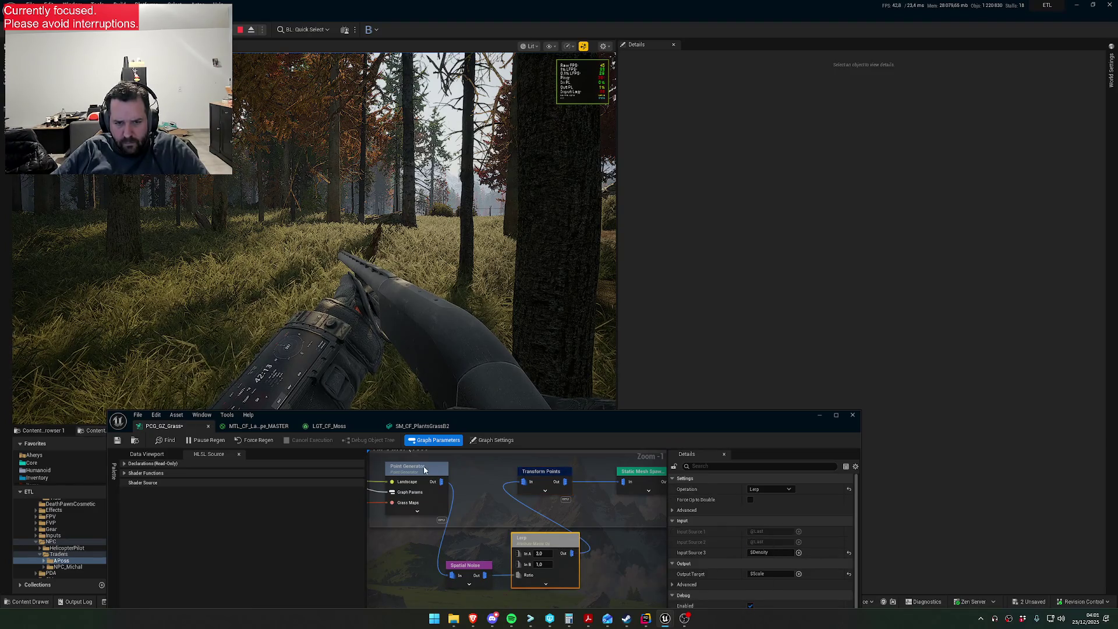
click(410, 466)
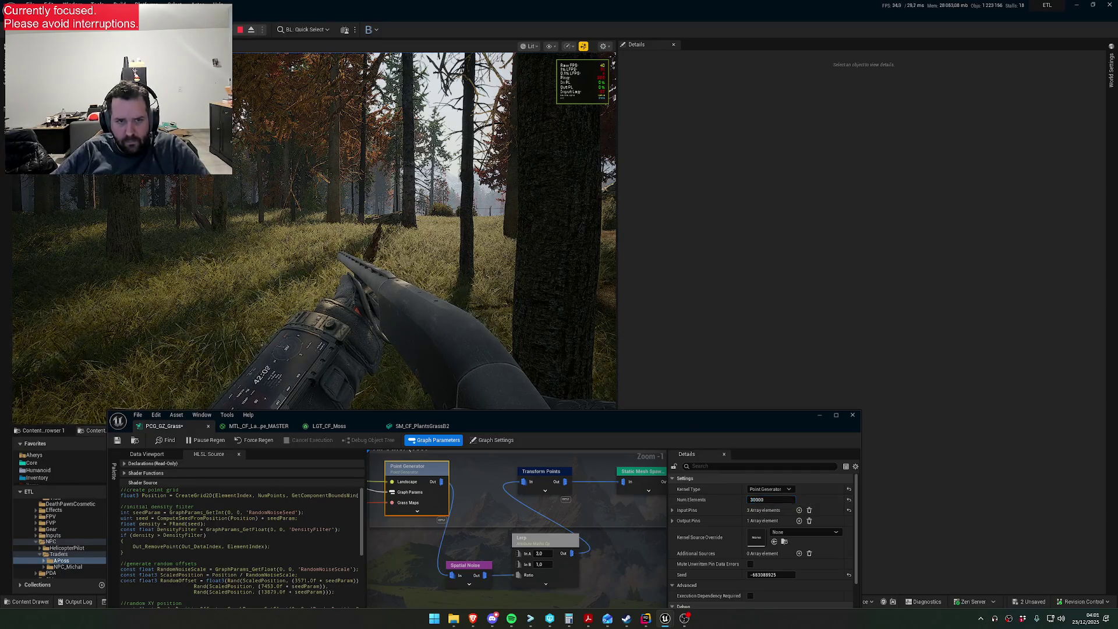
key(w)
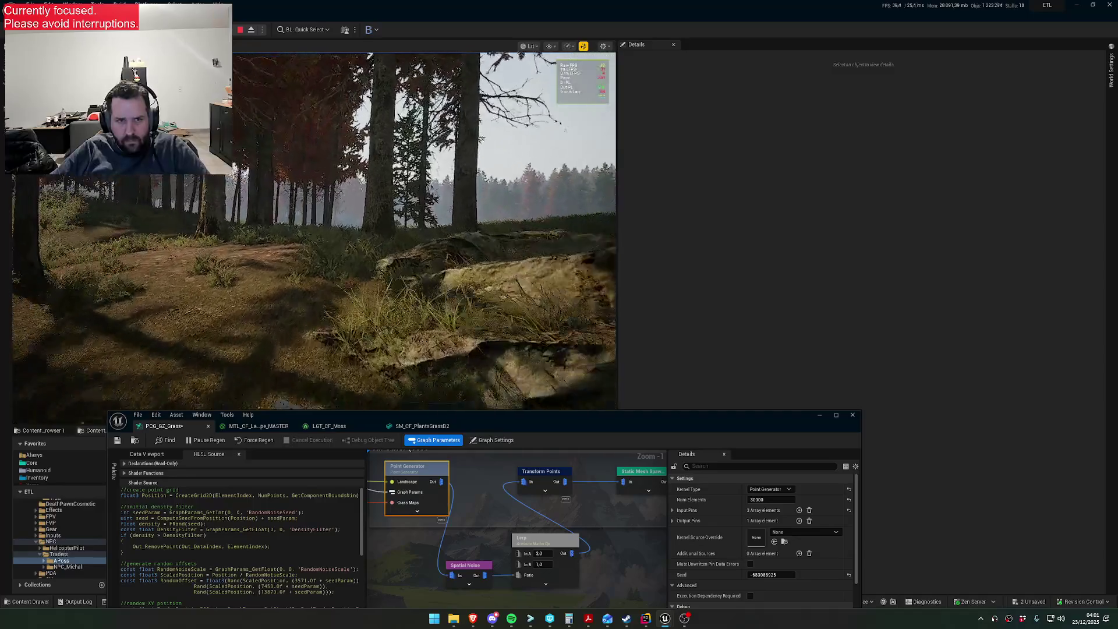
key(w)
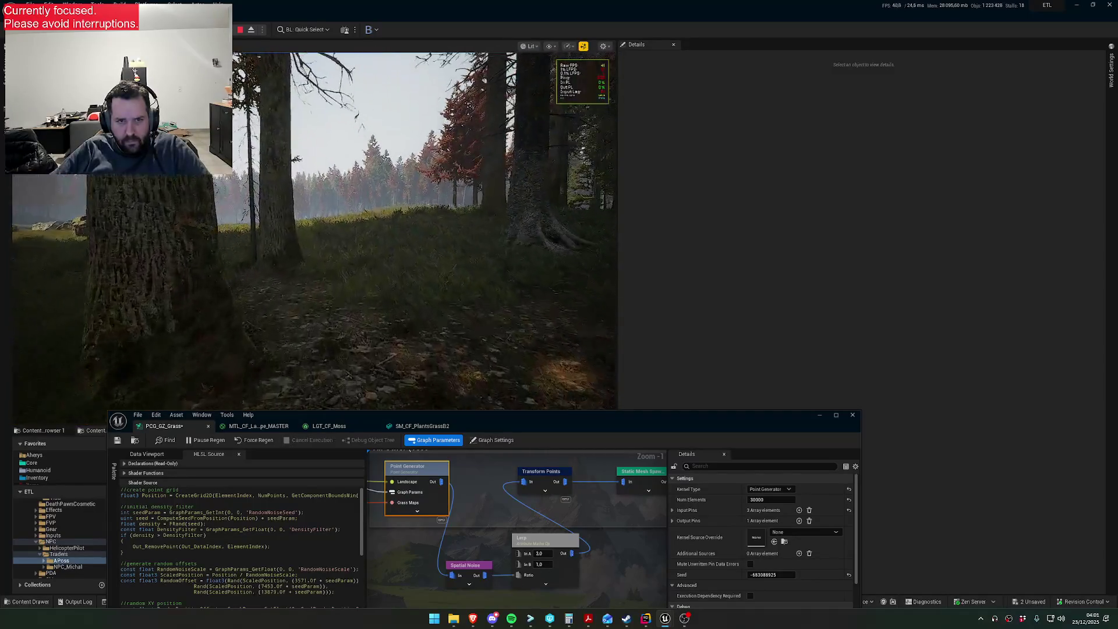
key(w)
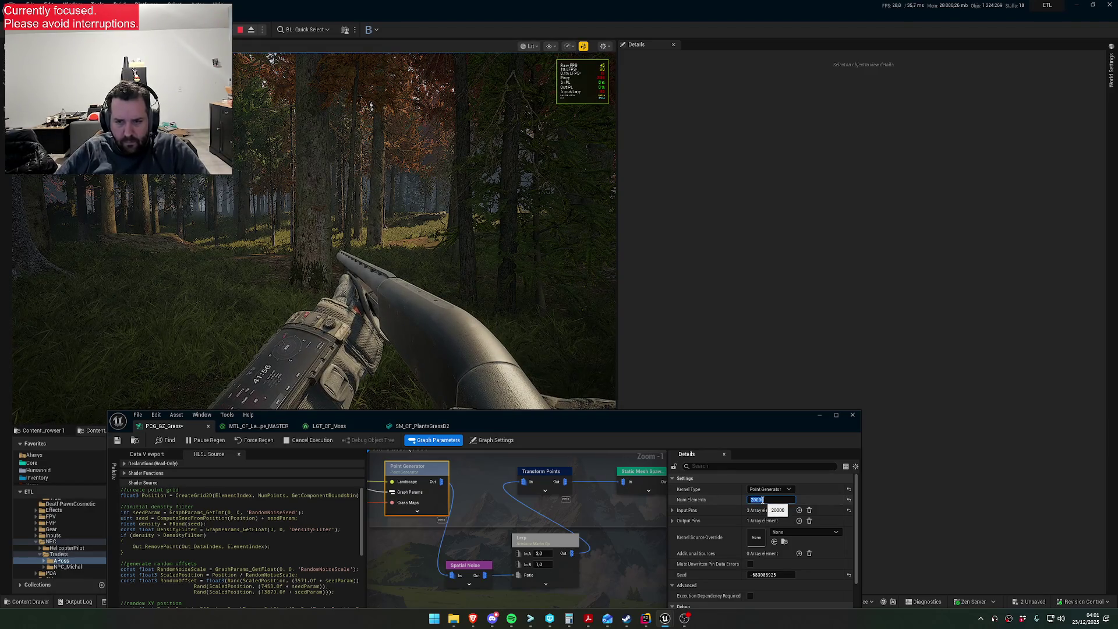
click(317, 229)
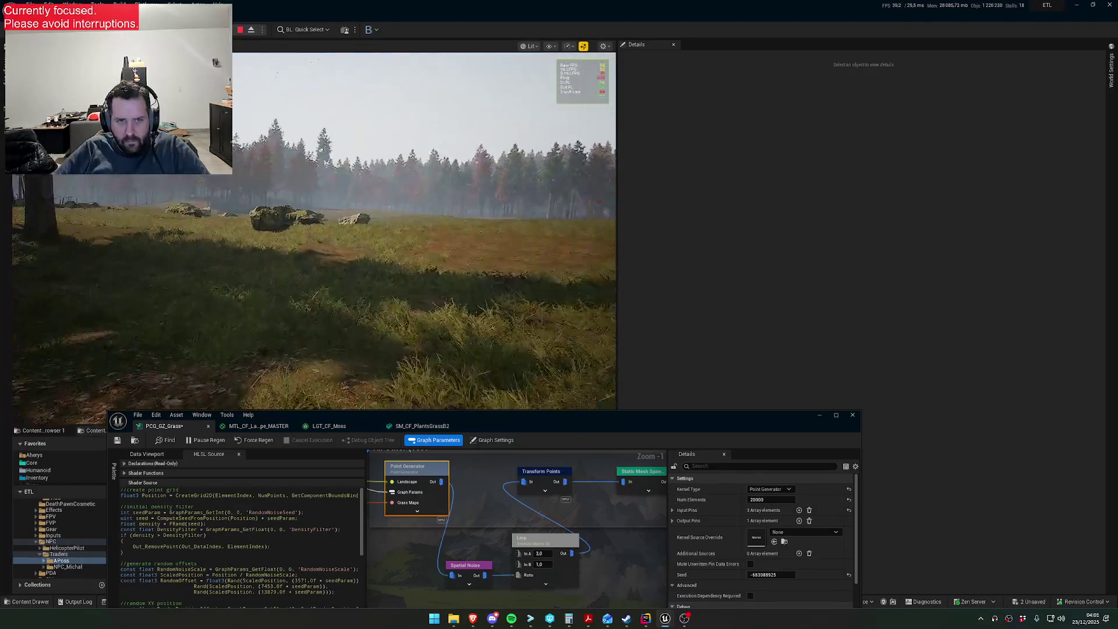
key(w)
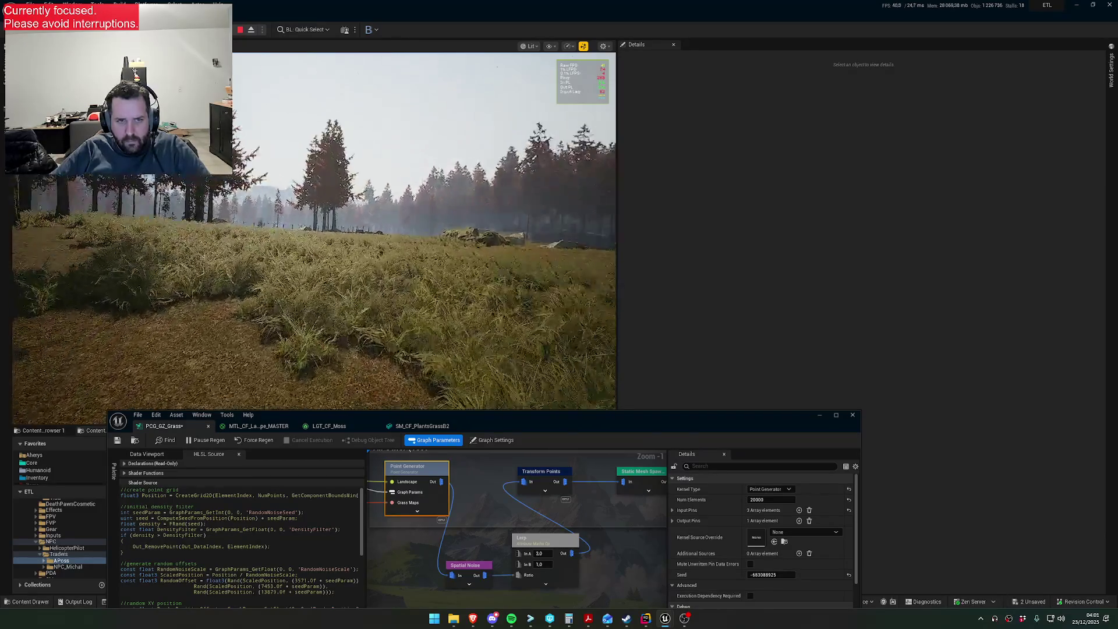
key(w)
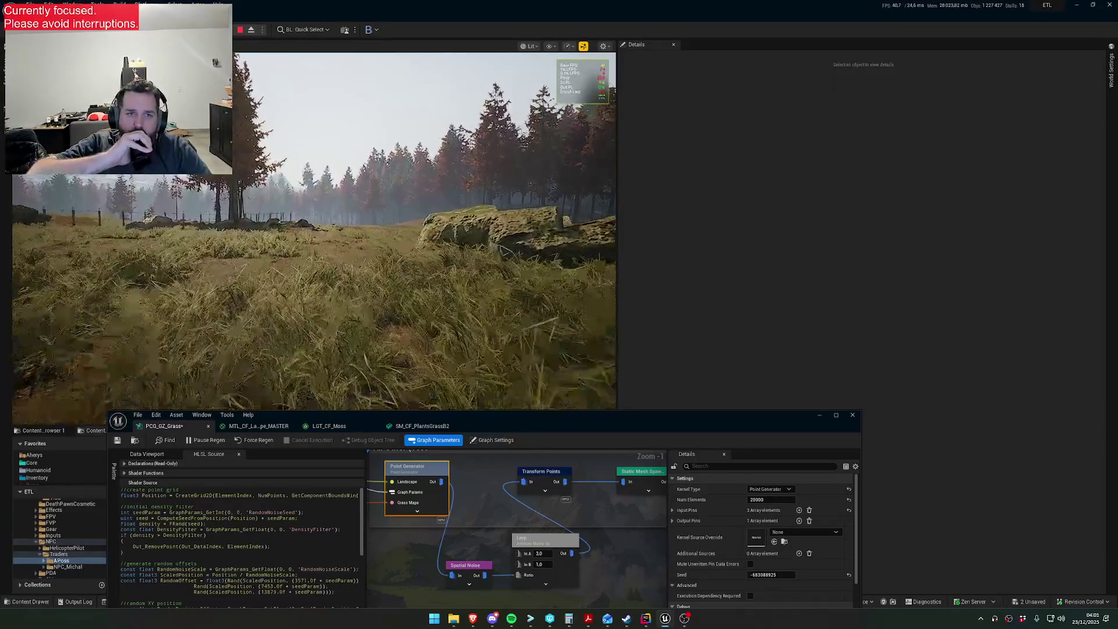
key(w)
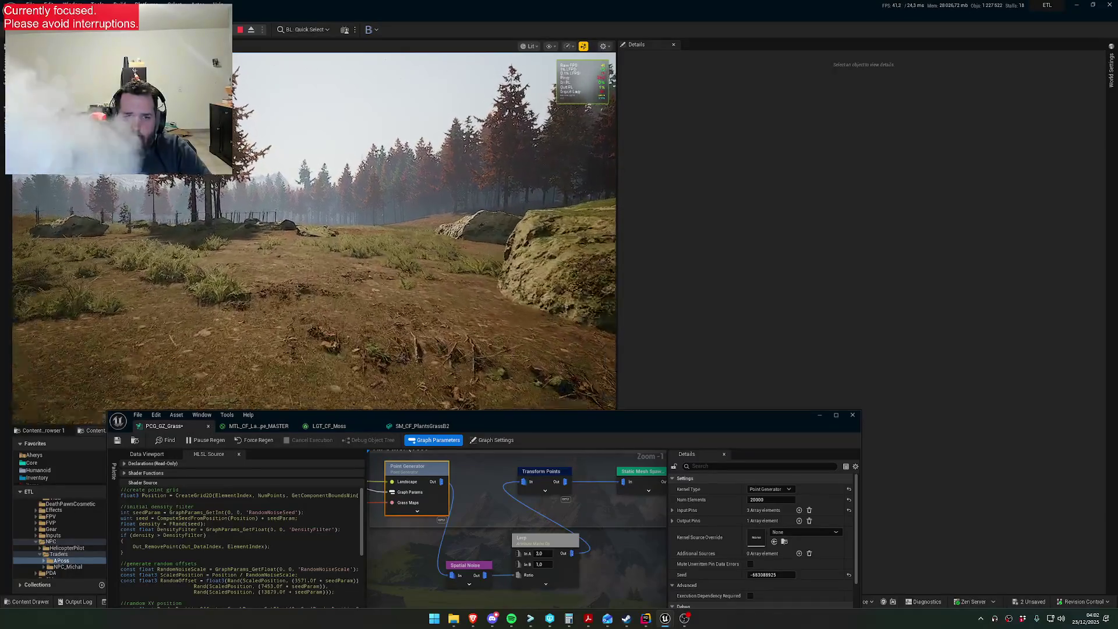
key(w)
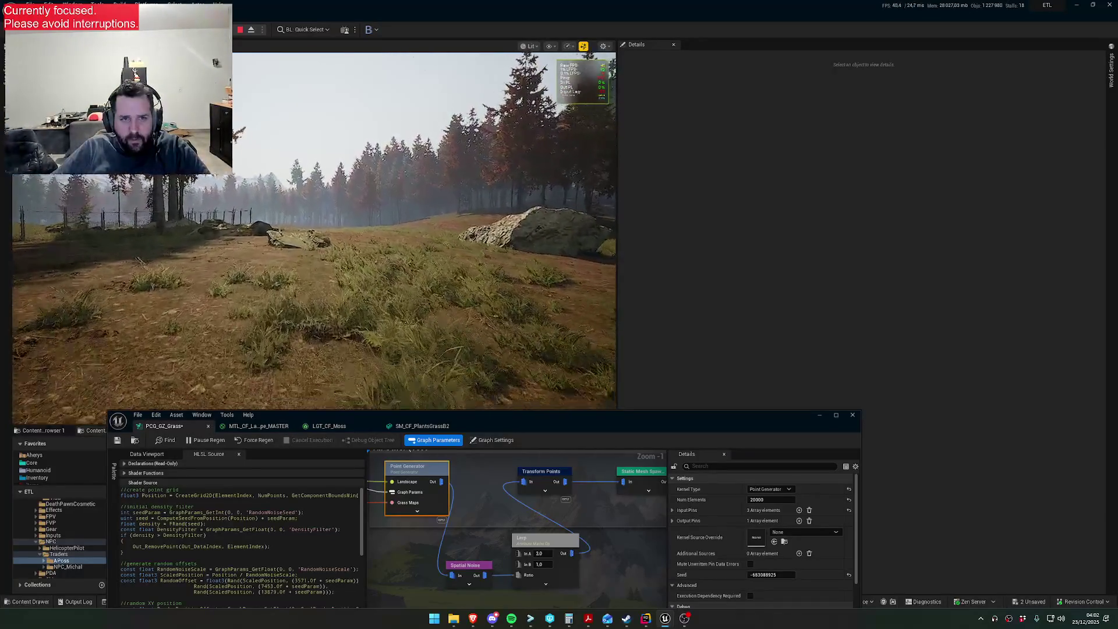
key(w)
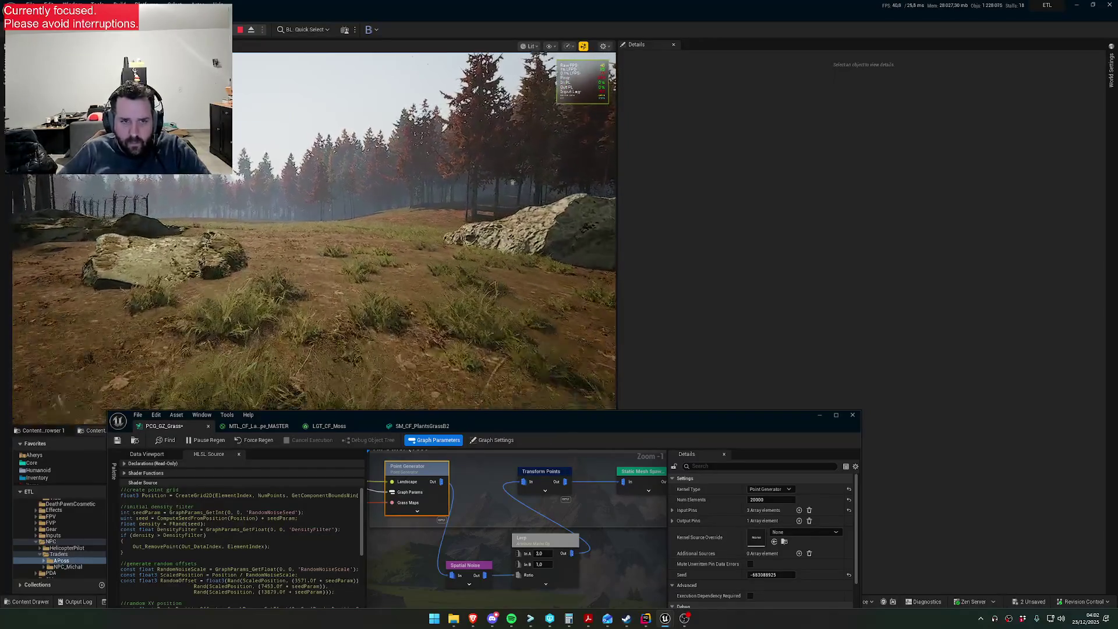
key(w)
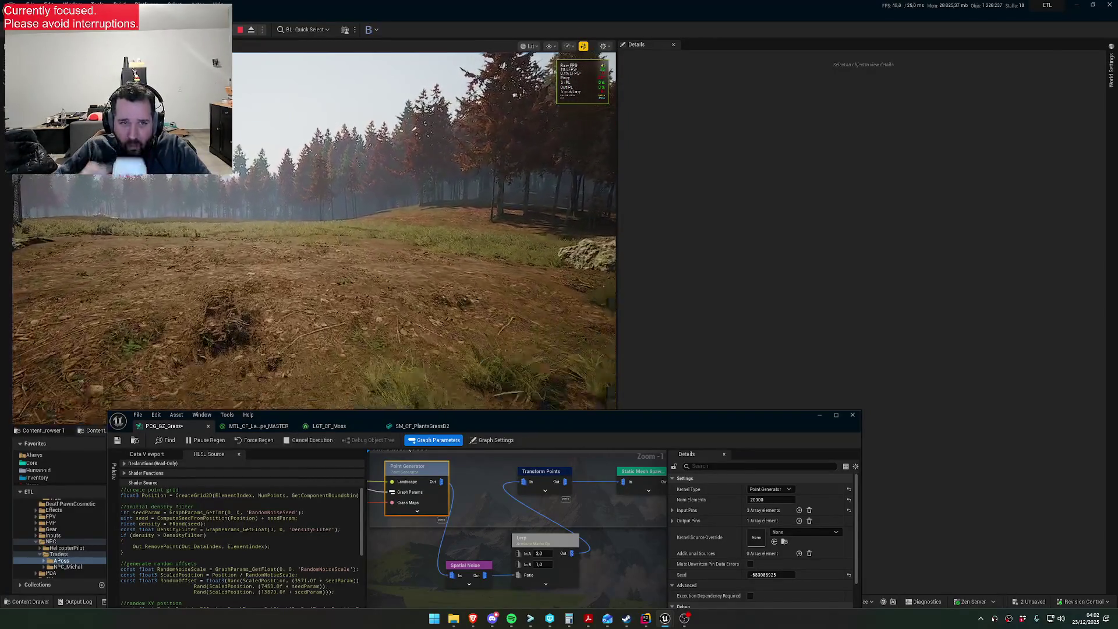
key(w)
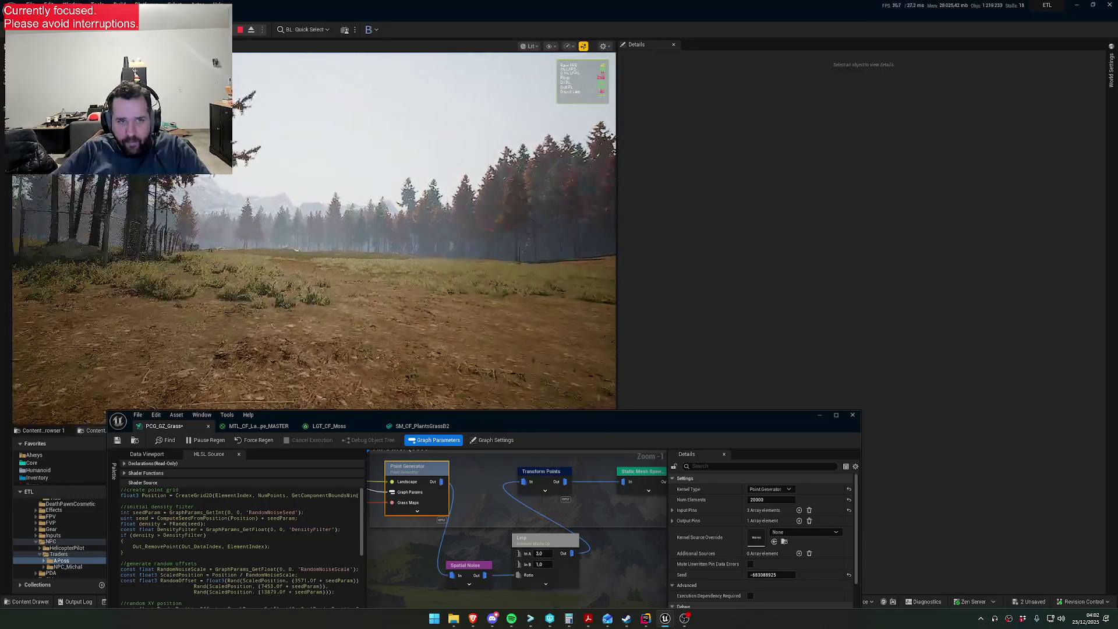
key(w)
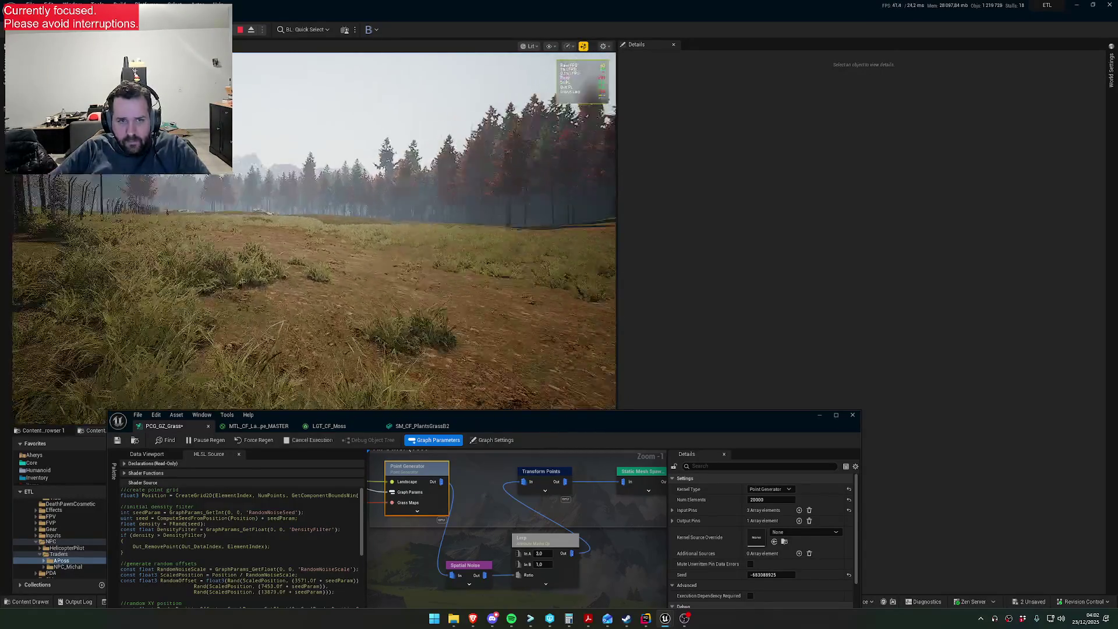
key(w)
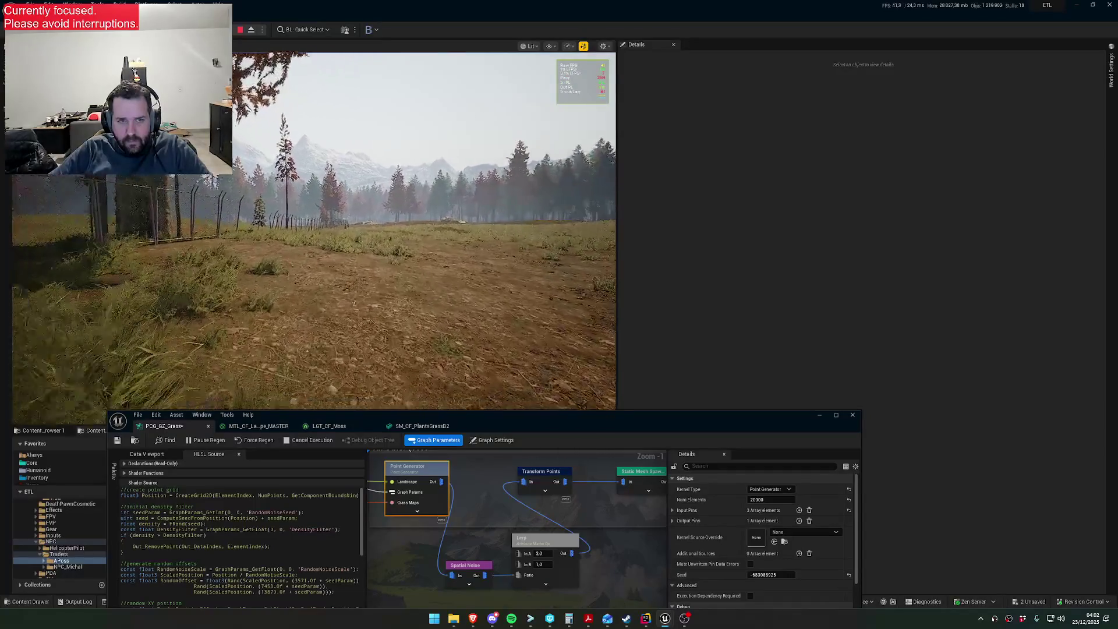
key(w)
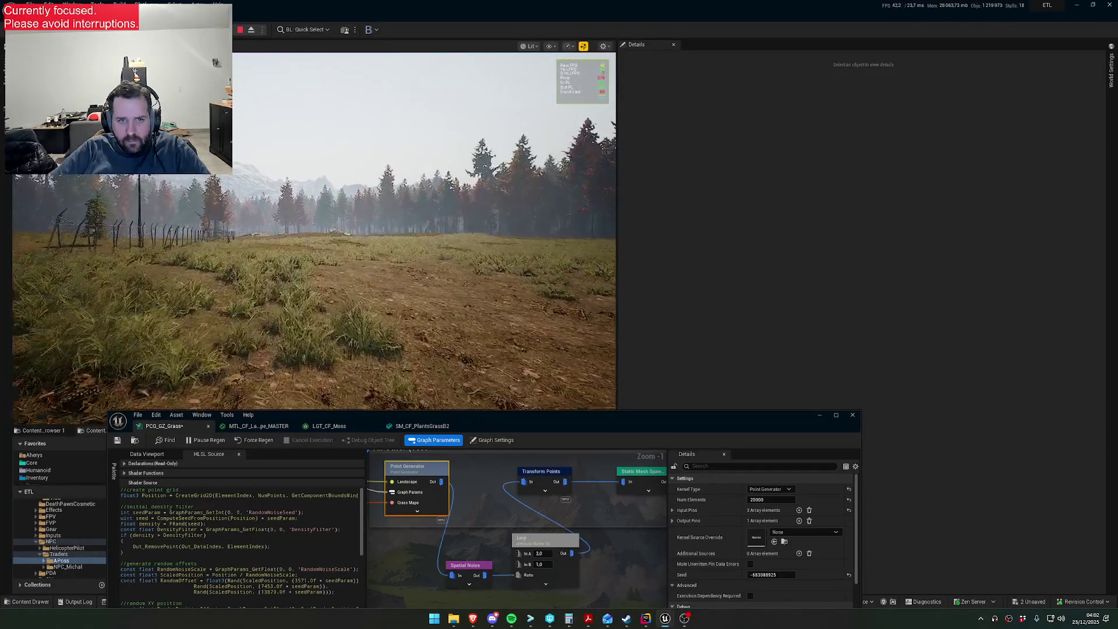
key(1)
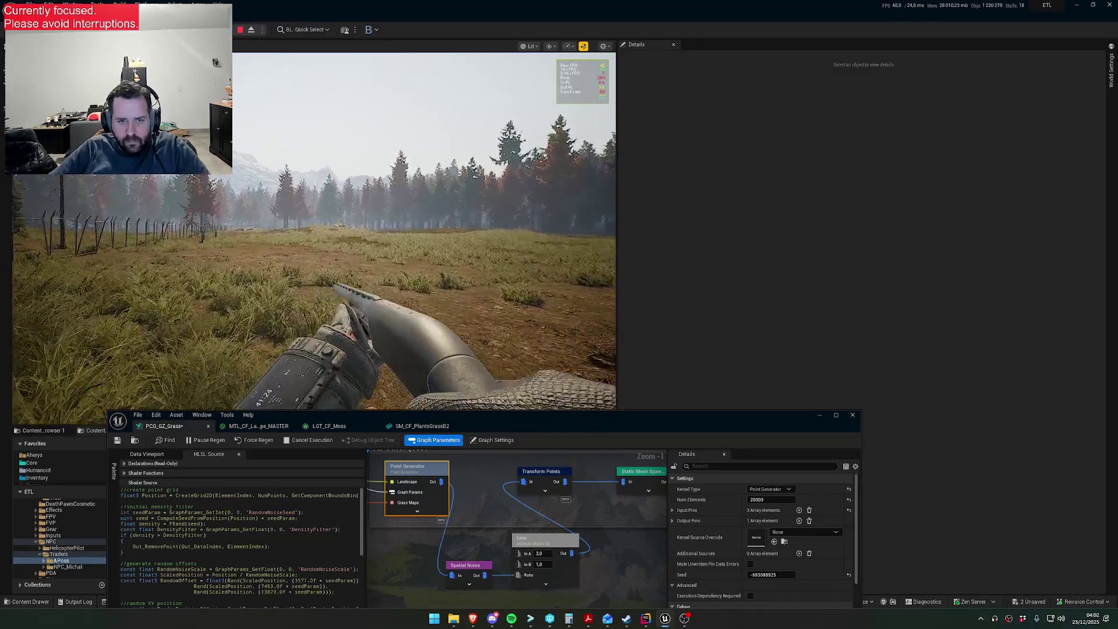
key(super)
key(Escape)
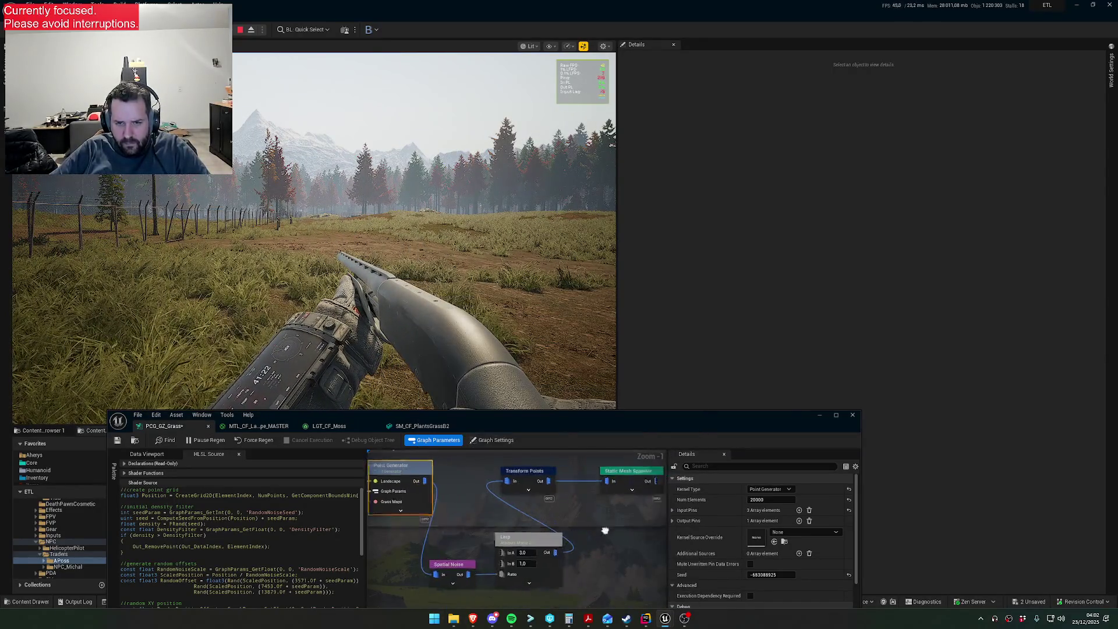
- Set the Transform Points Rotation Max to 0, 360, 0 for random grass rotation
click(466, 475)
text(180)
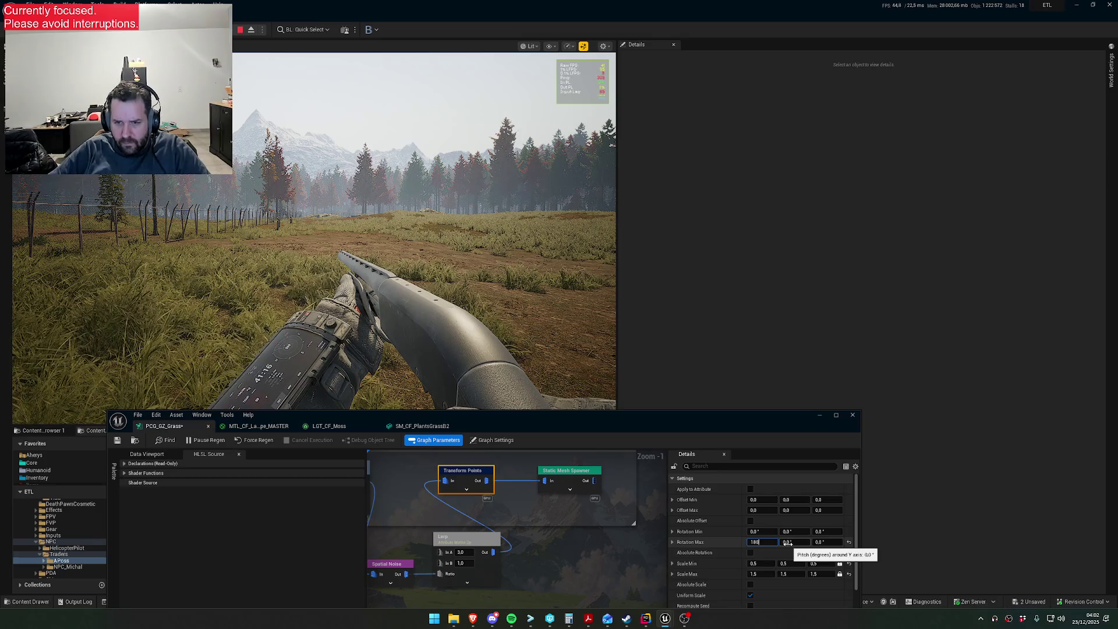
key(Tab)
text(180)
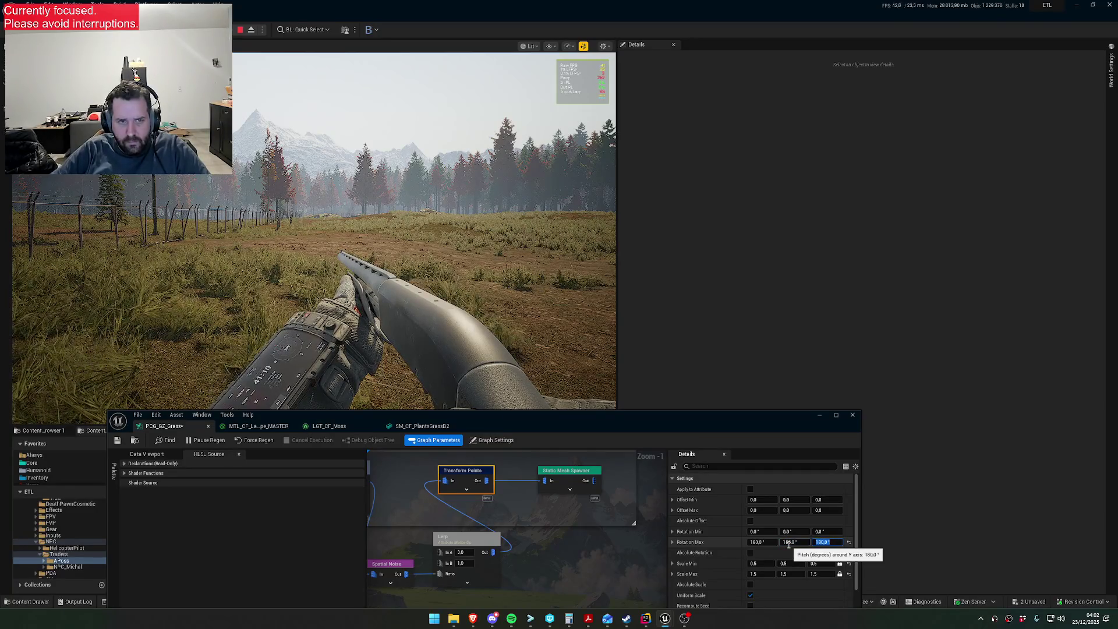
click(524, 349)
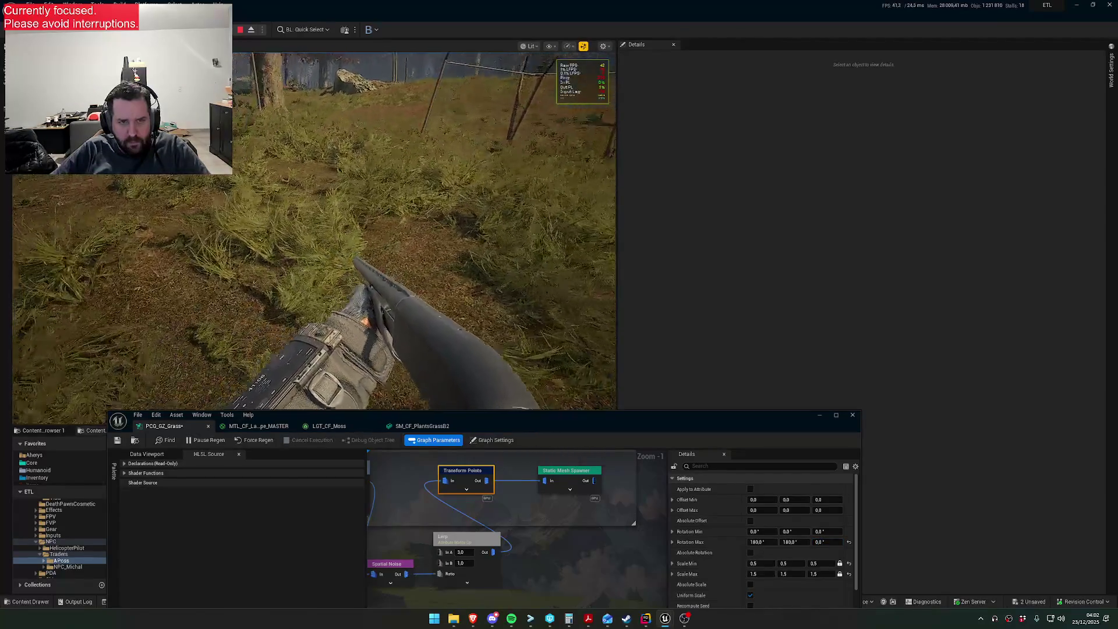
key(Tab)
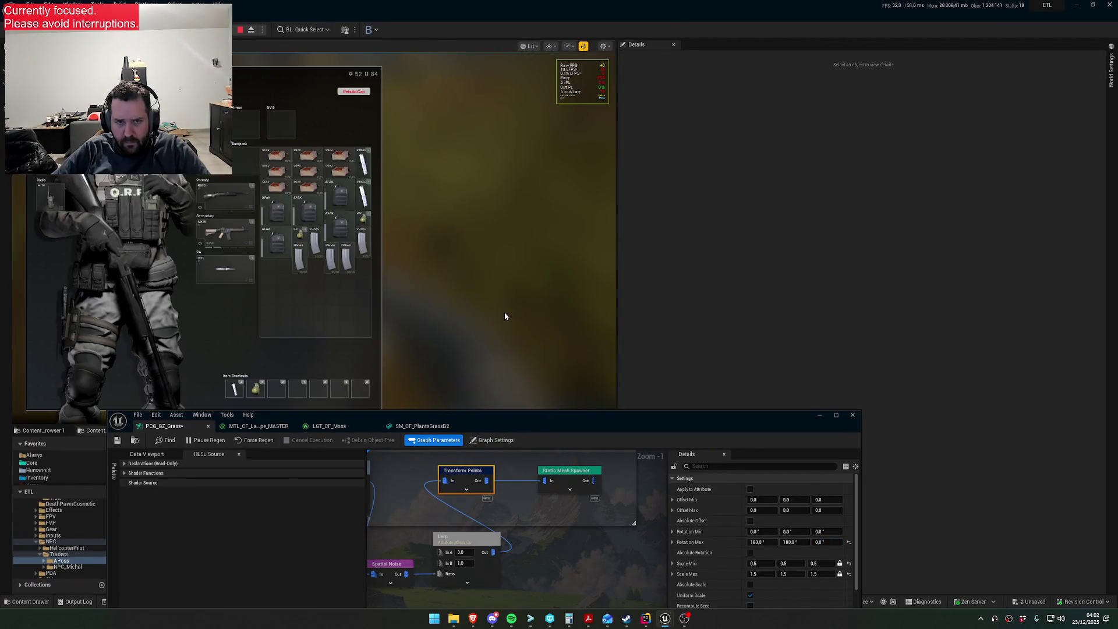
key(Tab)
key(super)
key(super)
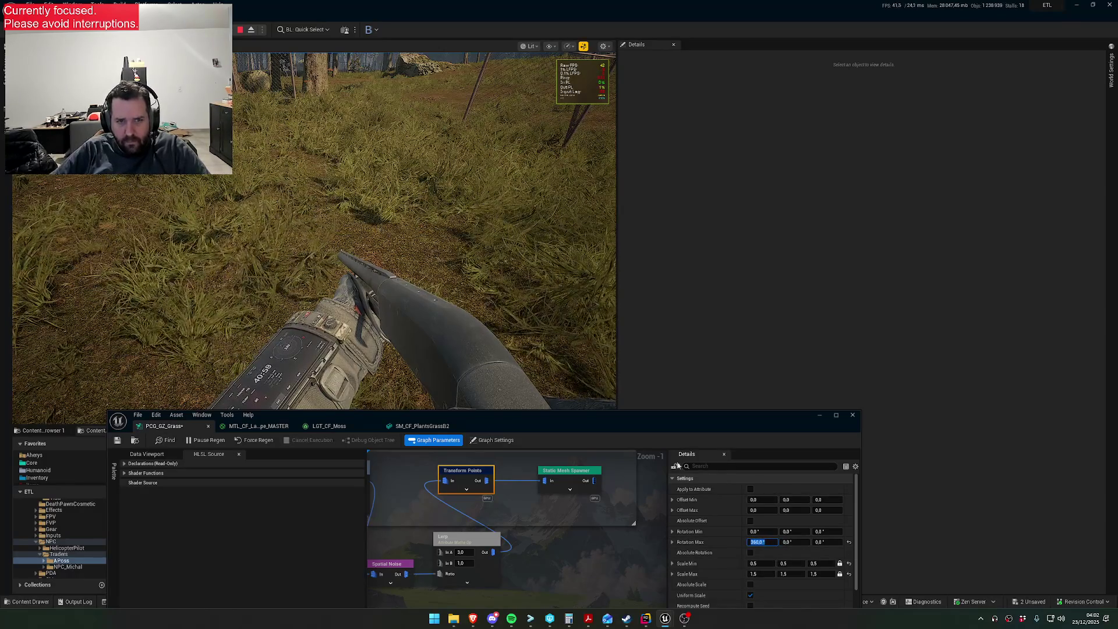
text(0)
key(Return)
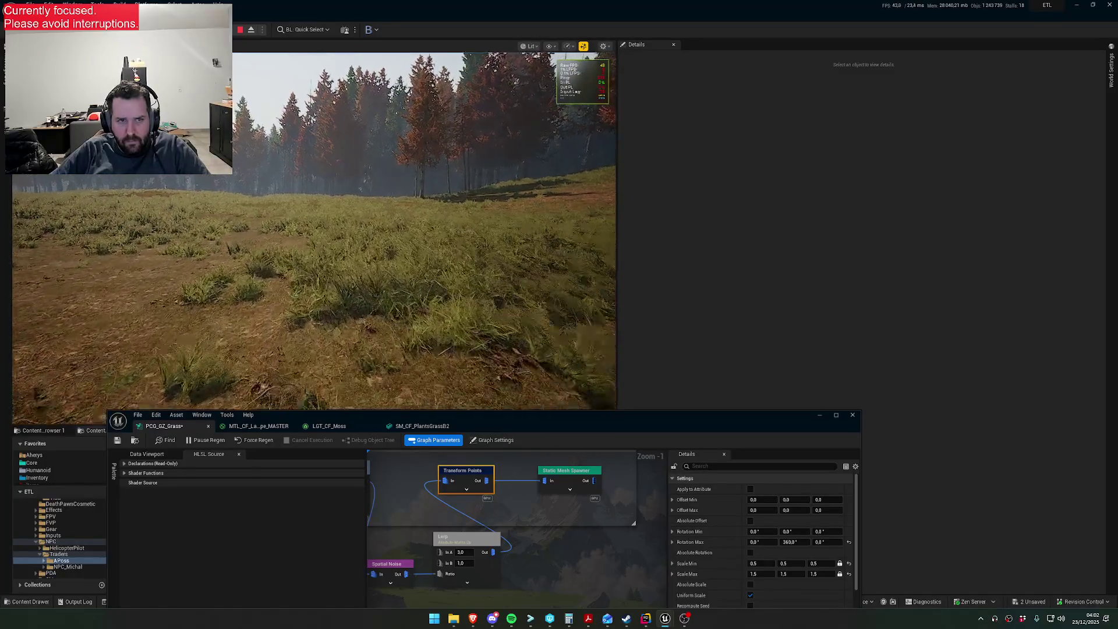
- Walk across the meadow and along the path to check the rotated grass
key(w)
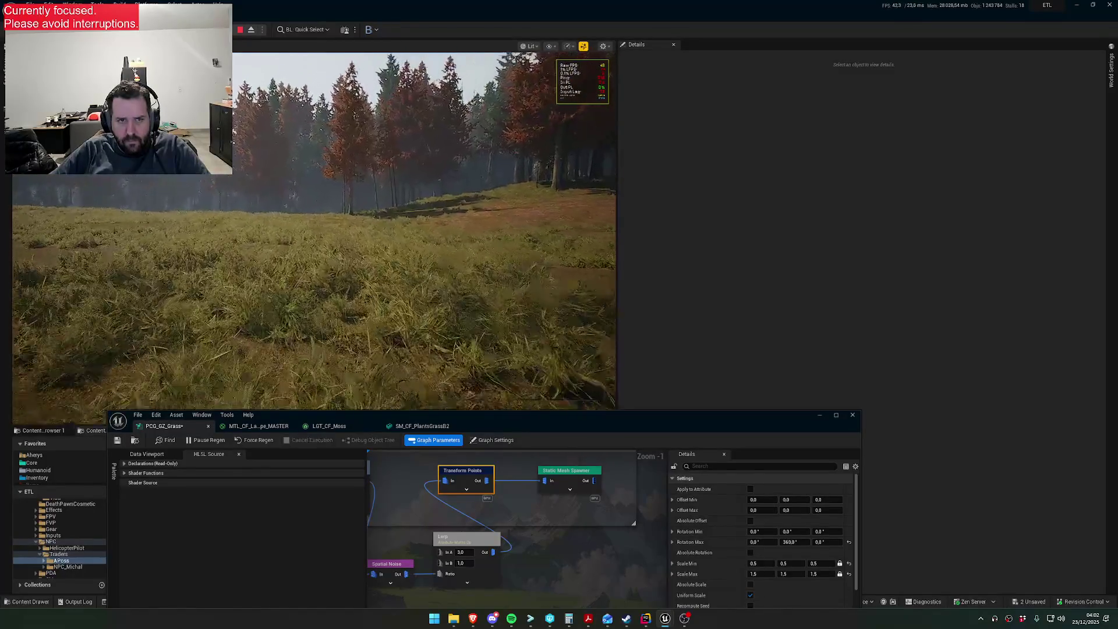
key(w)
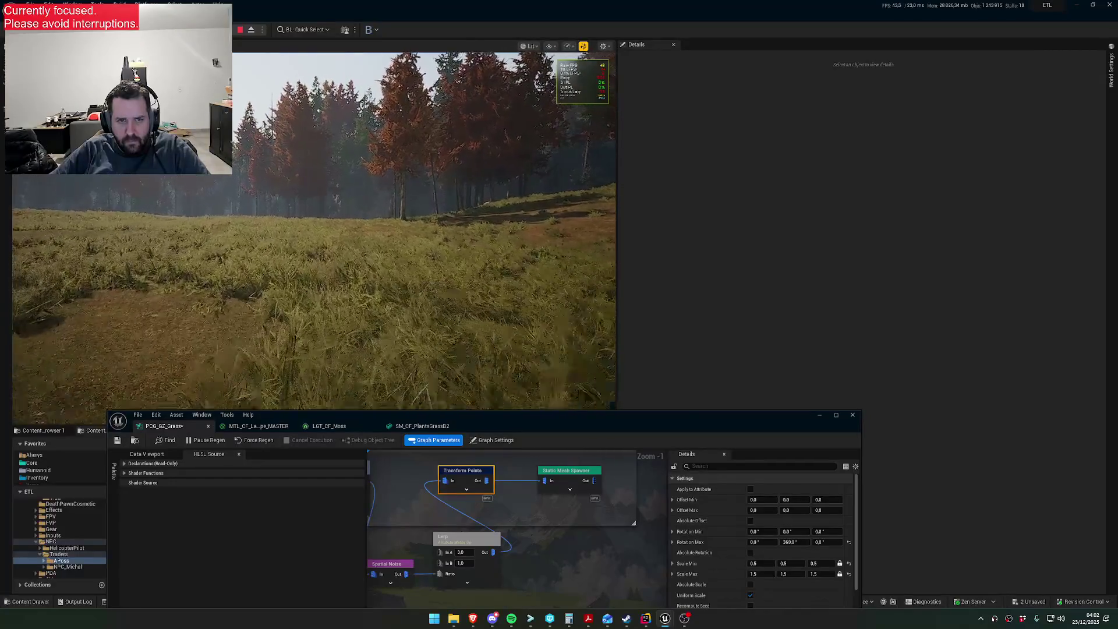
key(w)
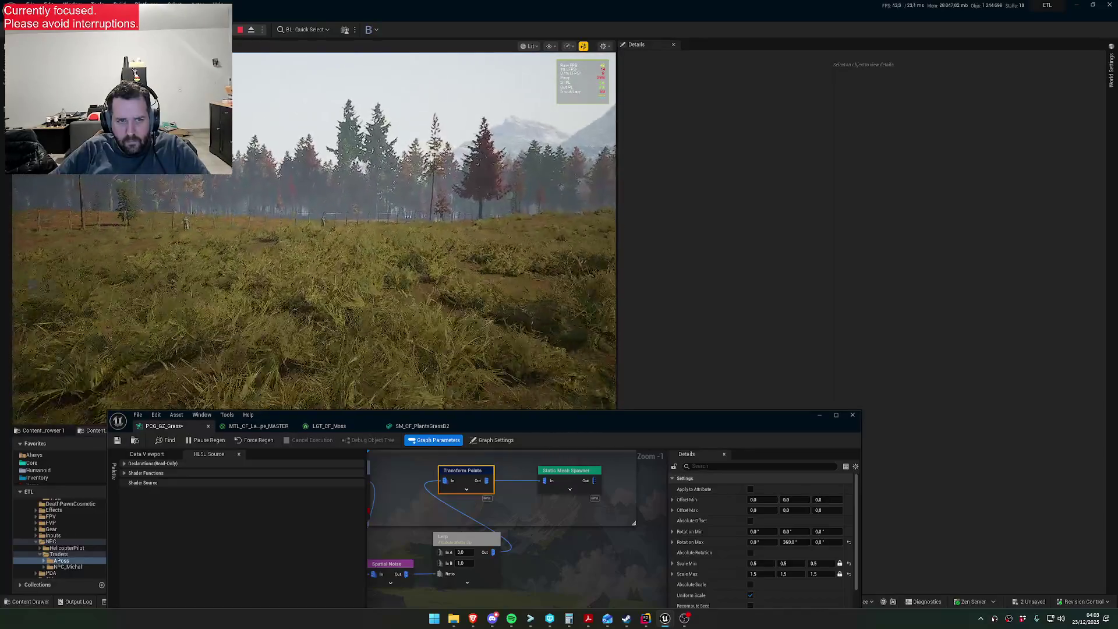
key(w)
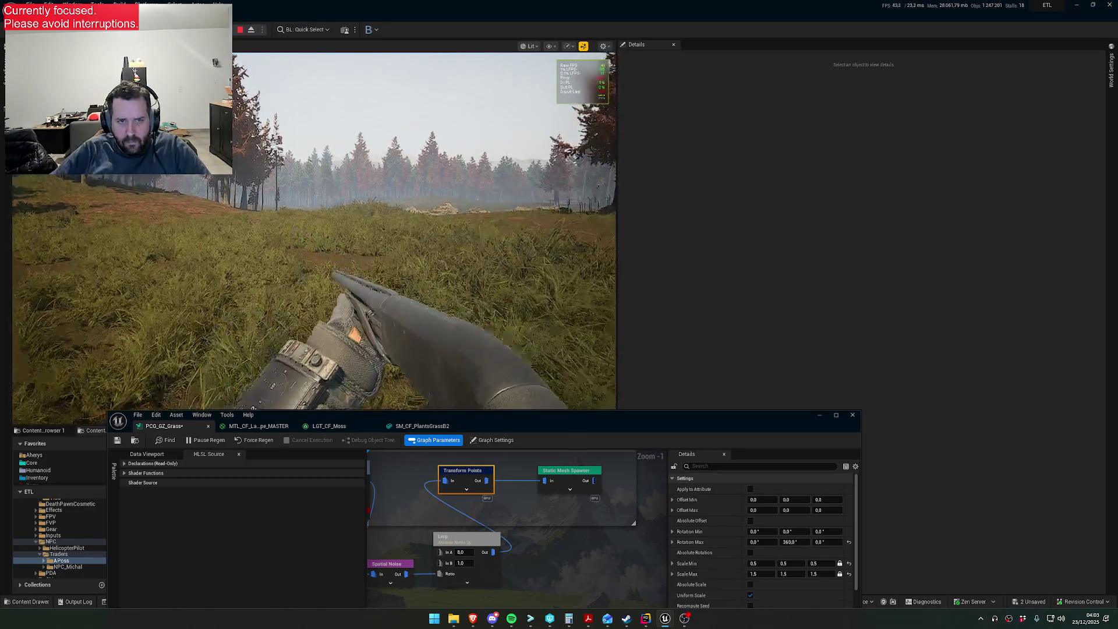
key(w)
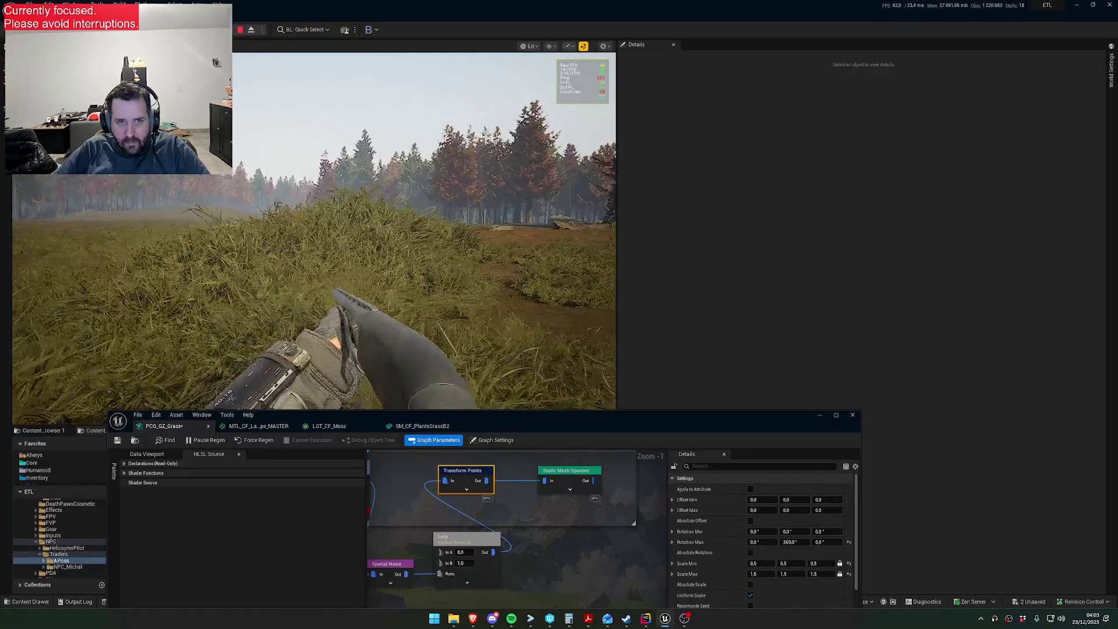
key(super)
key(super)
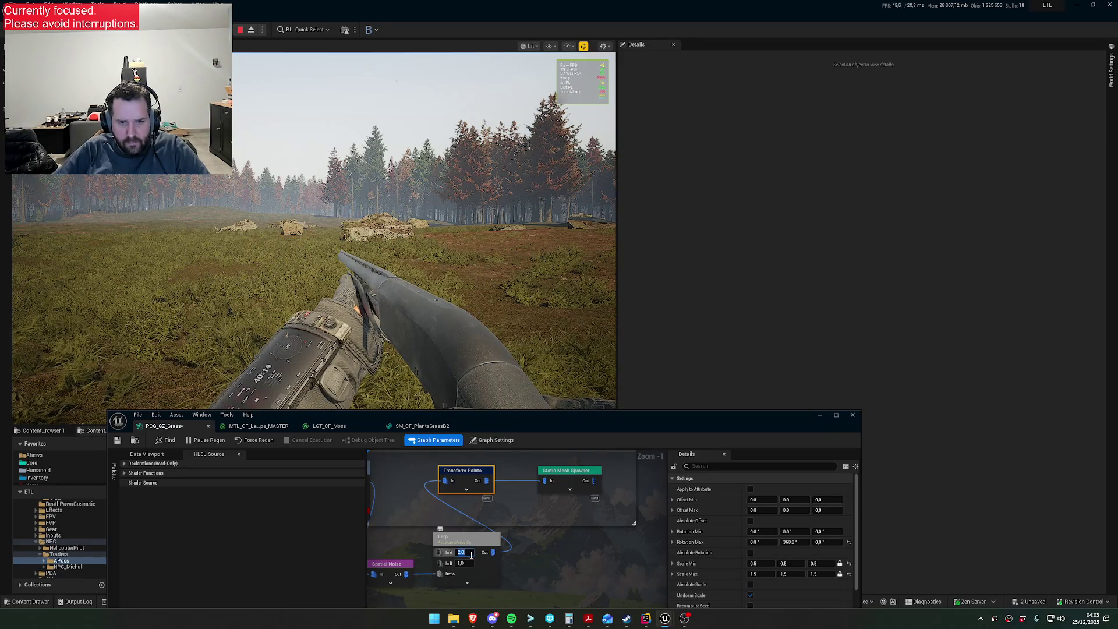
- Commit Lerp In A as 2.0 and walk the running level to review the grass clumps
key(super)
key(super)
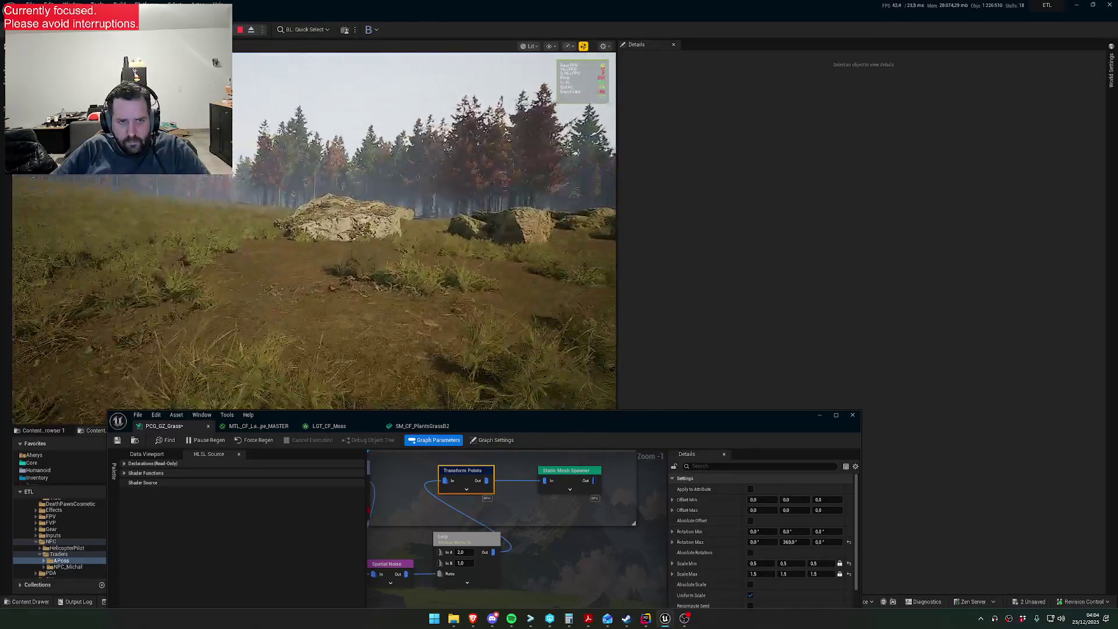
key(super)
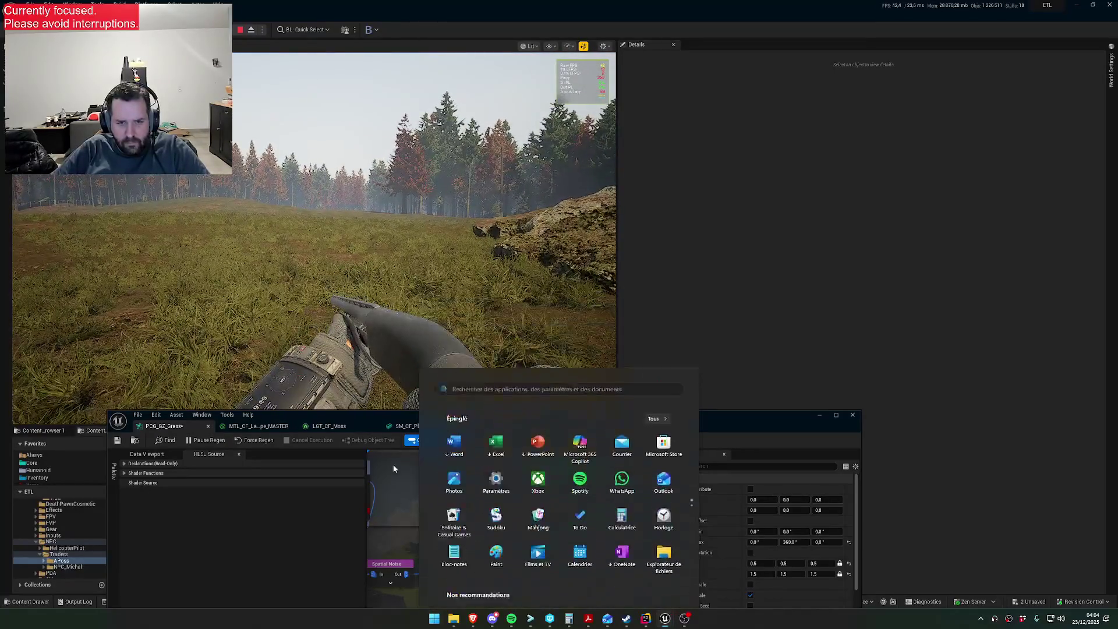
- Set the noise Contrast to 20, then change it to 8
key(super)
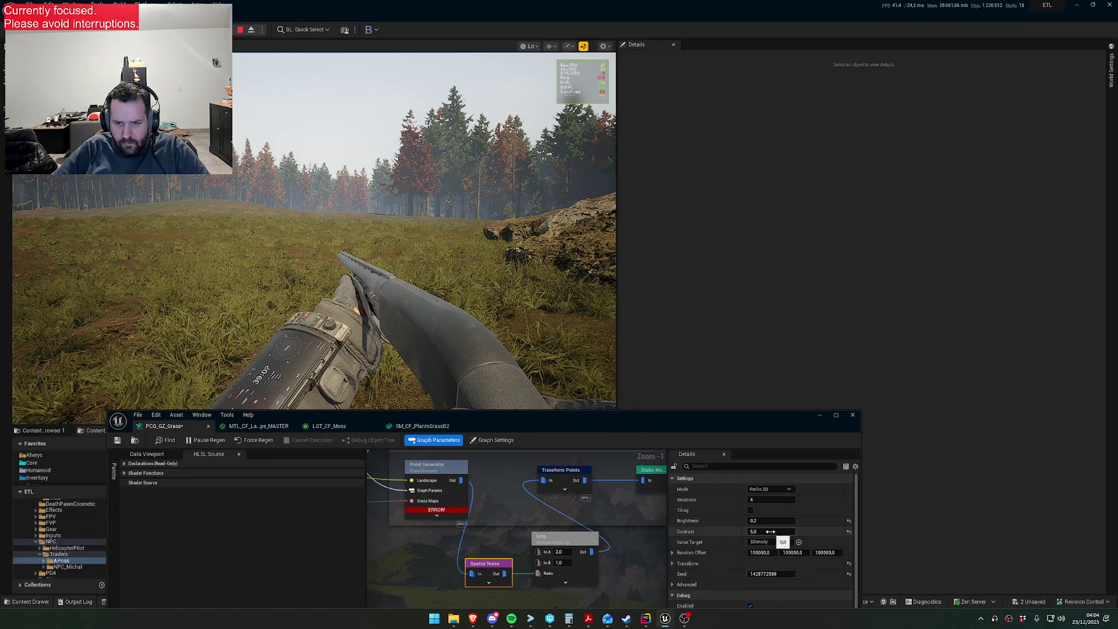
text(20)
key(Return)
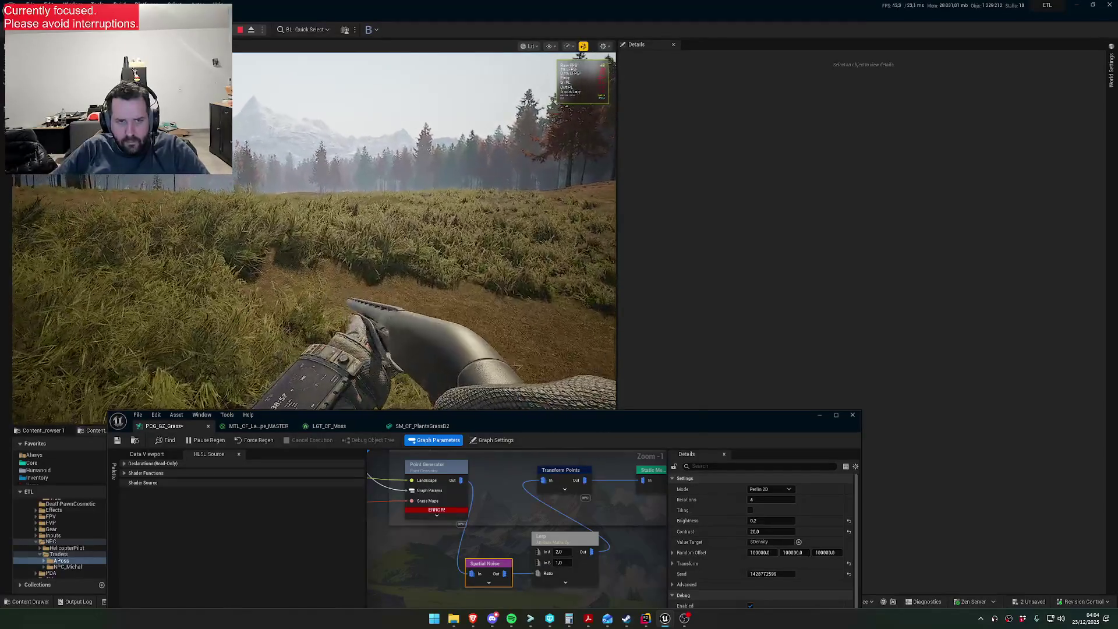
click(768, 532)
text(8)
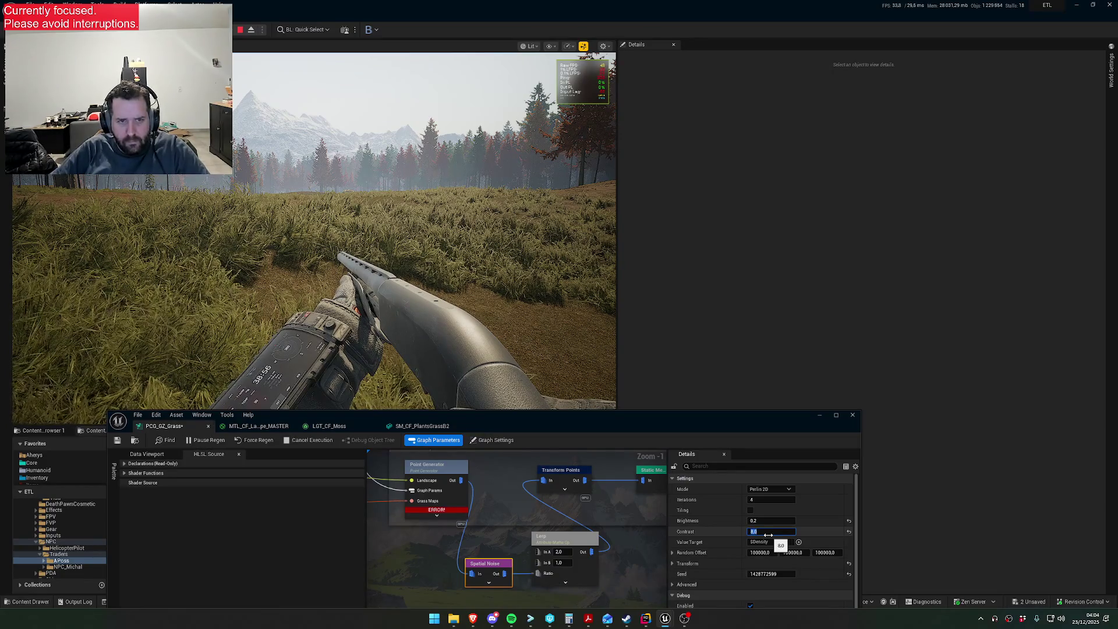
click(523, 298)
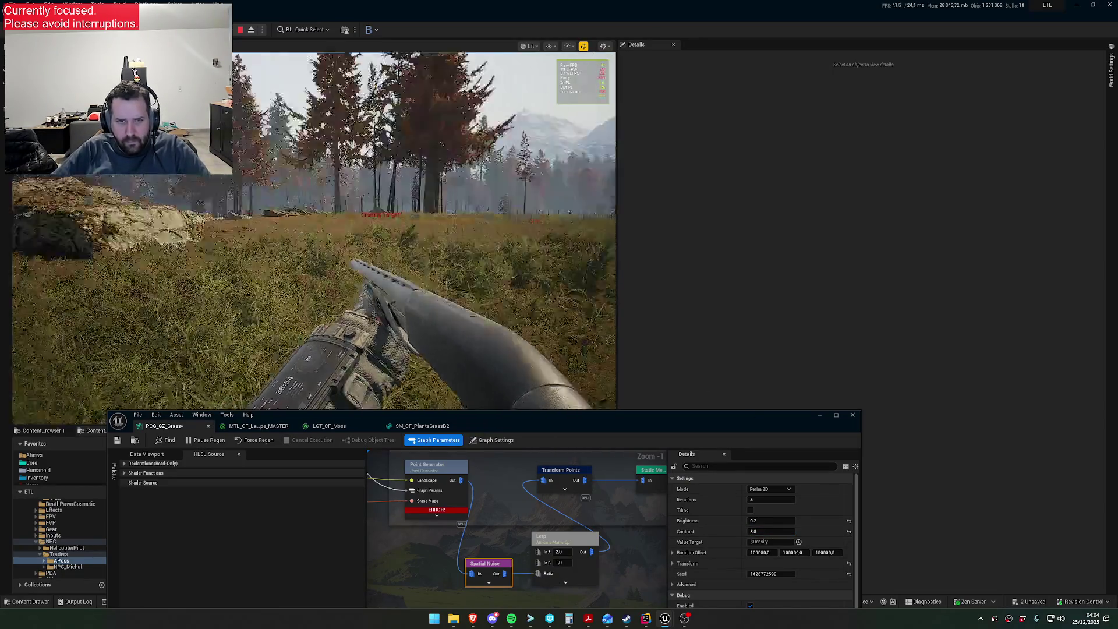
- Walk the meadow toward the treeline to inspect the grass, then select the Lerp node
key(w)
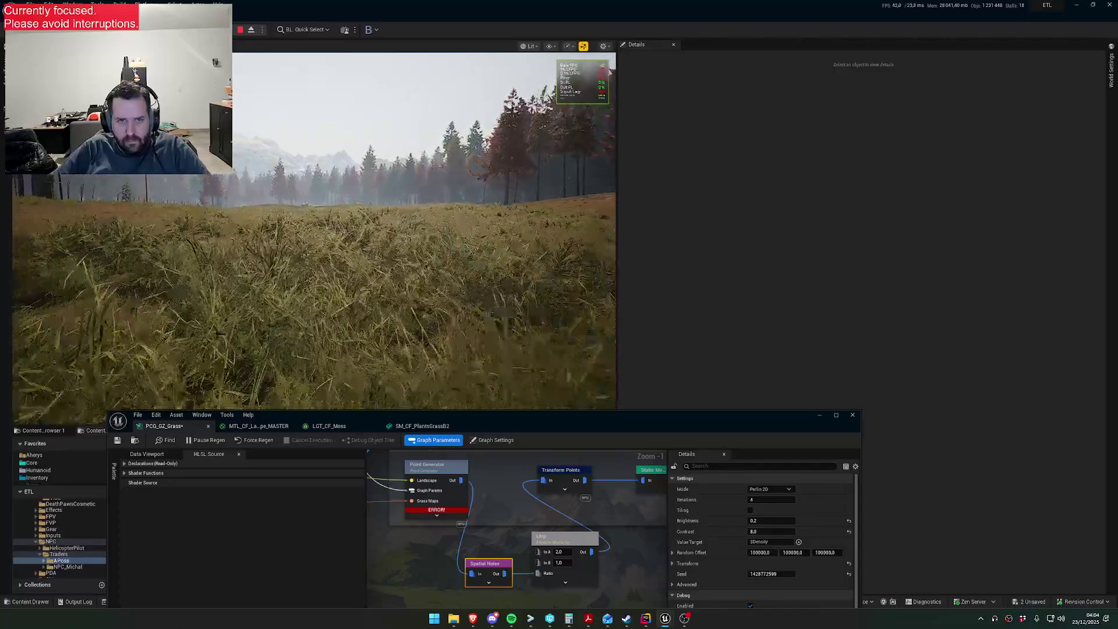
key(w)
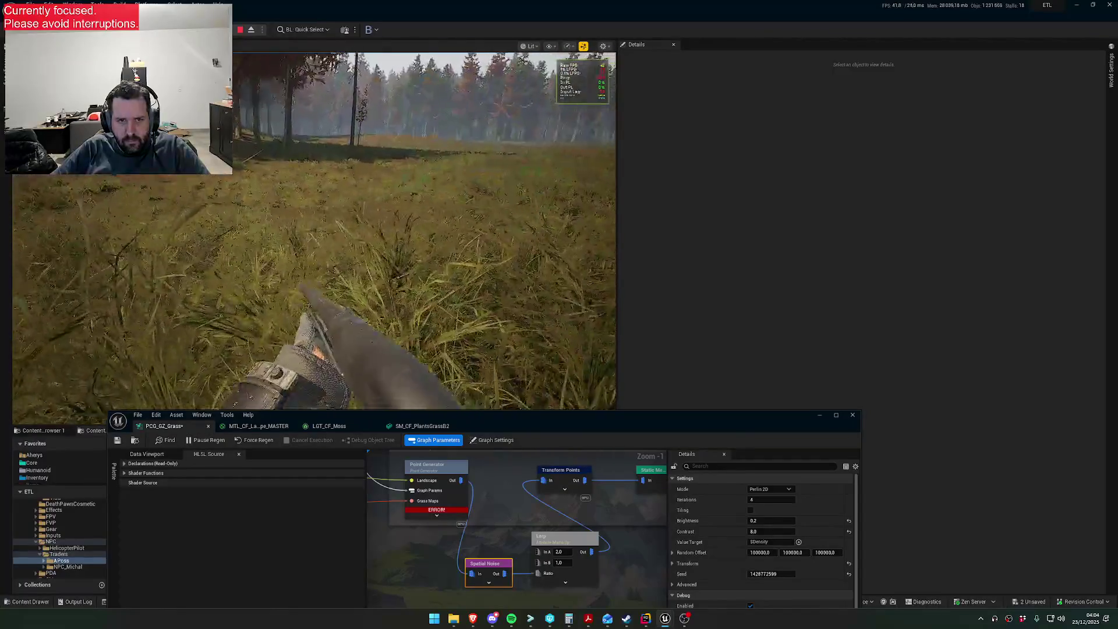
key(w)
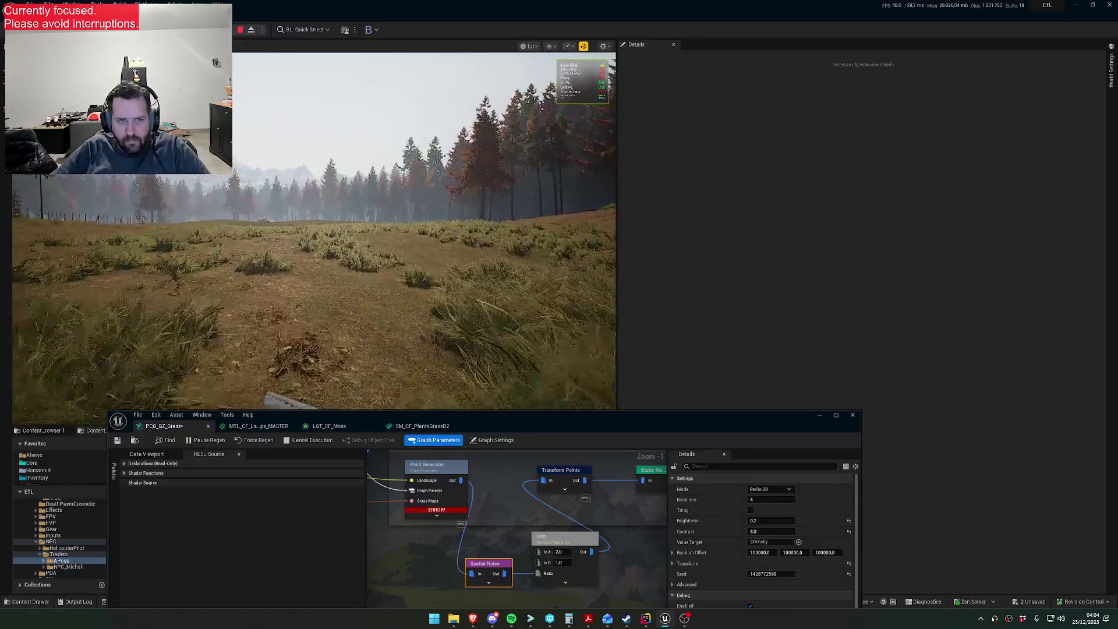
key(w)
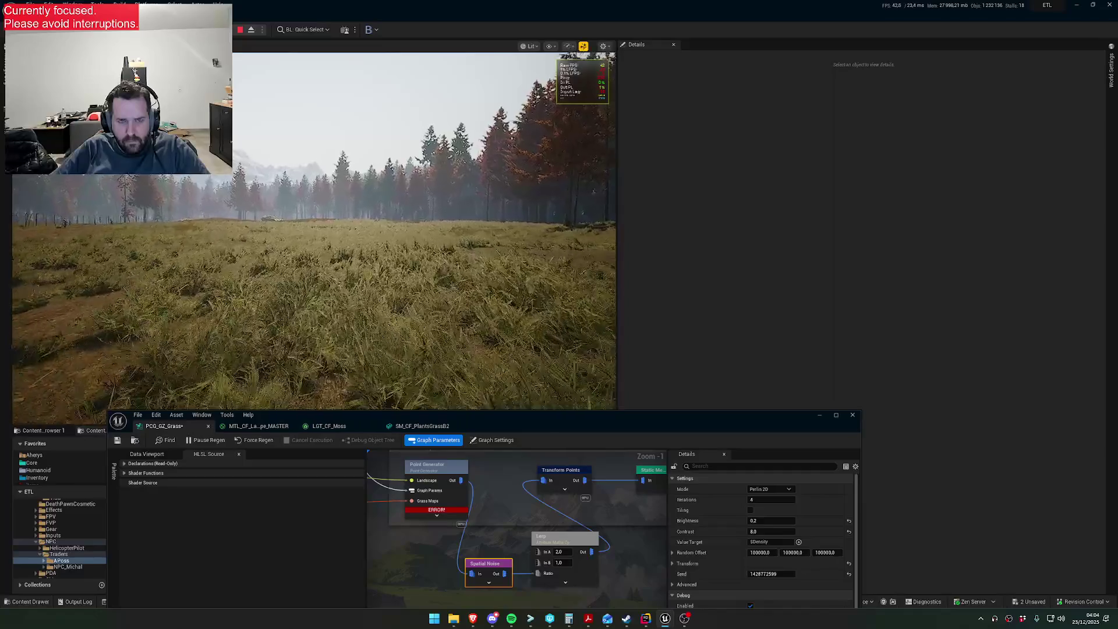
key(super)
key(super)
click(572, 547)
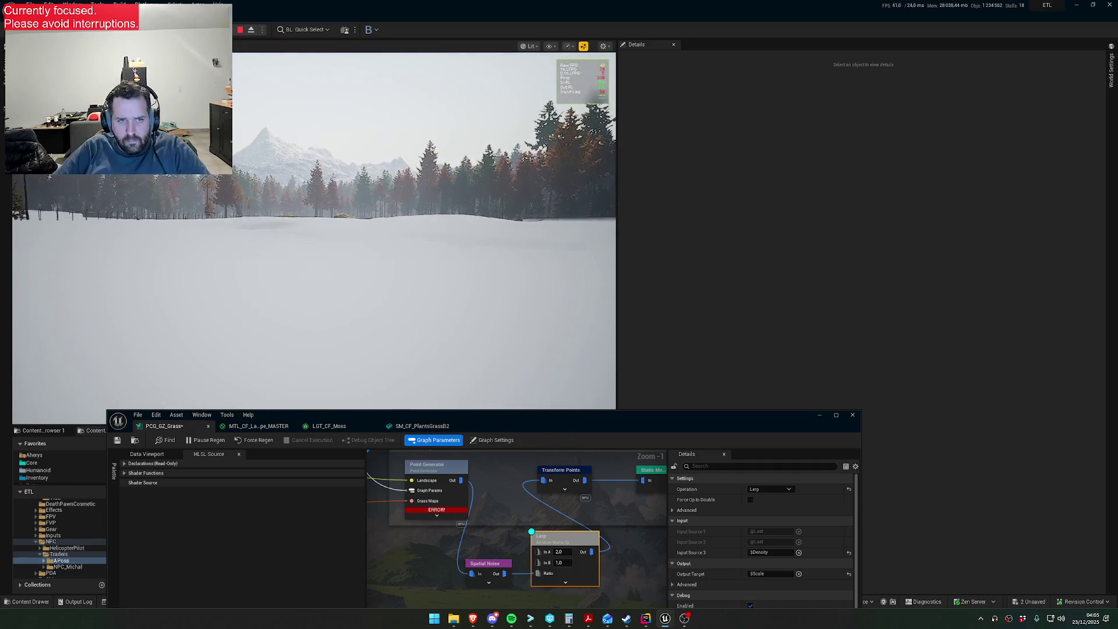
- Set the Spatial Noise Transform Scale to 10 on X, Y and Z, then reselect the Lerp node
key(super)
key(super)
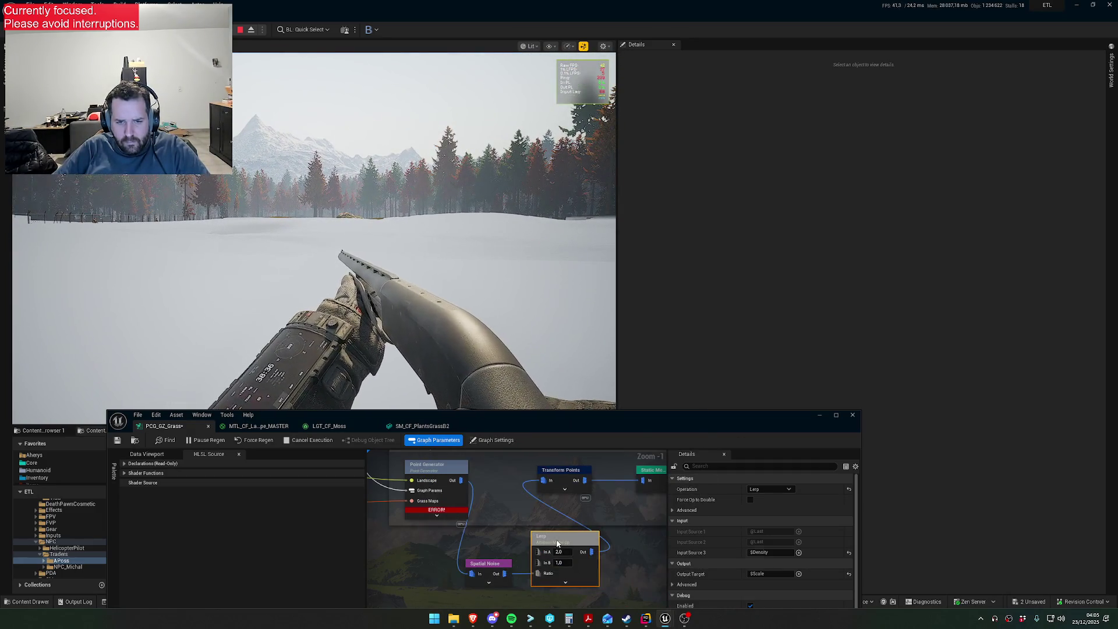
click(486, 563)
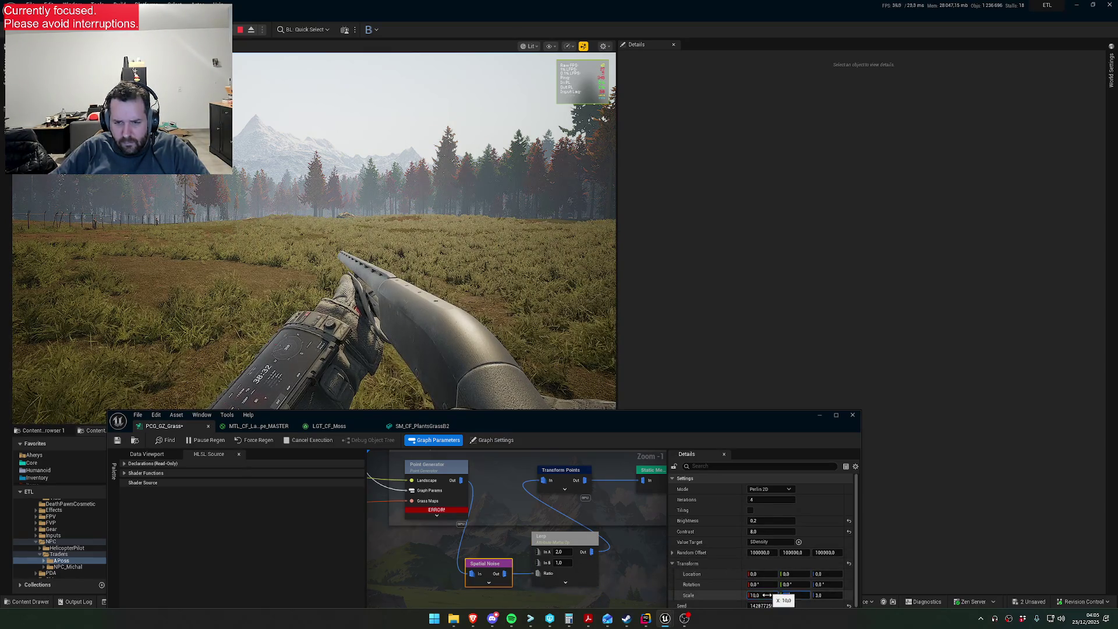
key(Return)
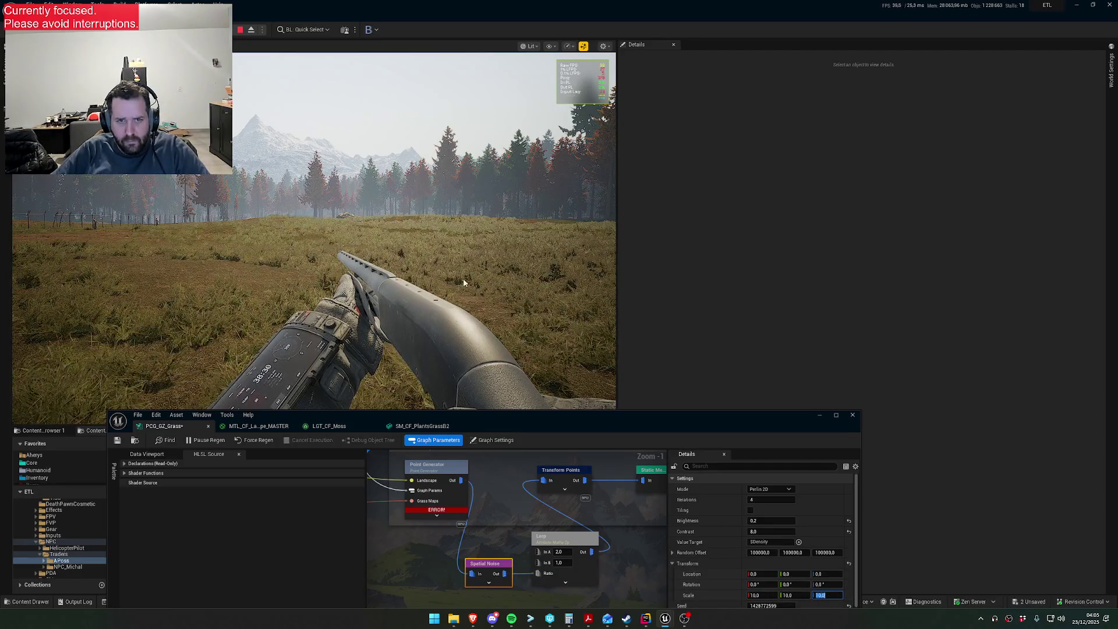
key(super)
click(535, 539)
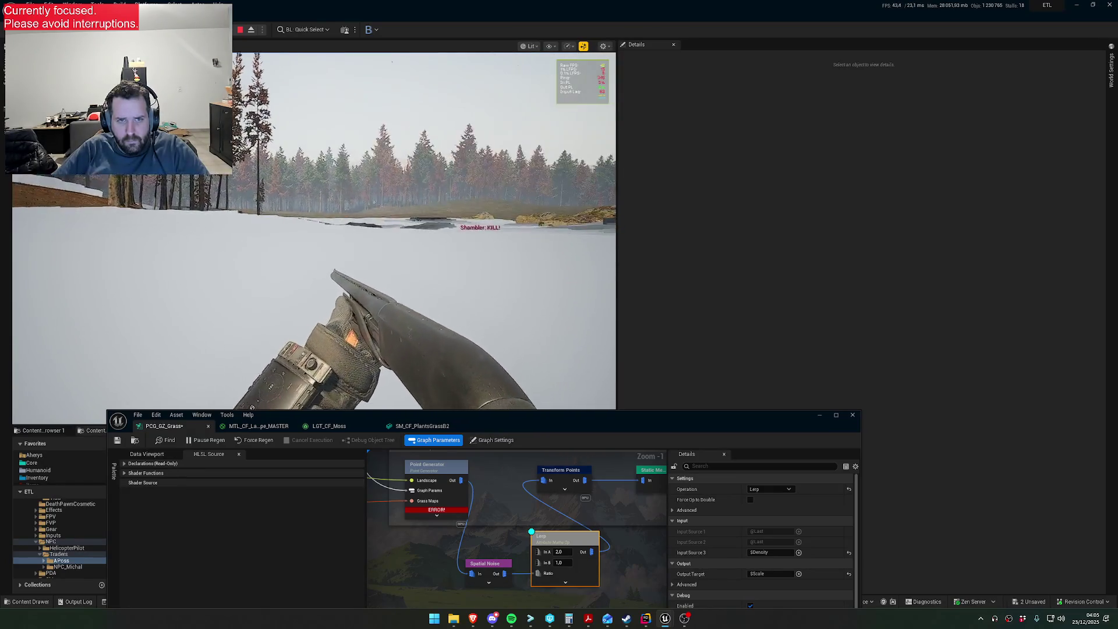
key(super)
key(super)
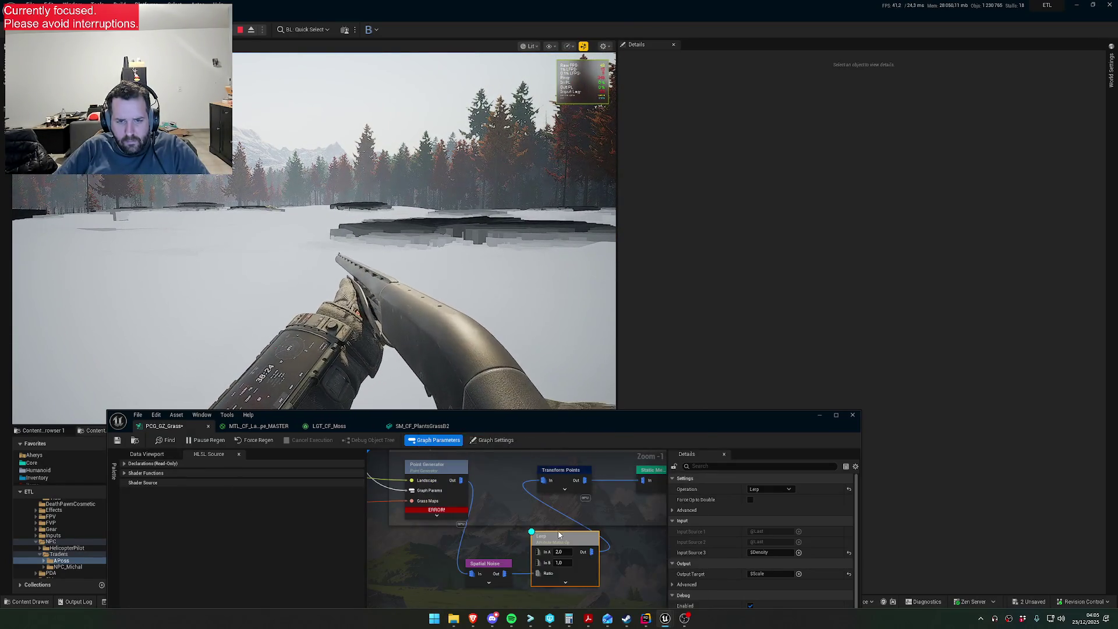
click(492, 440)
click(553, 540)
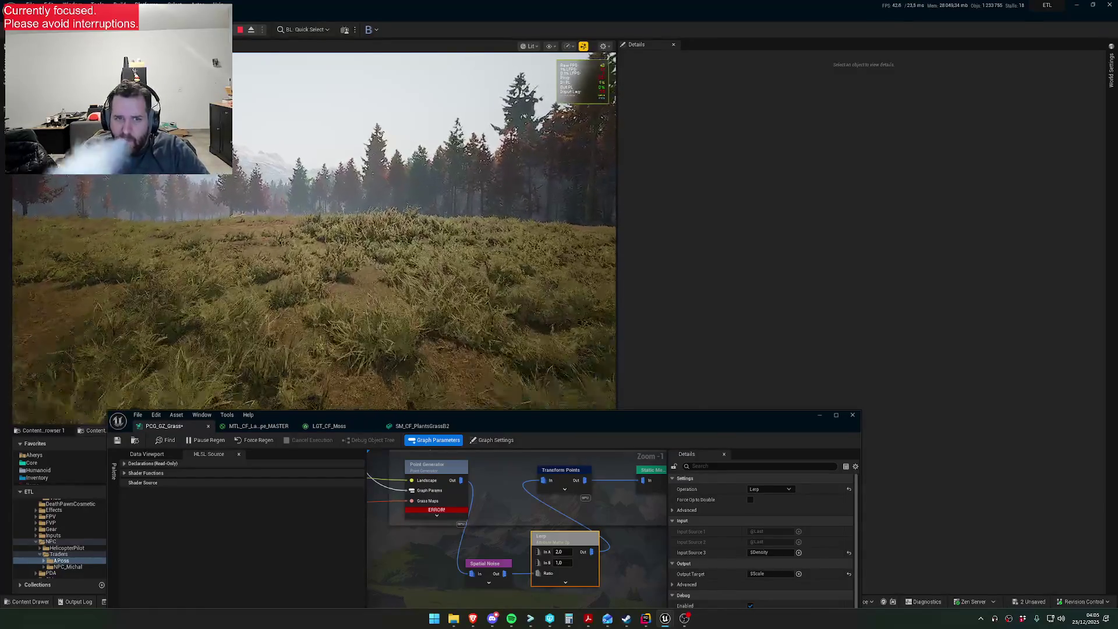
key(super)
key(Escape)
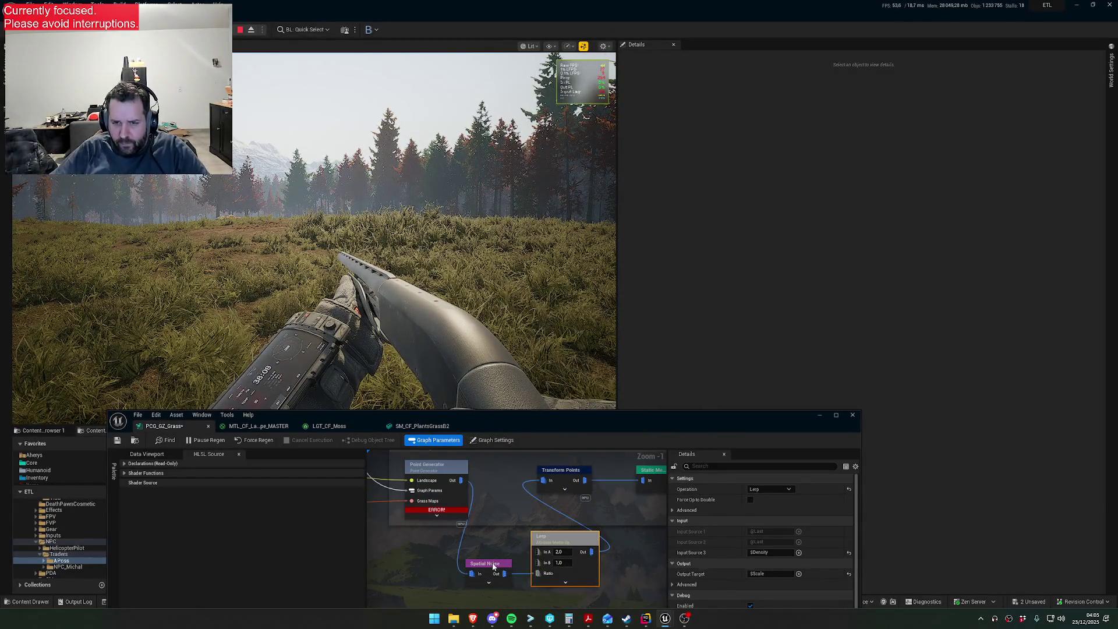
- Turn on the Lerp node's debug display at point scale 2.0, covering the field in grey blocks
click(493, 564)
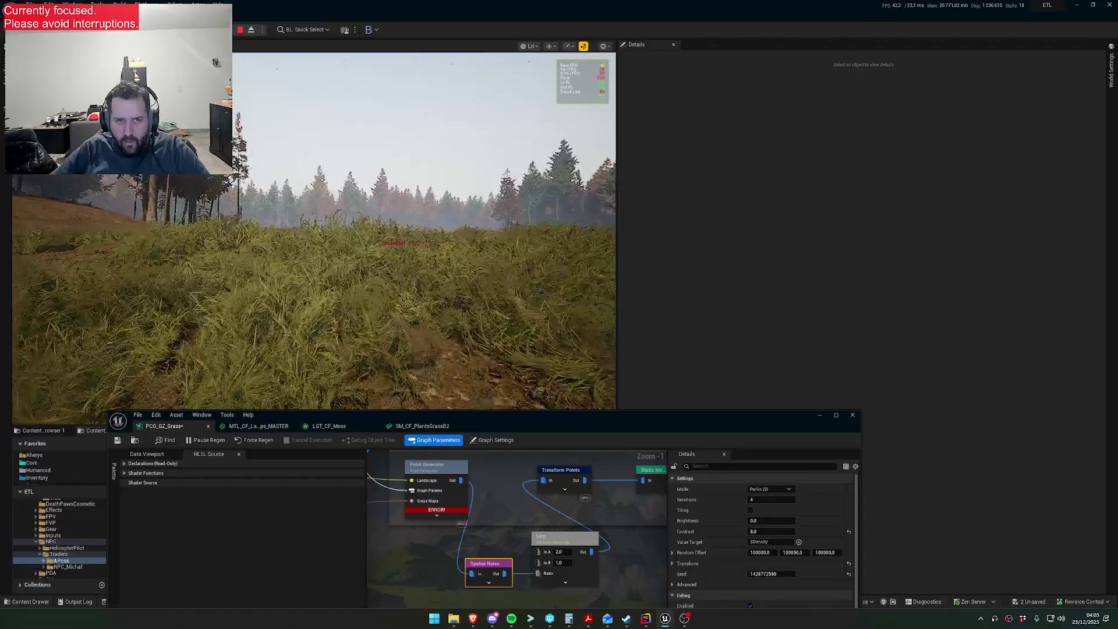
key(super)
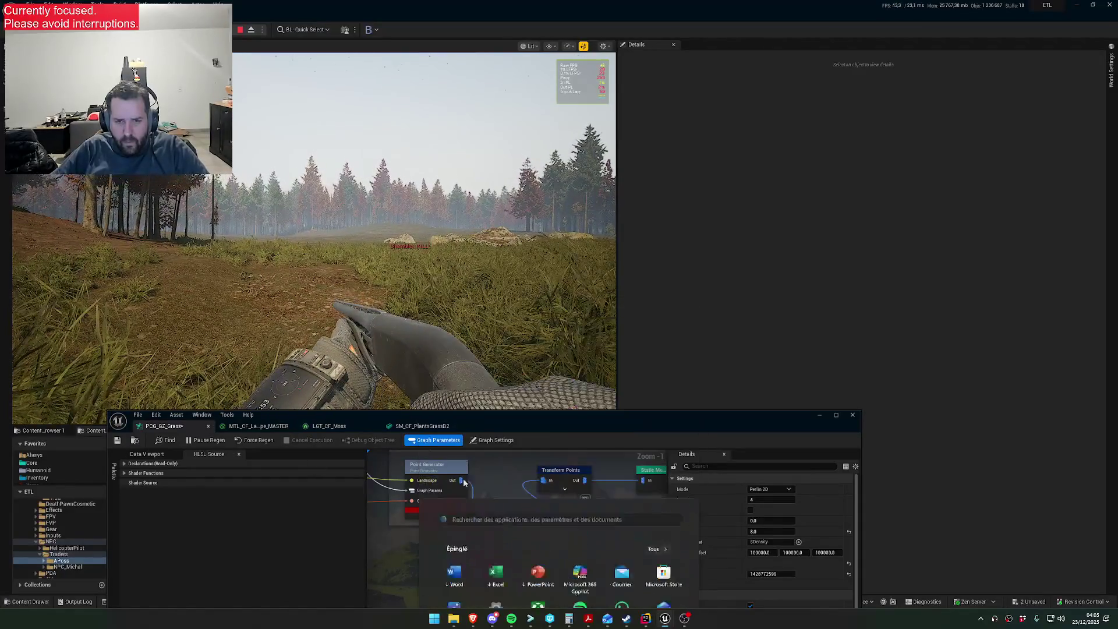
click(575, 538)
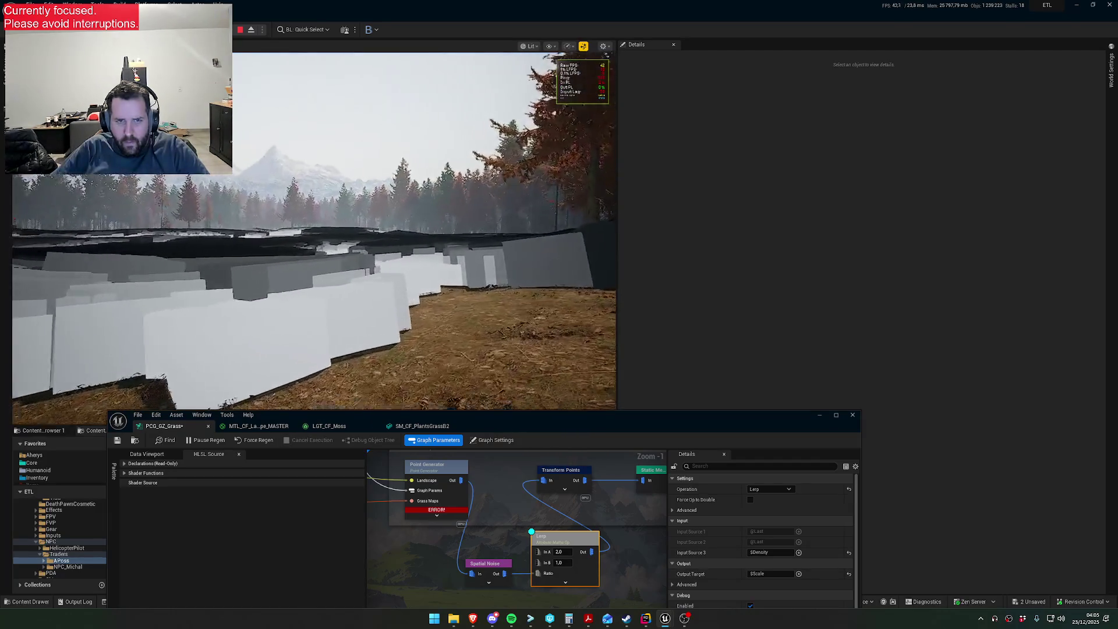
drag(699, 415, 643, 263)
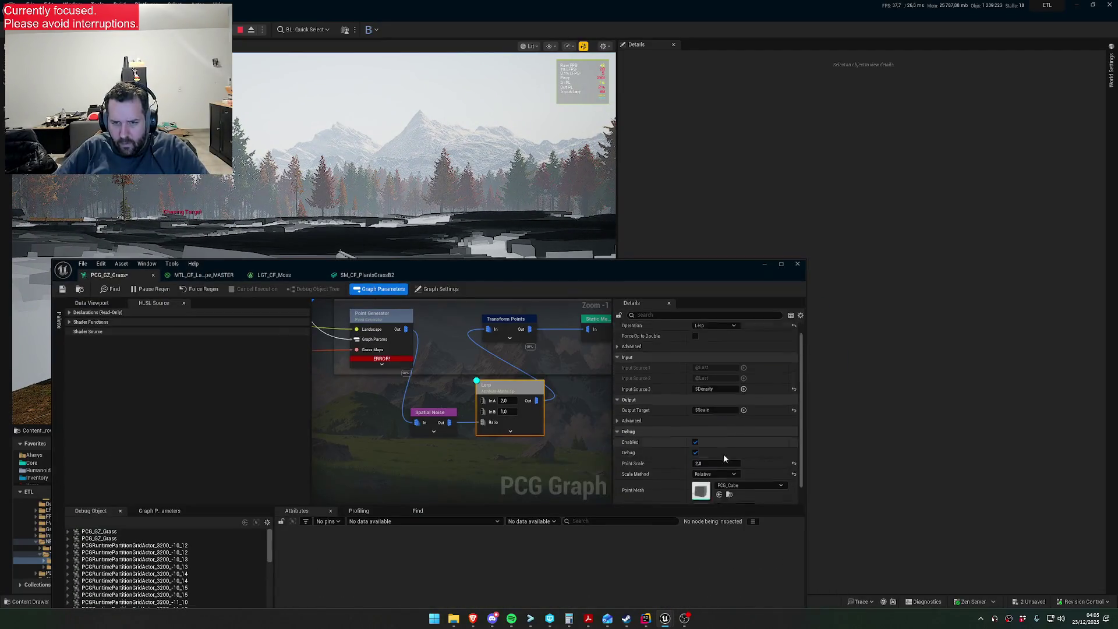
- Set the Lerp node's Debug Point Scale to 1.0, shrinking the debug cubes
scroll(708, 438, down, 2)
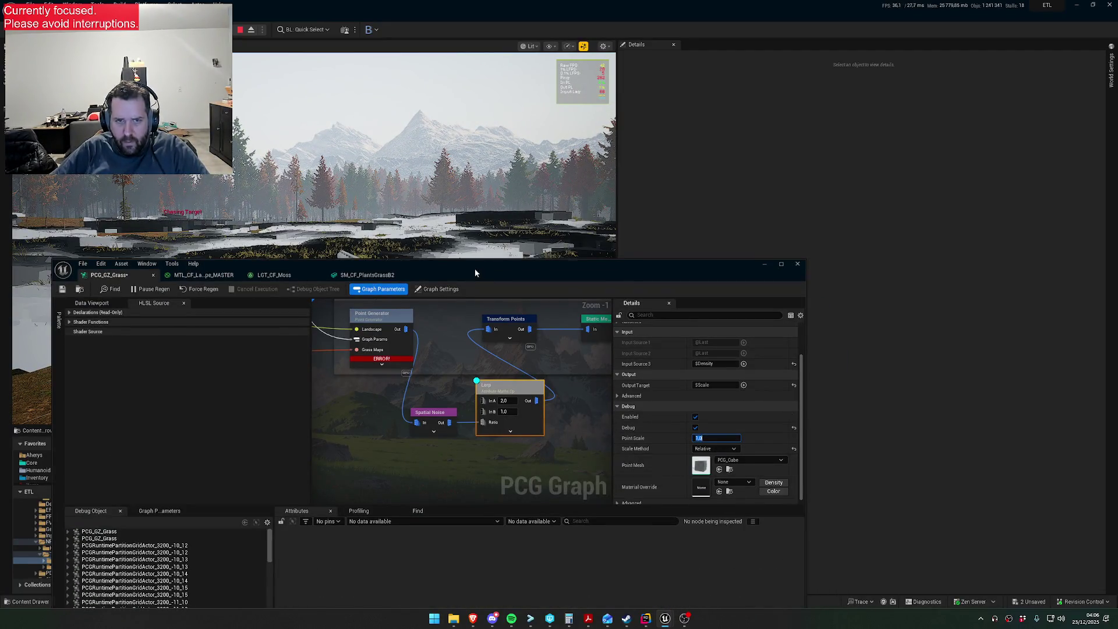
drag(473, 267, 465, 411)
key(super)
key(super)
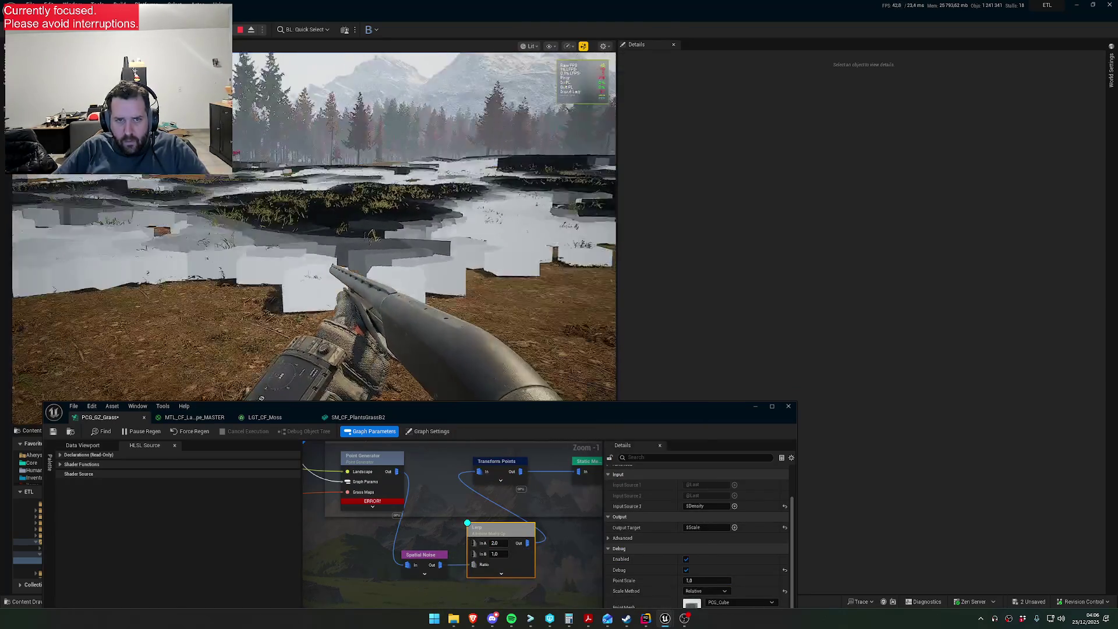
key(super)
key(super)
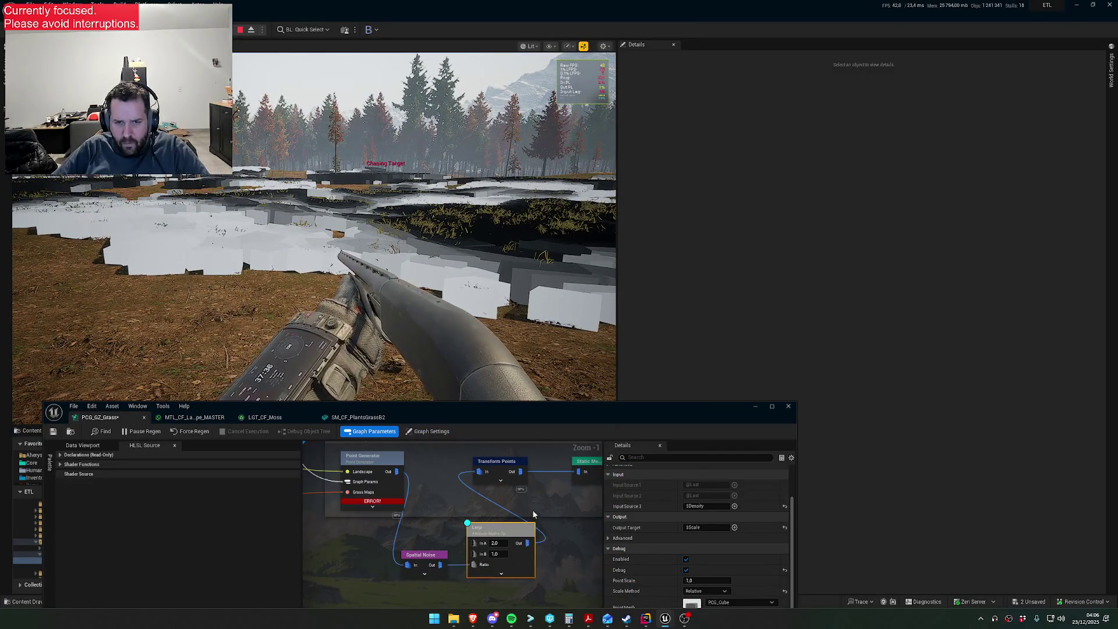
- Inspect the Transform Points scale range, then select the Spatial Noise node
click(501, 494)
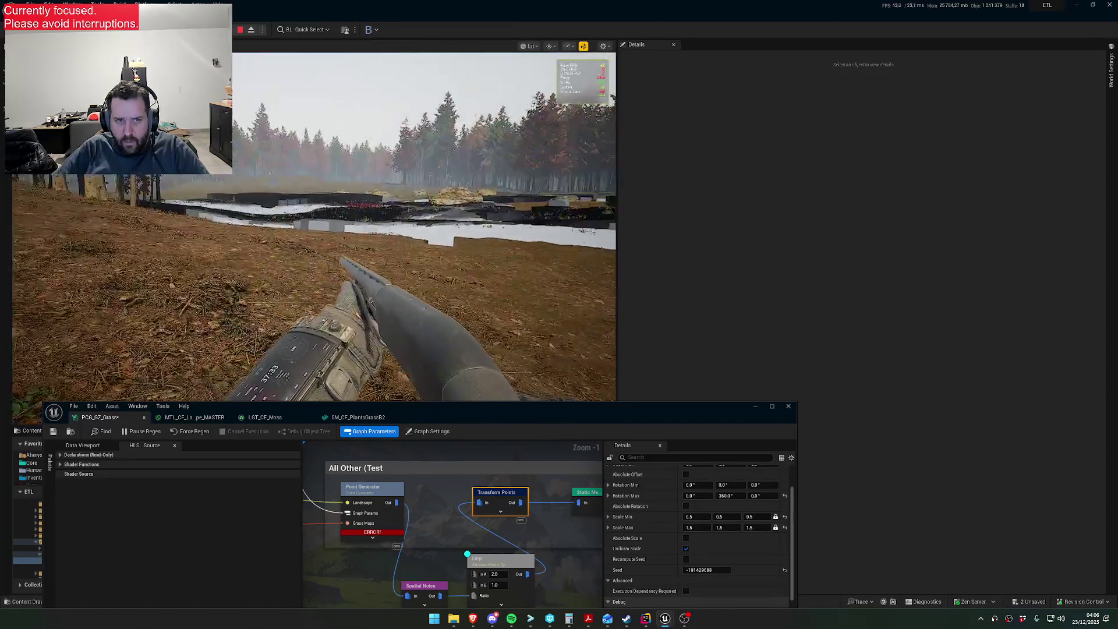
key(super)
key(super)
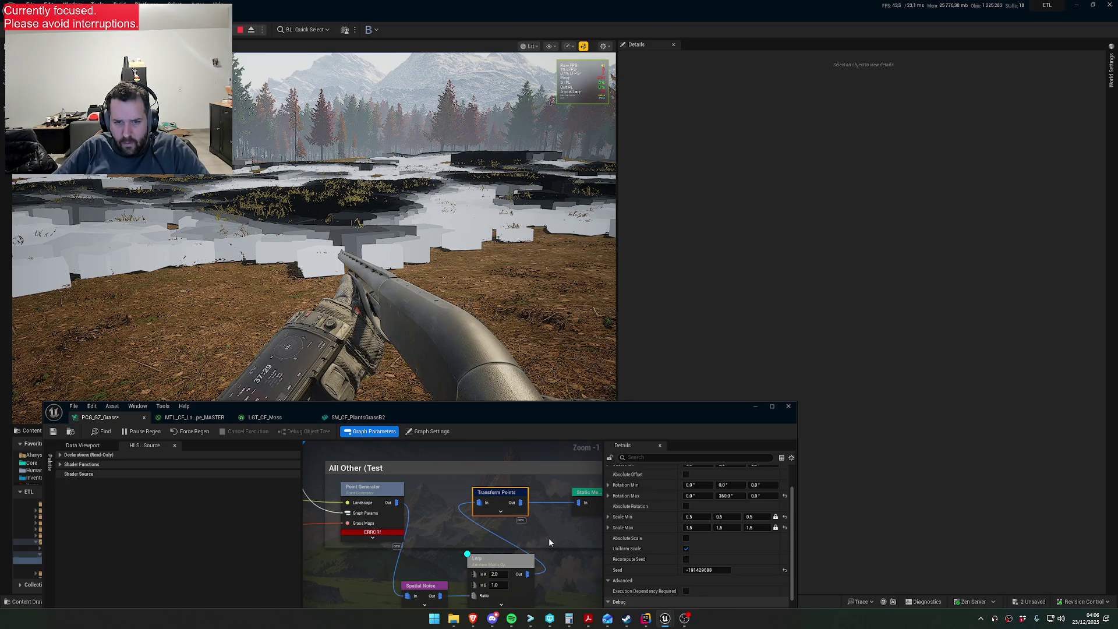
drag(554, 556, 559, 479)
click(425, 508)
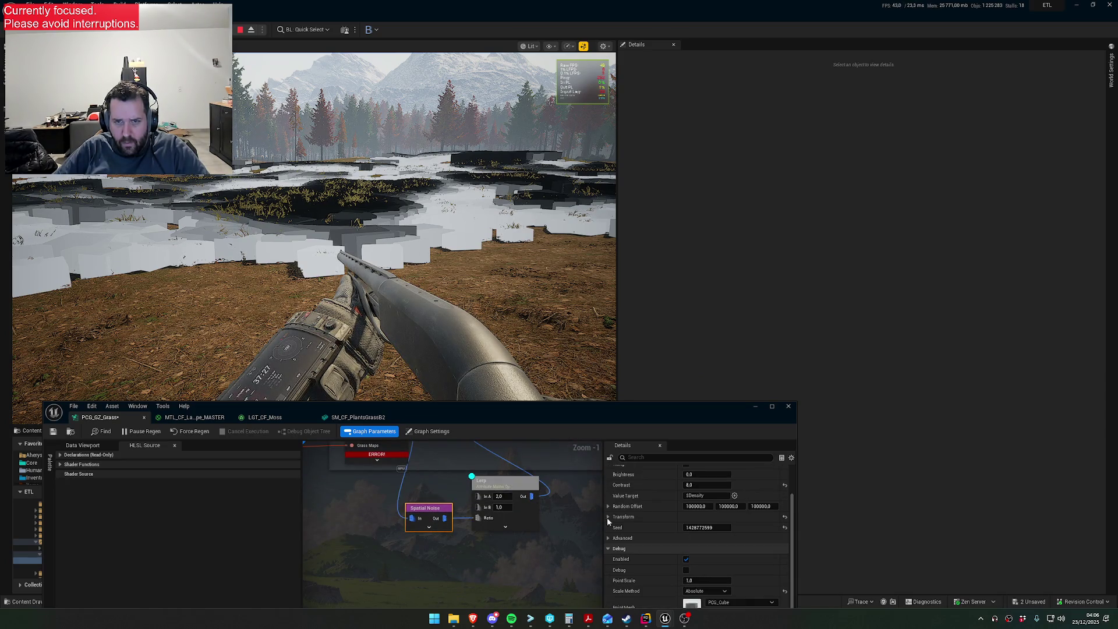
- Set Spatial Noise Contrast to 3.0, select the Lerp node, and eject from play with F8
scroll(703, 501, up, 2)
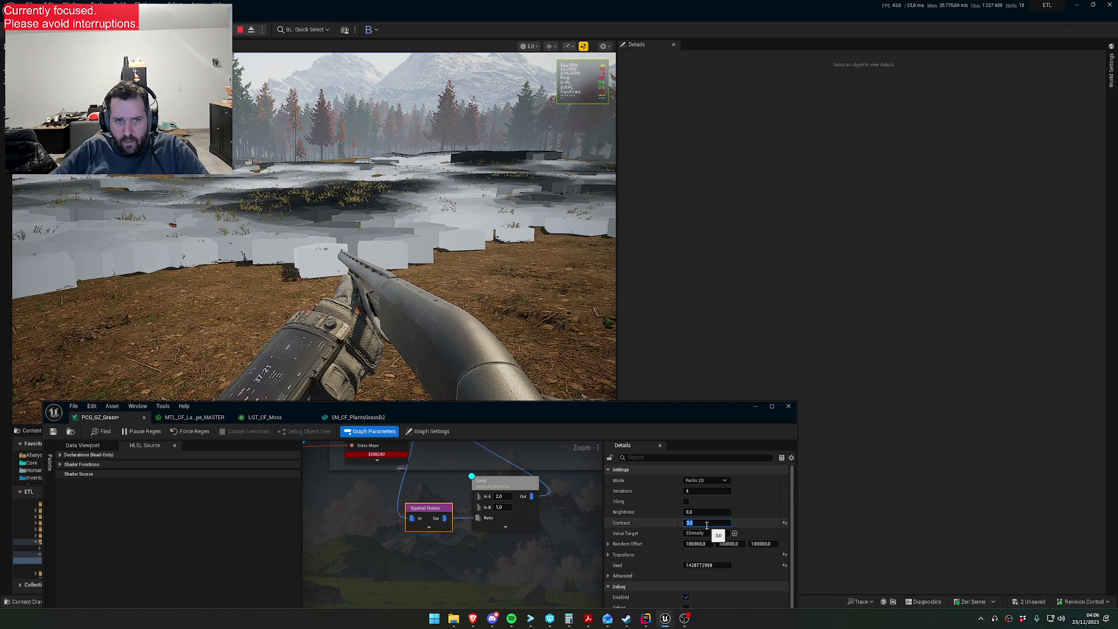
click(495, 483)
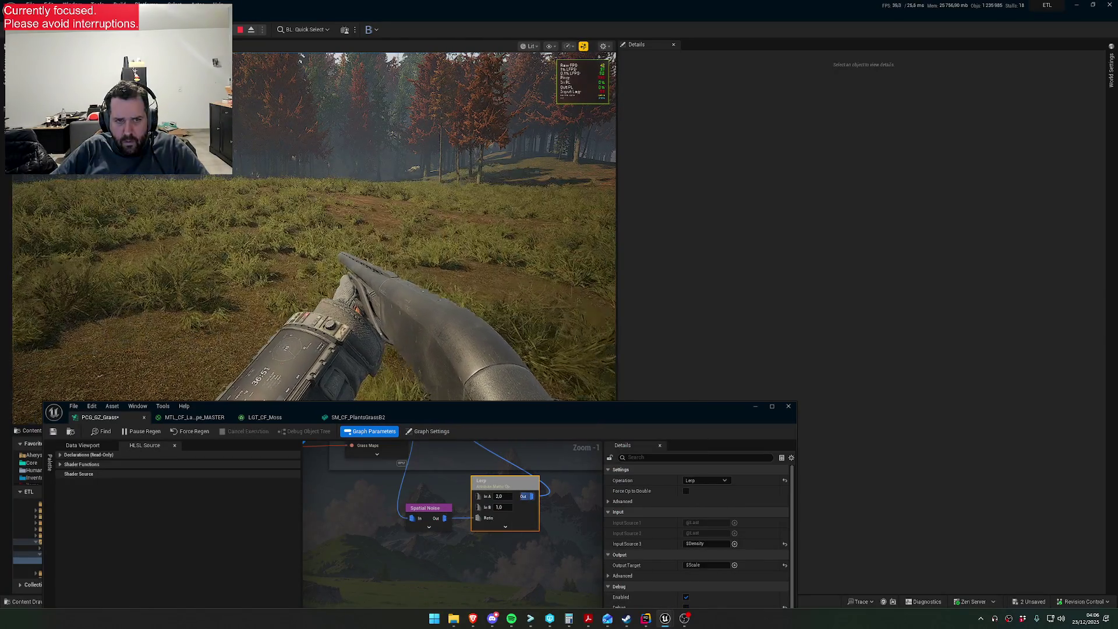
key(super)
key(Escape)
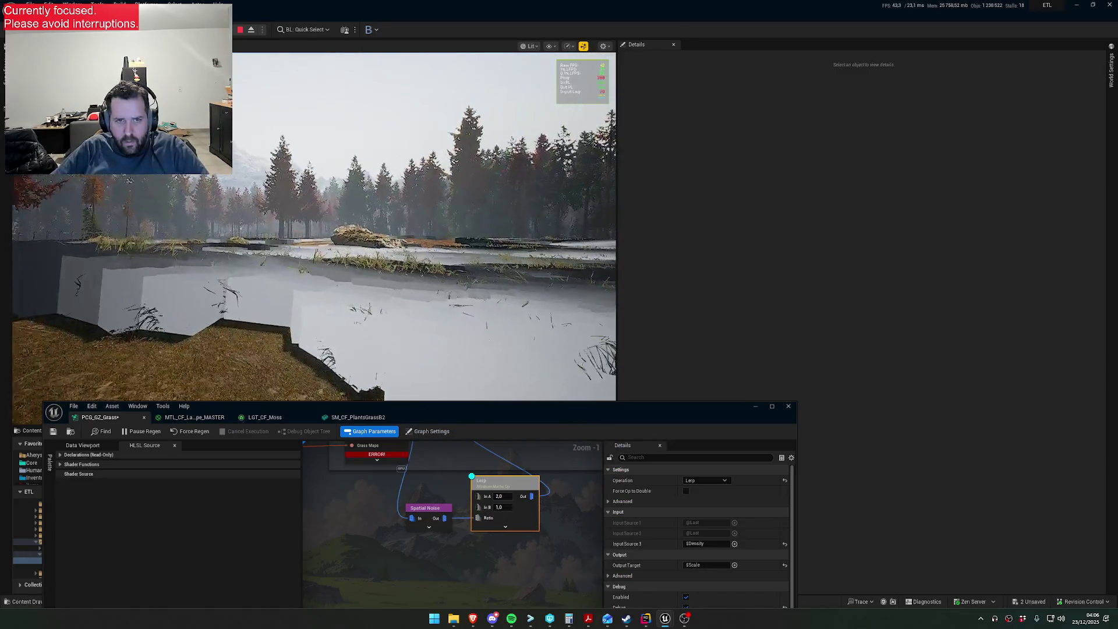
key(F8)
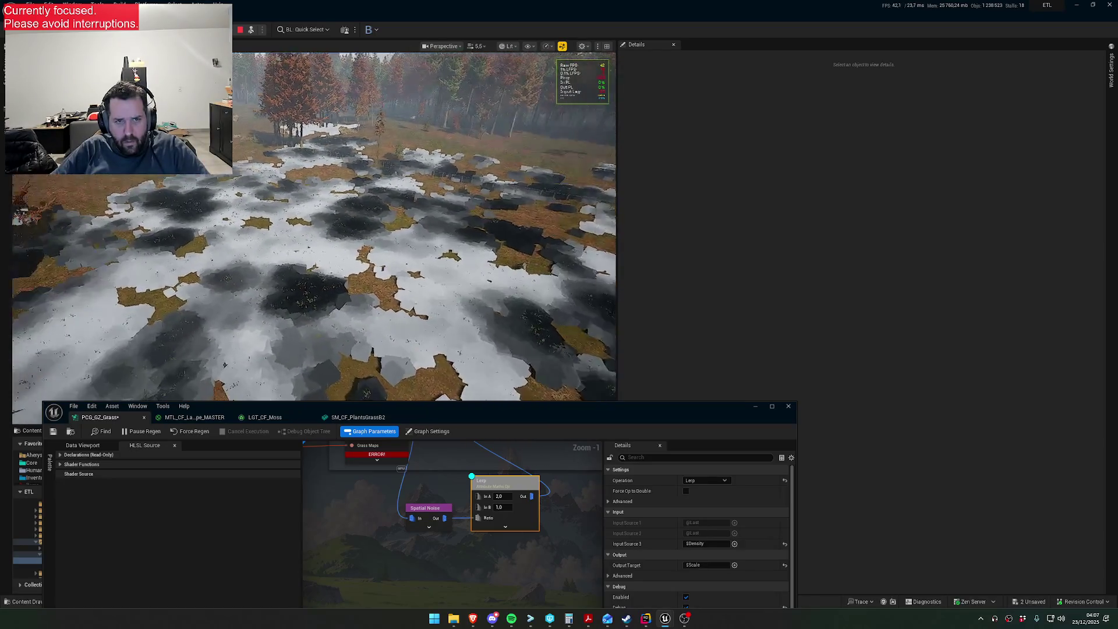
click(449, 512)
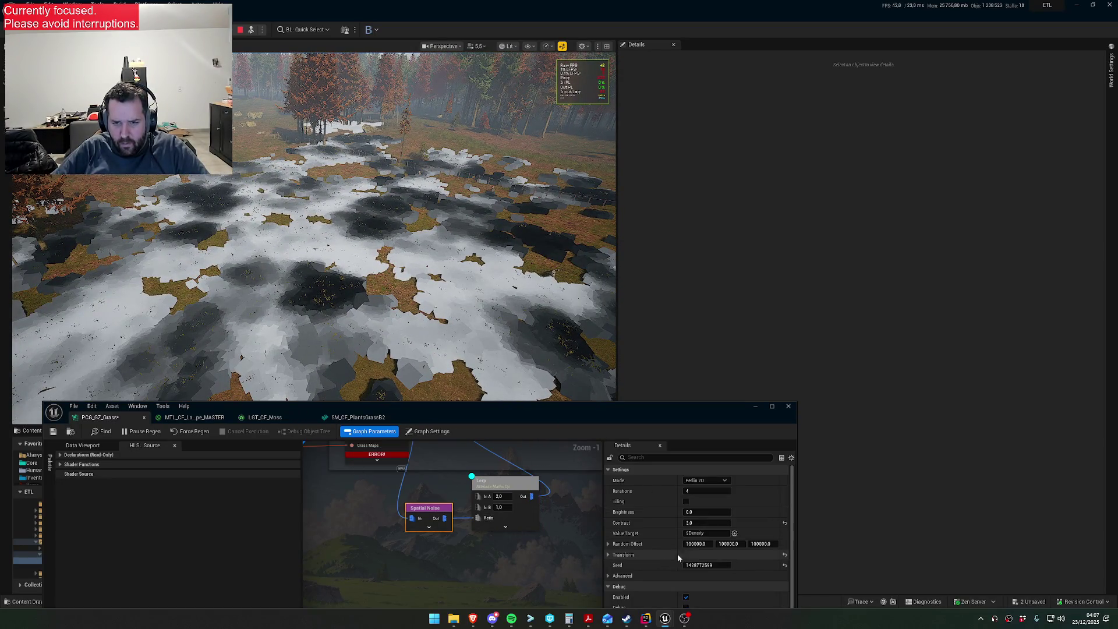
click(708, 481)
click(708, 495)
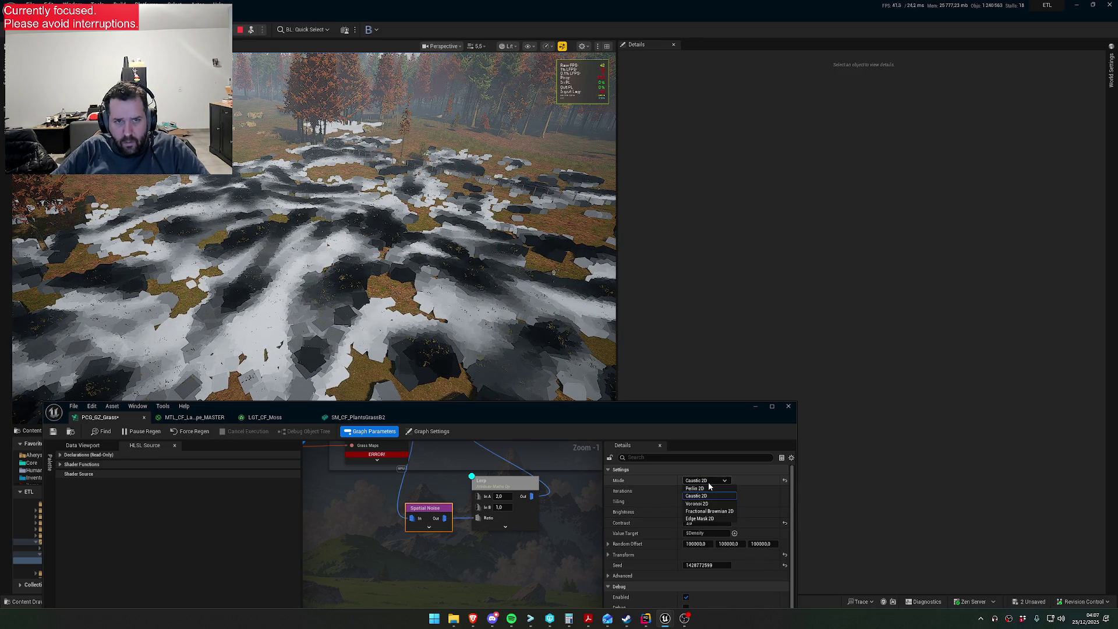
click(712, 504)
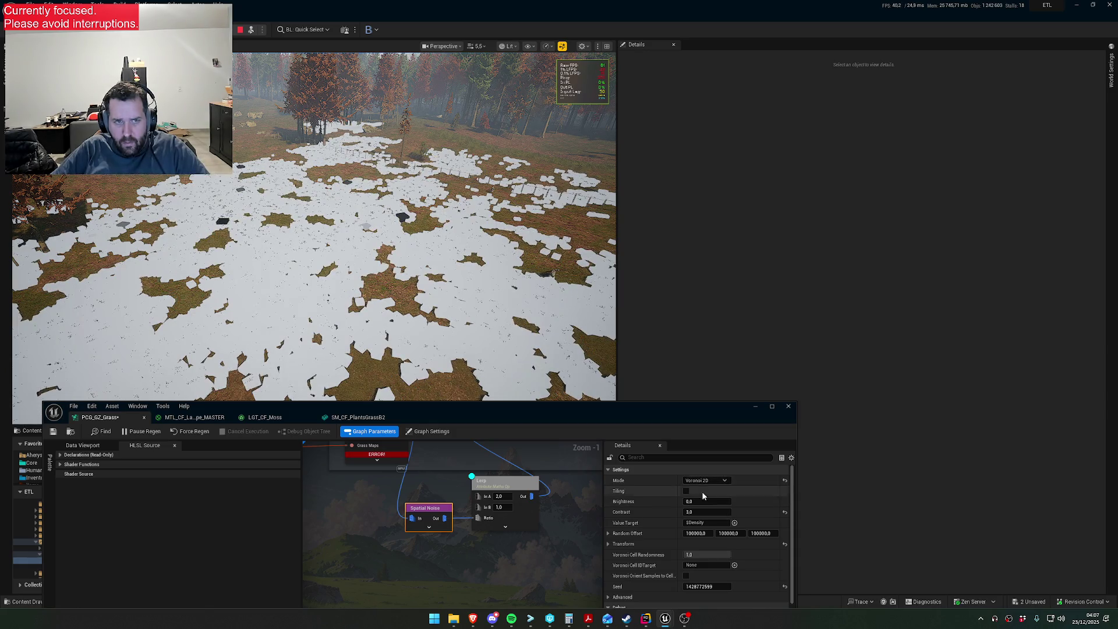
click(703, 481)
click(708, 513)
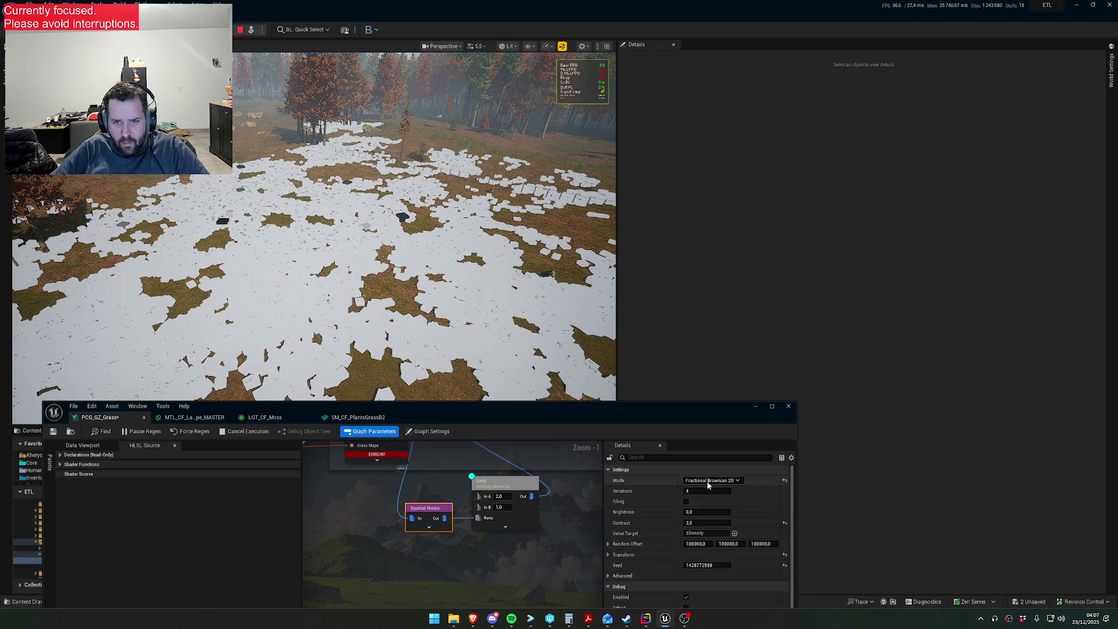
click(707, 483)
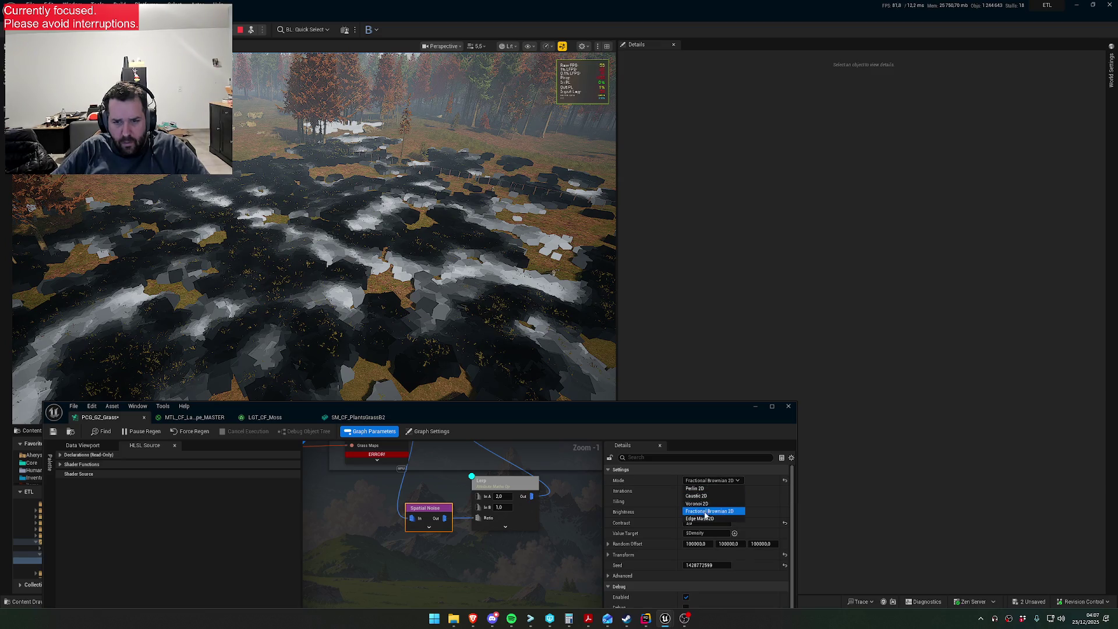
click(700, 522)
click(704, 481)
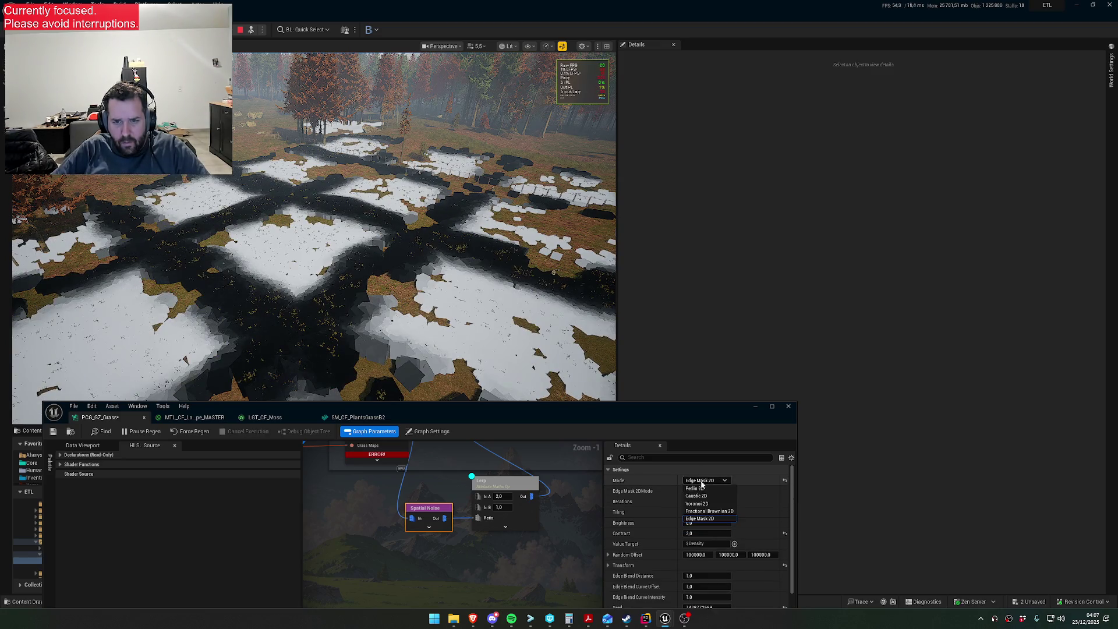
click(708, 488)
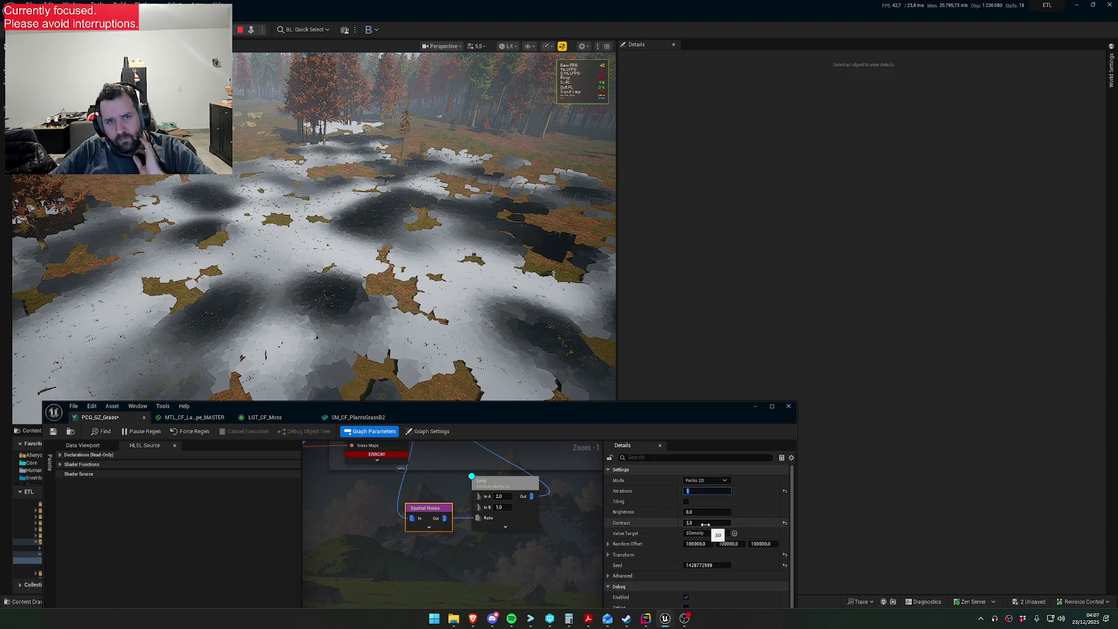
click(608, 554)
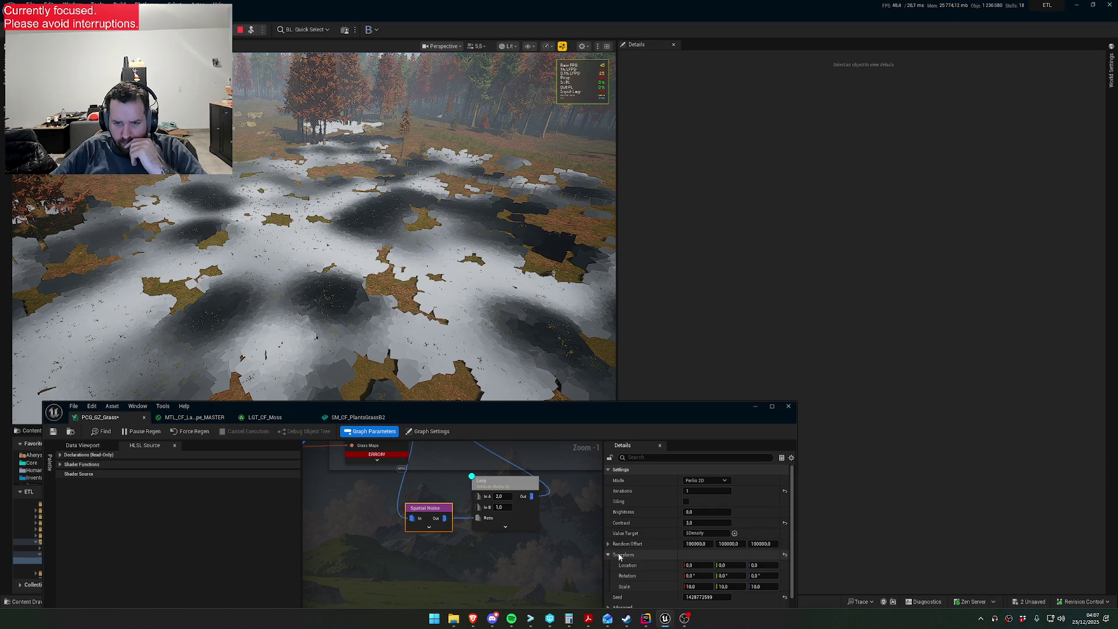
- Set the Spatial Noise scale to 20 on X, Y and Z, then select the Lerp node
text(5)
key(Tab)
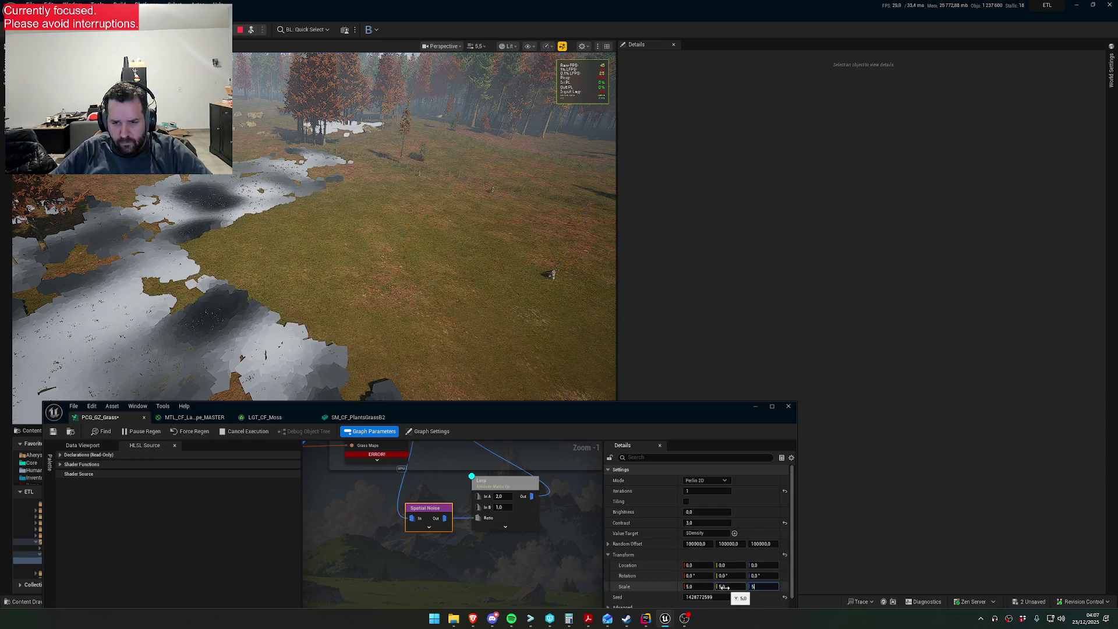
text(5)
key(Return)
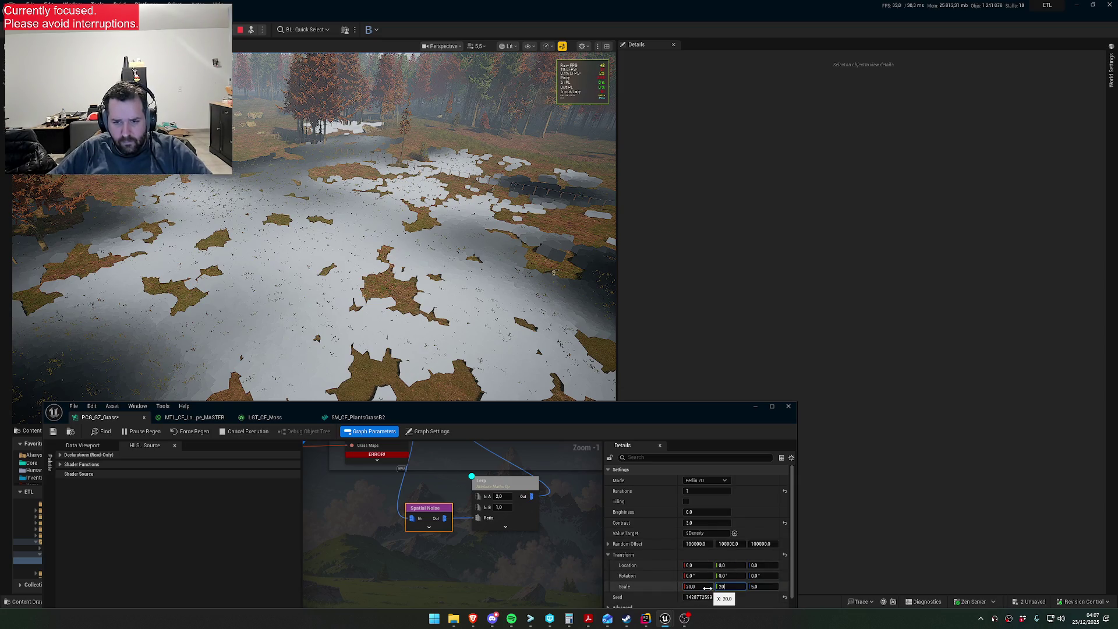
key(Tab)
text(20)
key(Return)
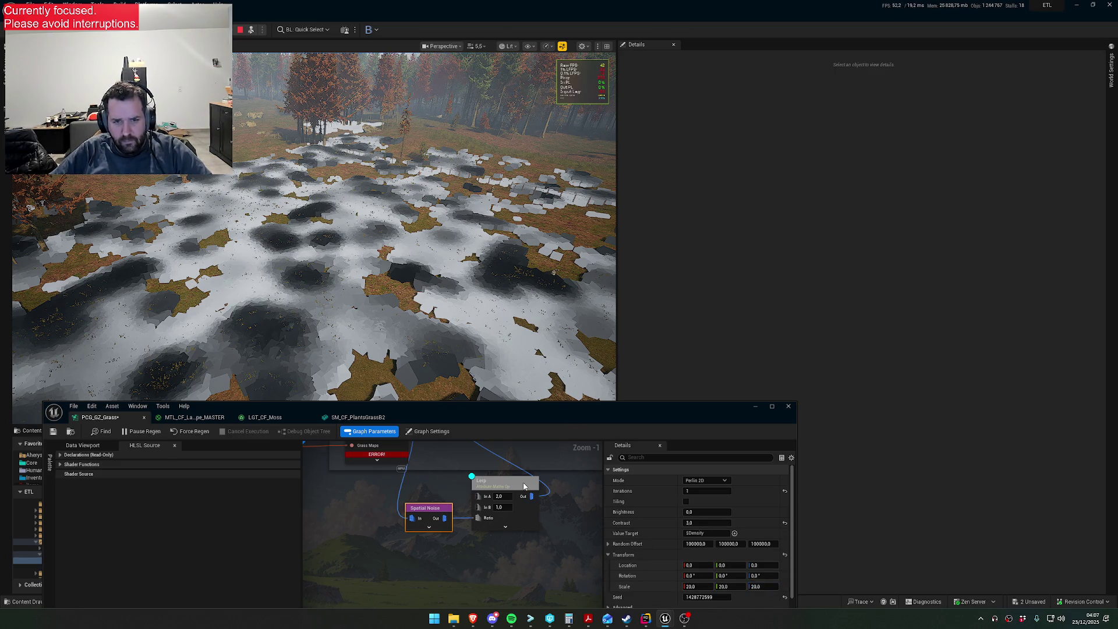
click(524, 486)
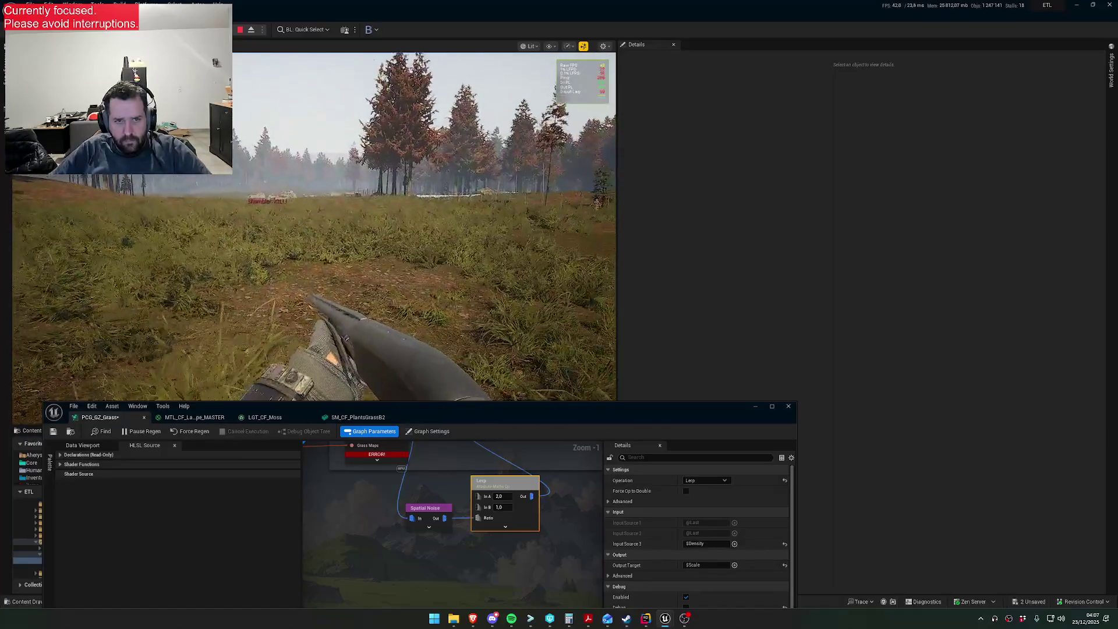
- Eject from first-person play to the free Perspective camera over the noisy terrain
key(super)
key(Escape)
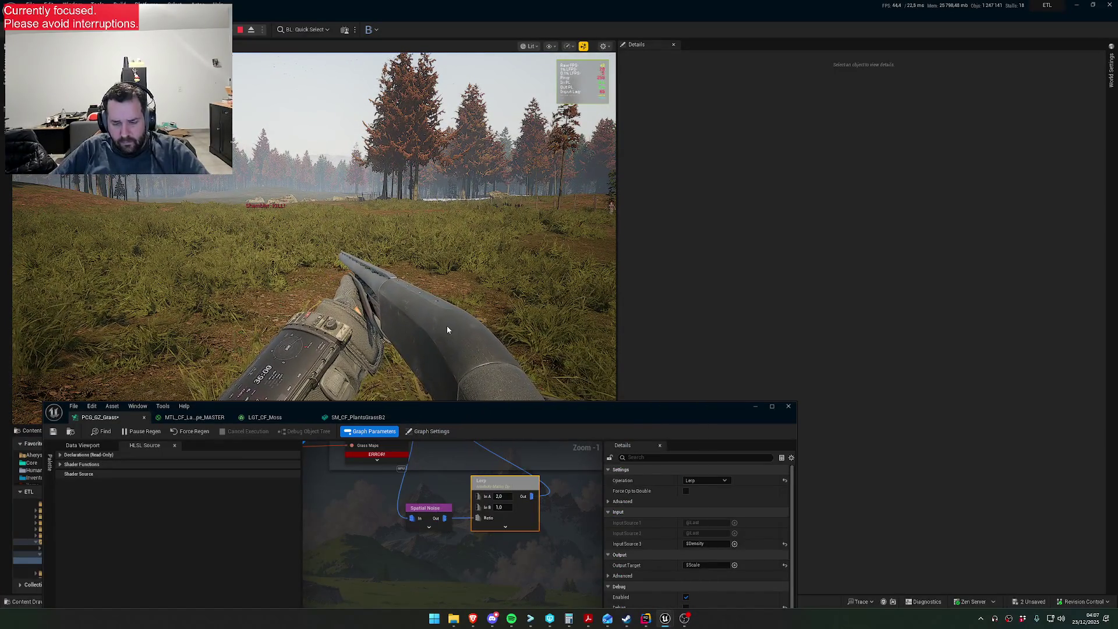
key(F8)
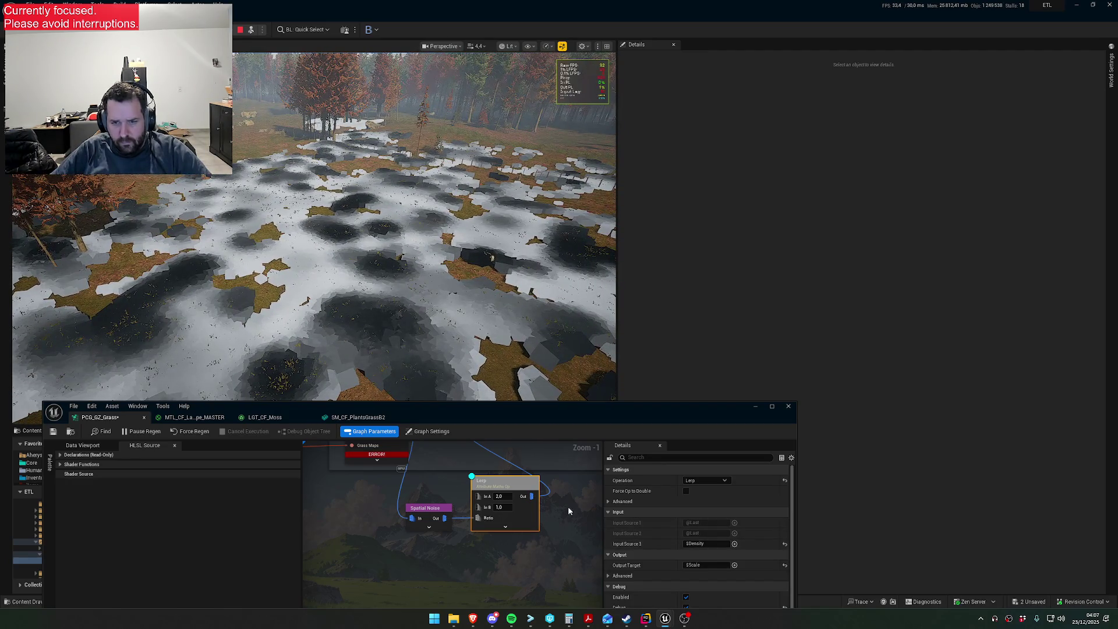
- Set the Spatial Noise Transform Scale to 5 on every axis
click(444, 516)
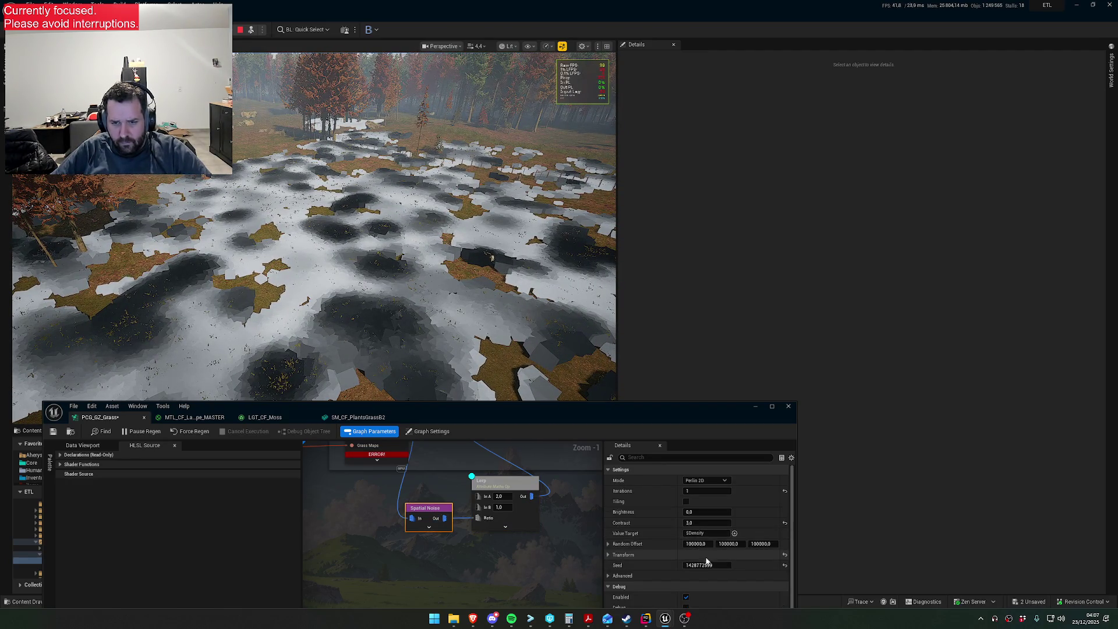
click(609, 553)
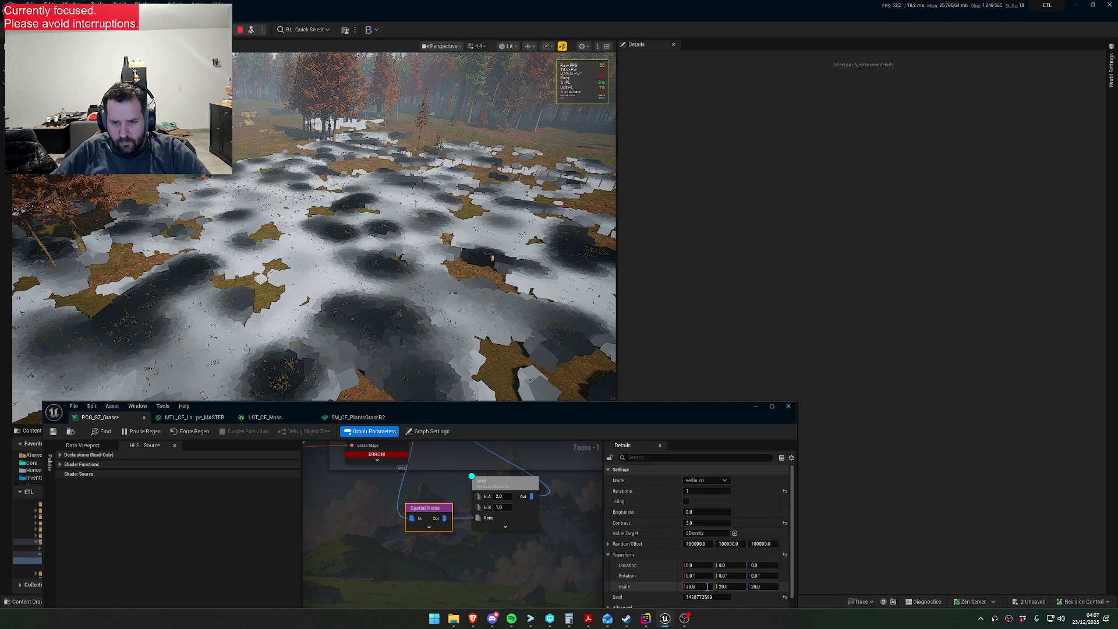
click(734, 586)
text(1)
key(Tab)
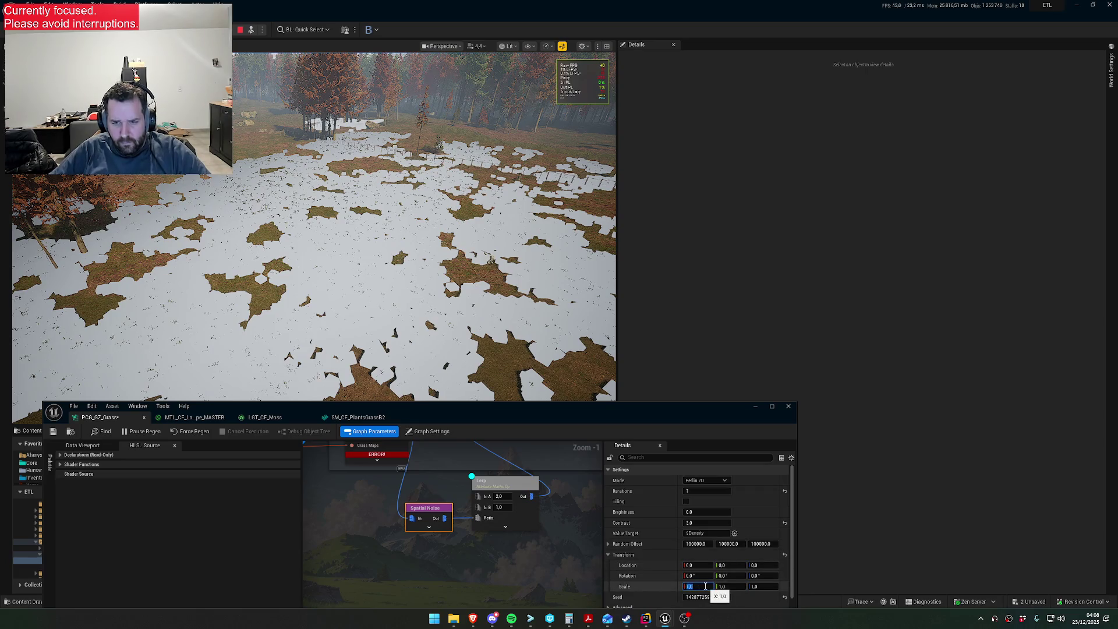
key(Tab)
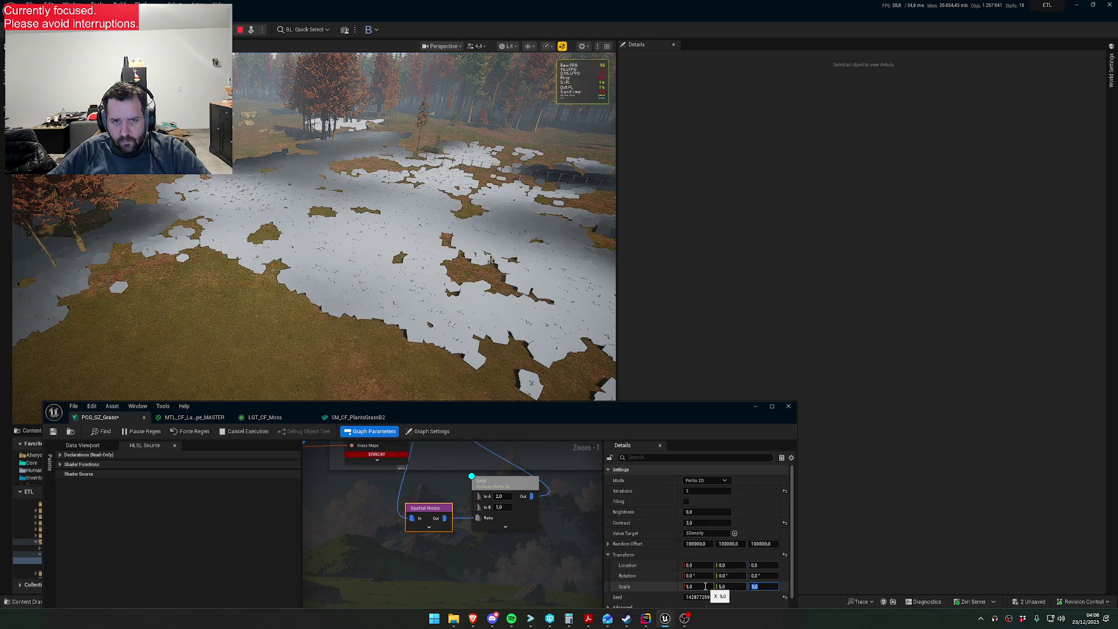
- Set Spatial Noise Brightness to 0.2 and Contrast to 20 while viewing the terrain
drag(315, 233, 315, 262)
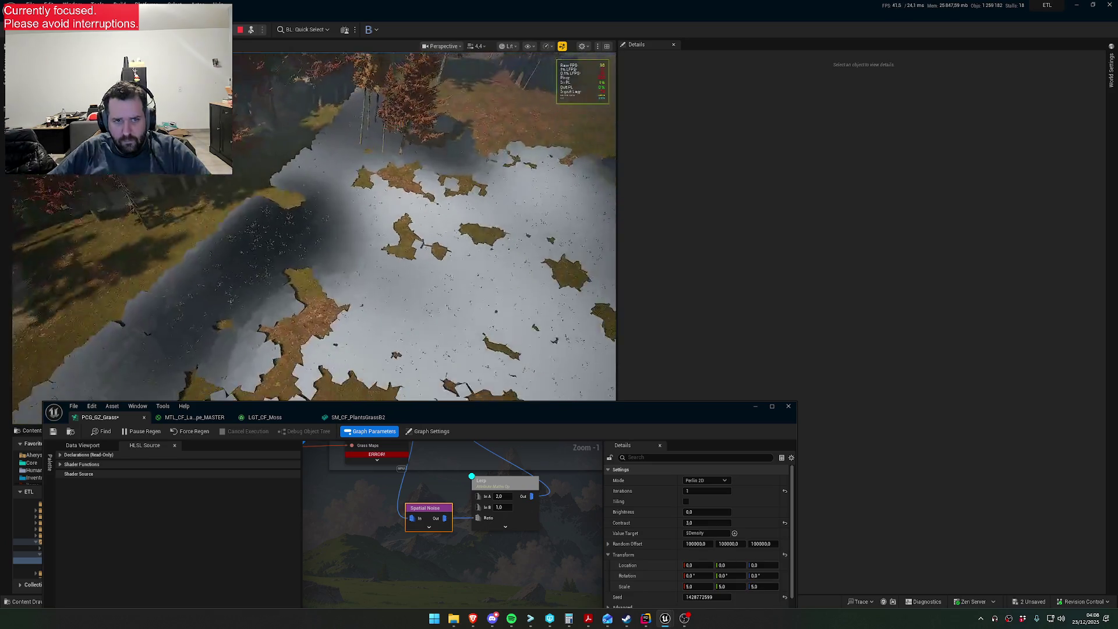
drag(473, 273, 474, 274)
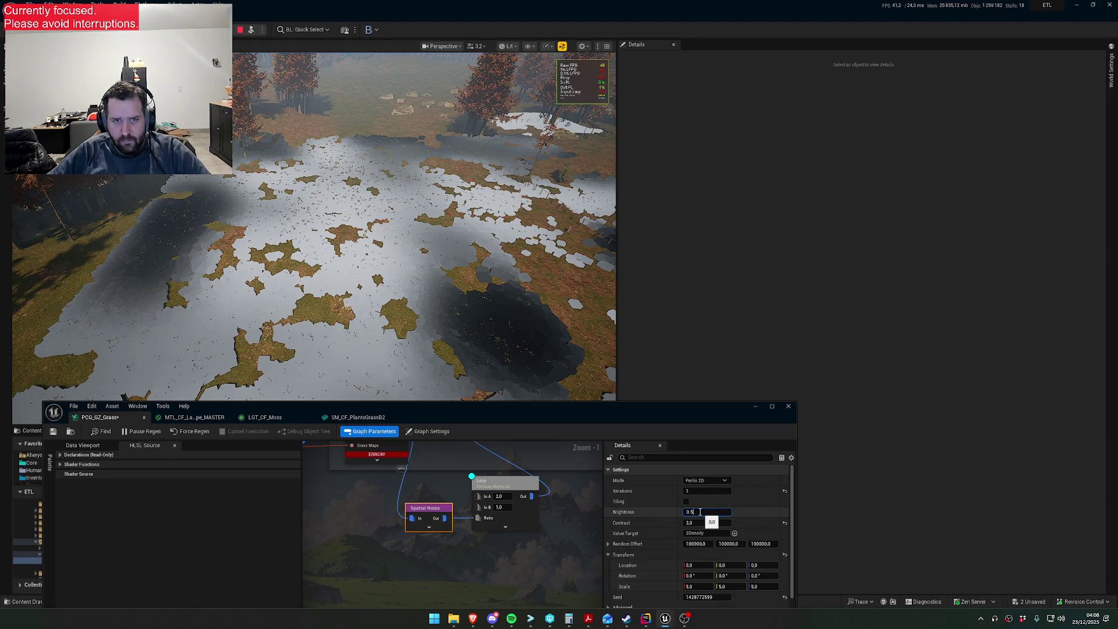
key(Return)
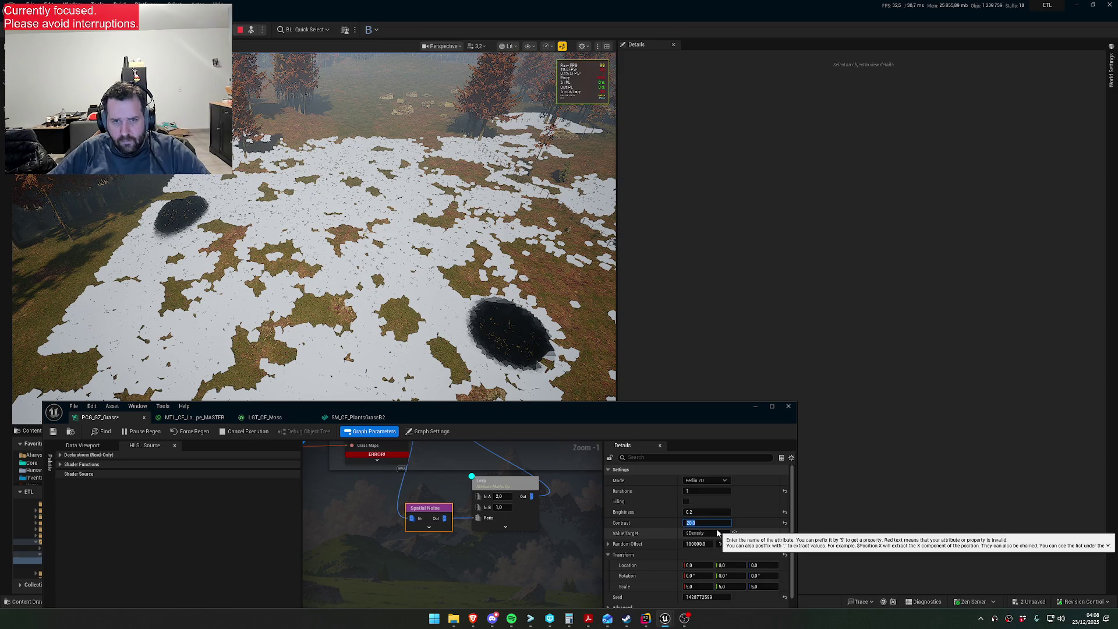
key(Return)
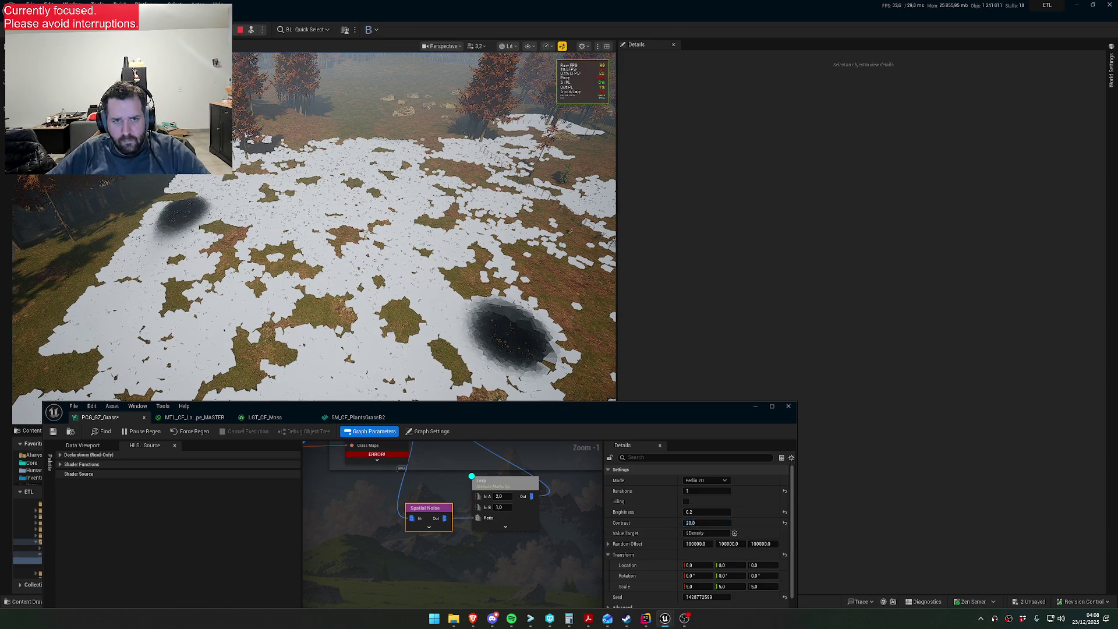
- Fly toward the rocks and return to first-person play with F8
key(w)
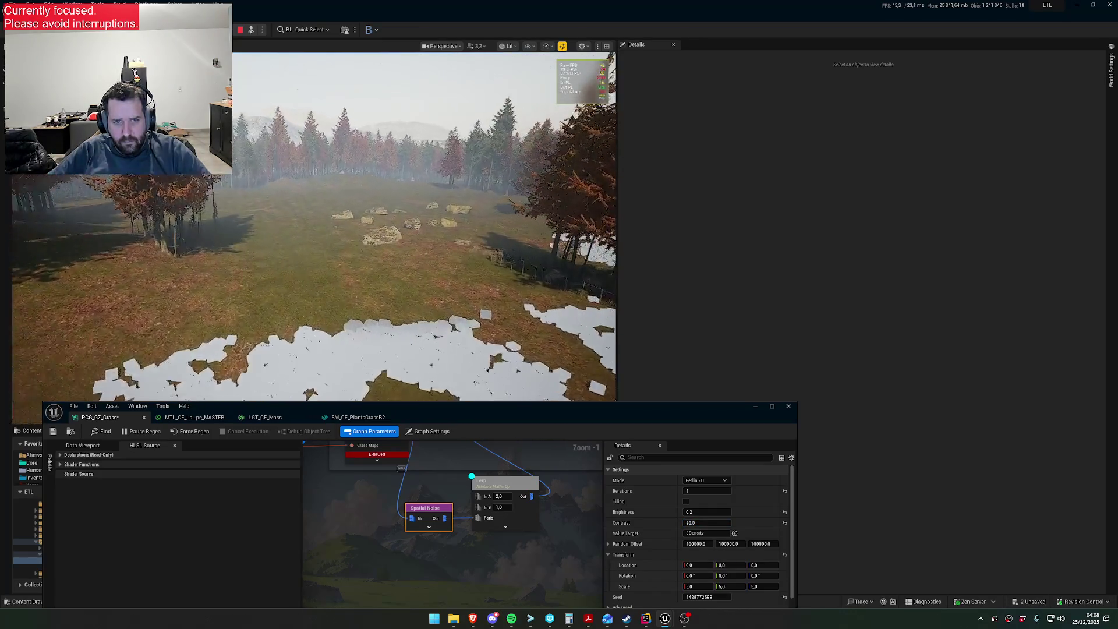
key(F8)
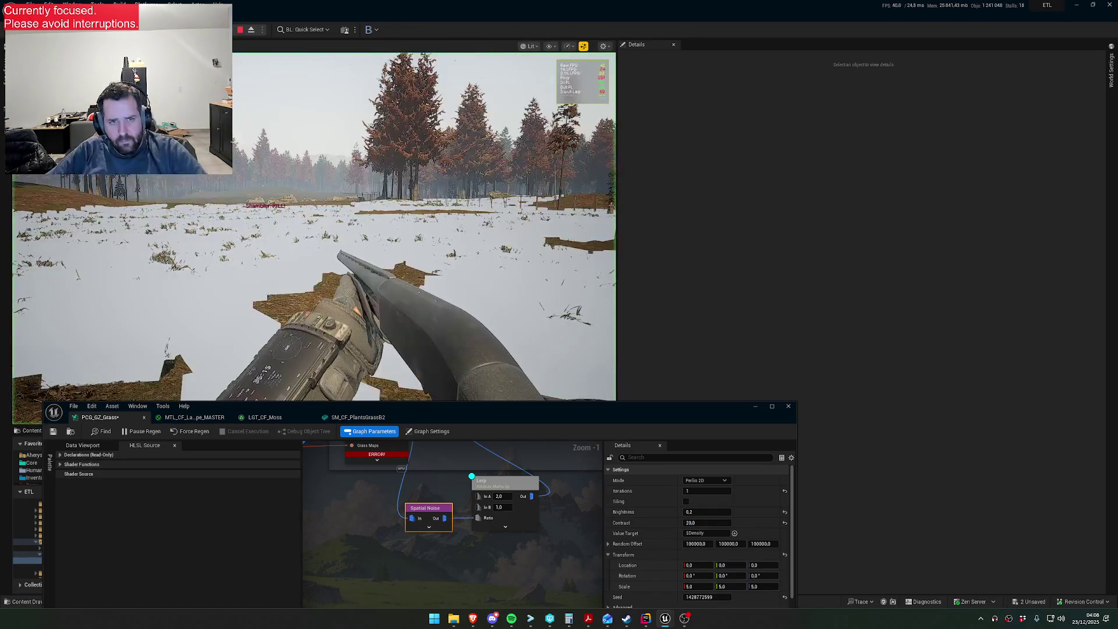
key(super)
- Select the Lerp node and edit its In A and In B values
click(515, 494)
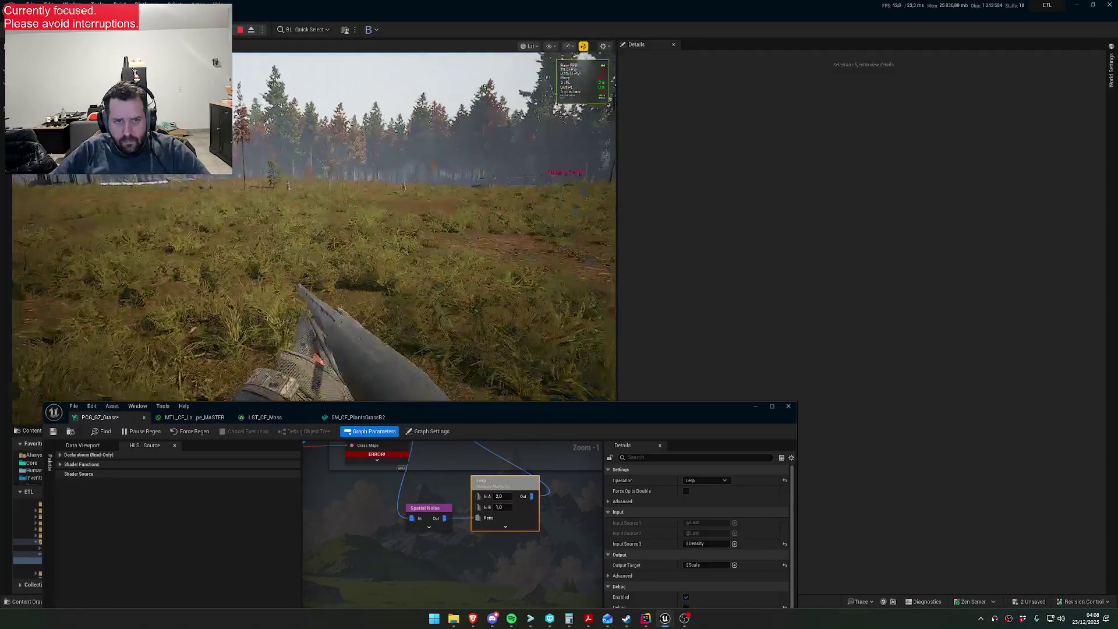
key(super)
click(514, 499)
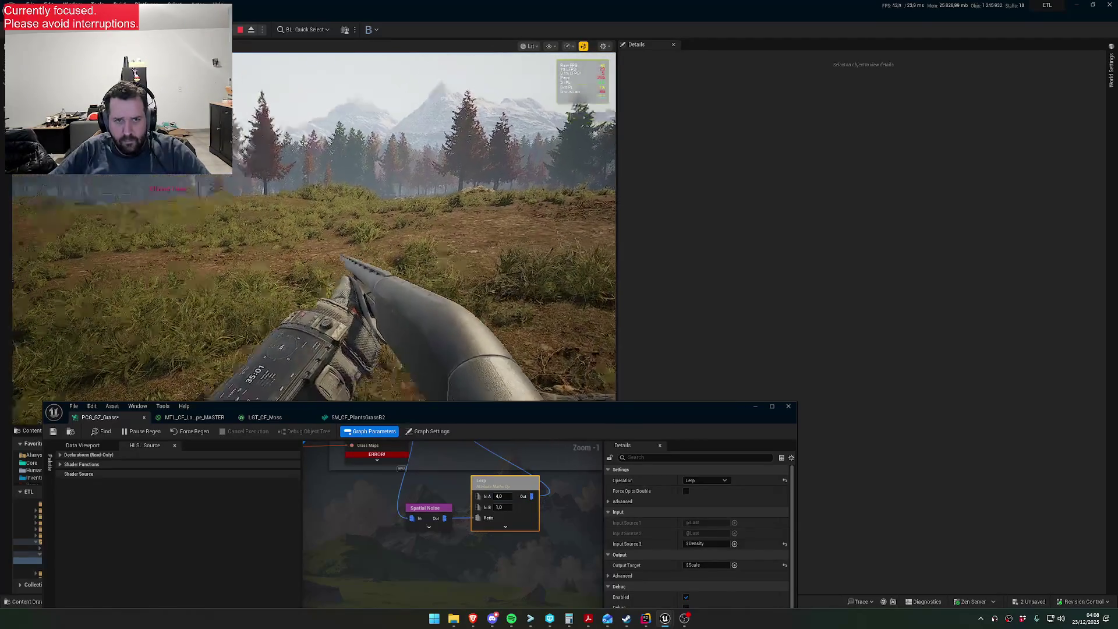
key(super)
key(super)
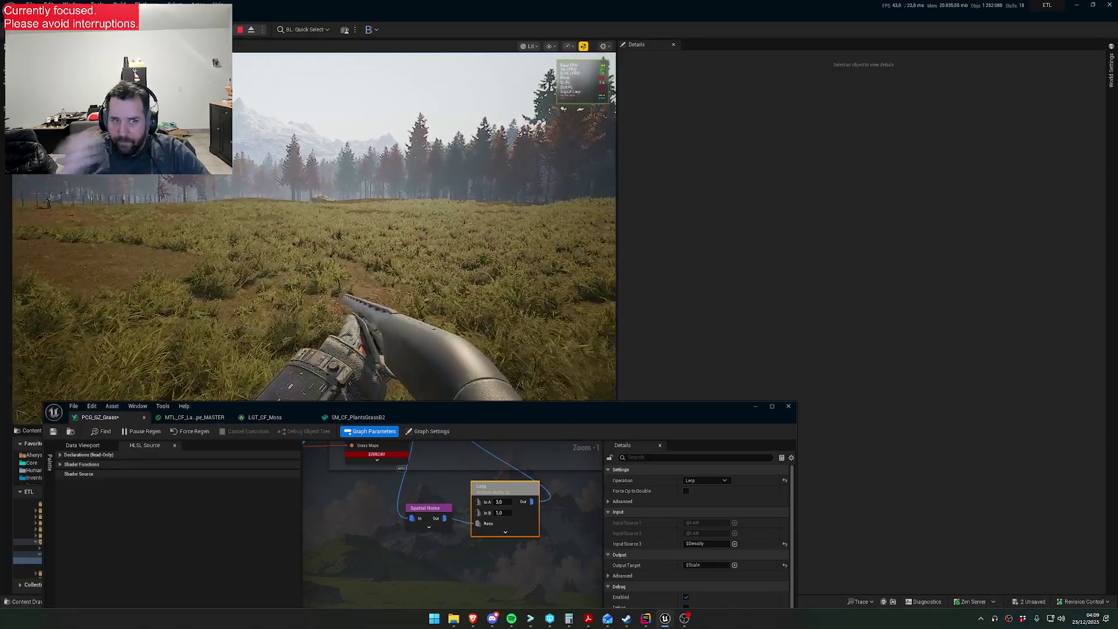
key(super)
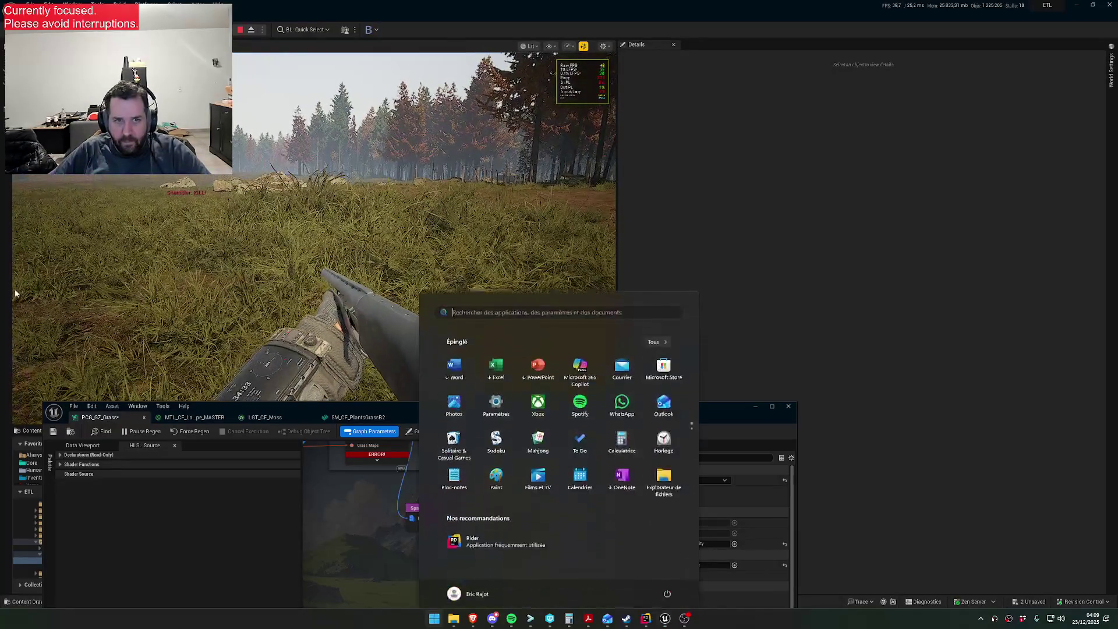
- Set the Lerp node's In A to 2.5 and In B to 1.2, viewing grass up close
key(super)
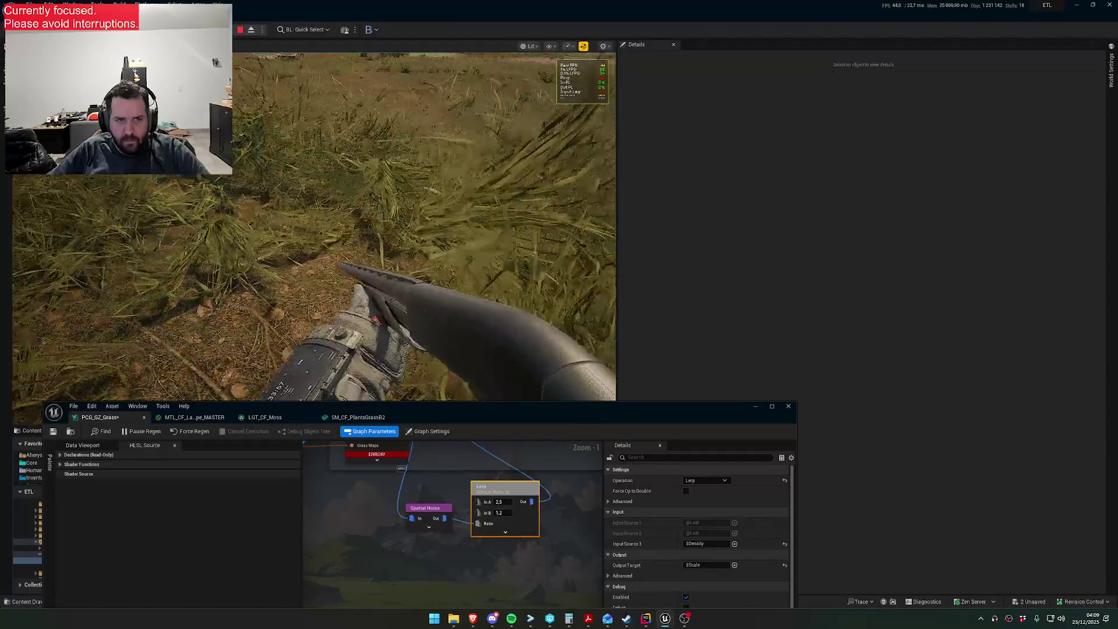
key(super)
key(Escape)
scroll(435, 478, up, 2)
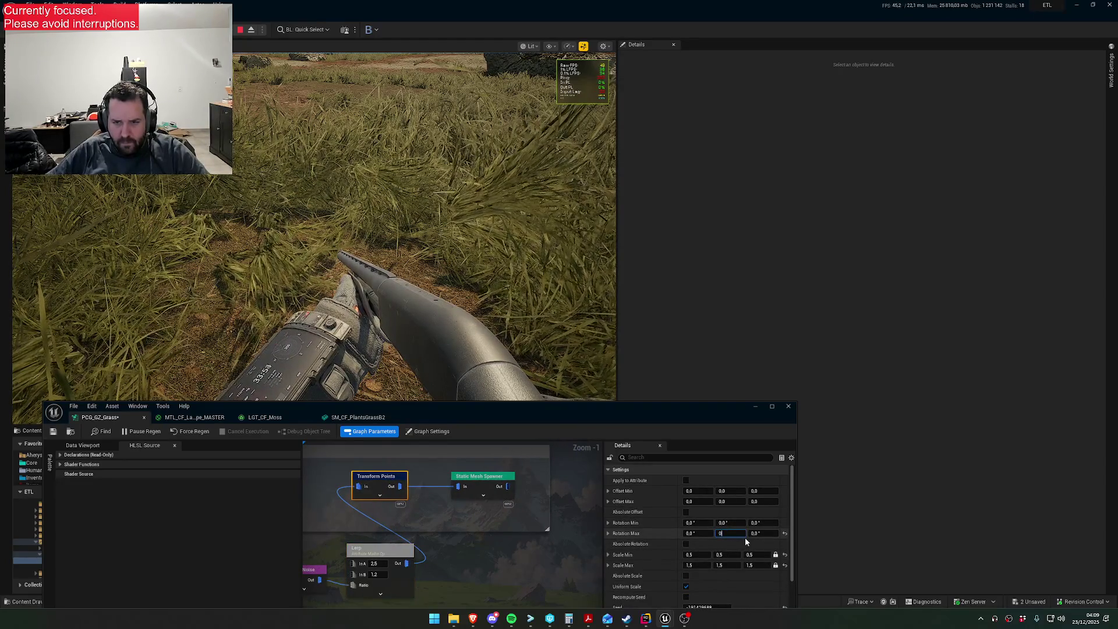
- Try a 360° Rotation Max yaw on Transform Points, then reset it to 0°
key(Tab)
text(0)
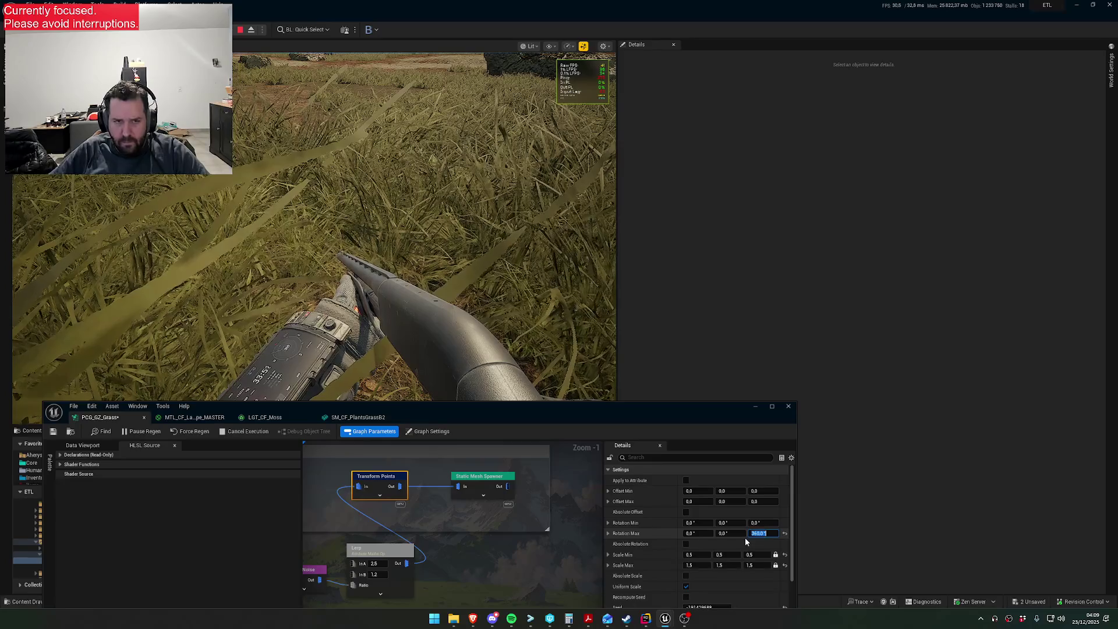
key(Return)
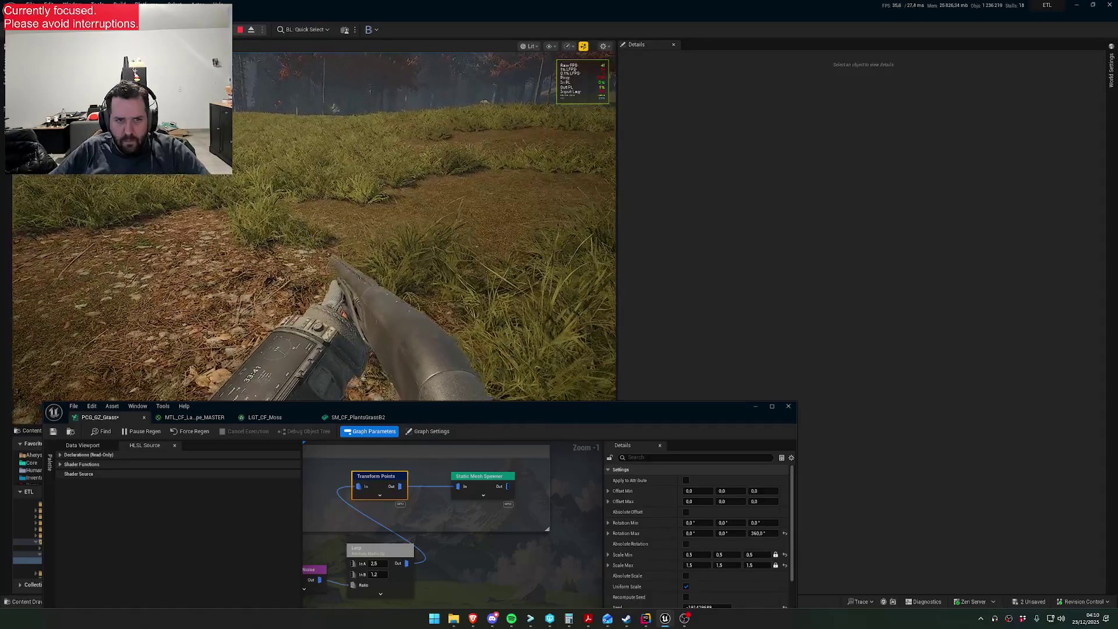
key(super)
click(767, 533)
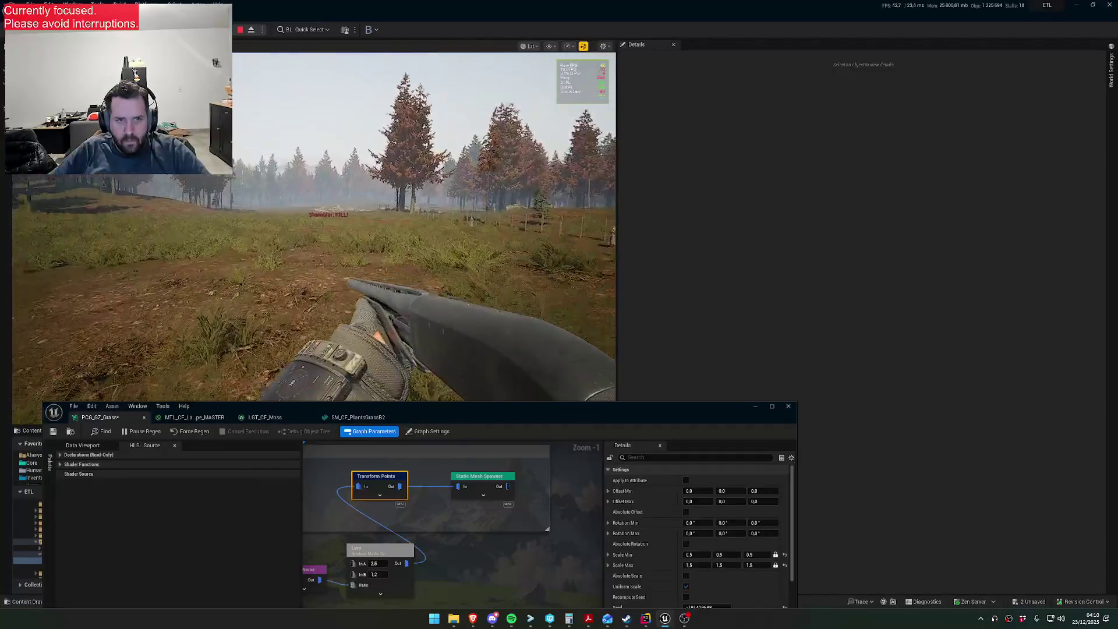
key(super)
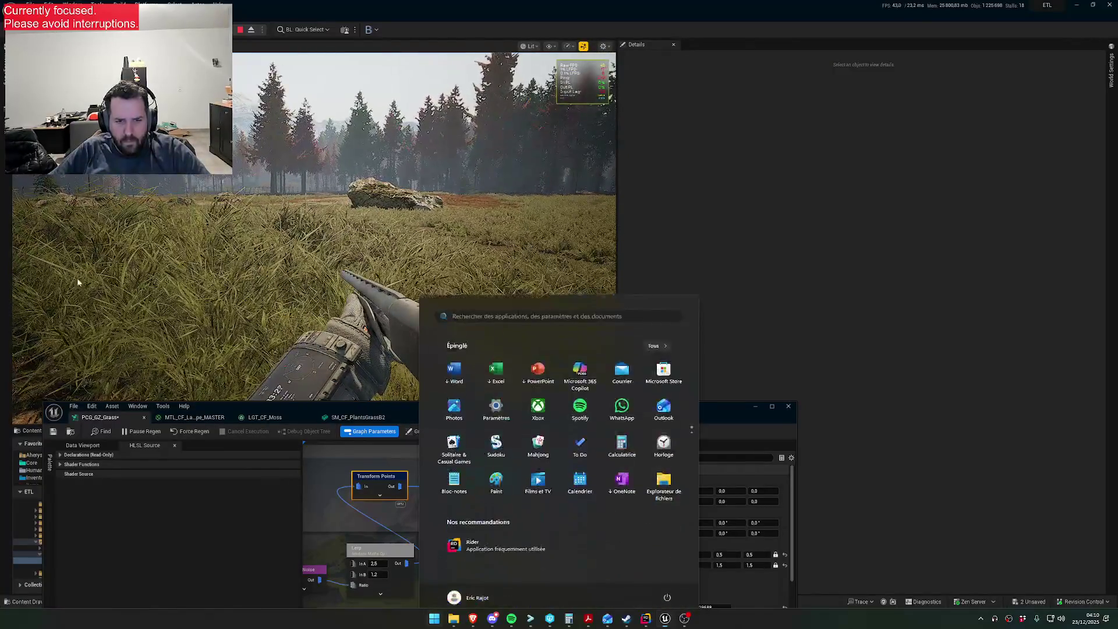
- Change the Lerp node's In A to 2.3 and In B to 1.0, then check the grass in-game
key(Escape)
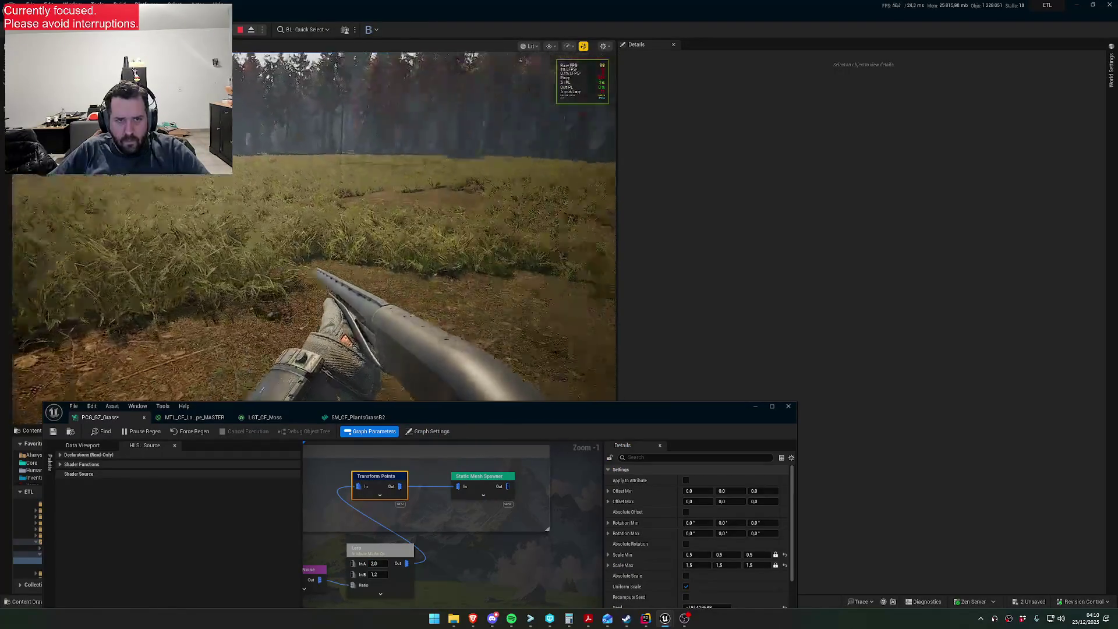
key(super)
key(Escape)
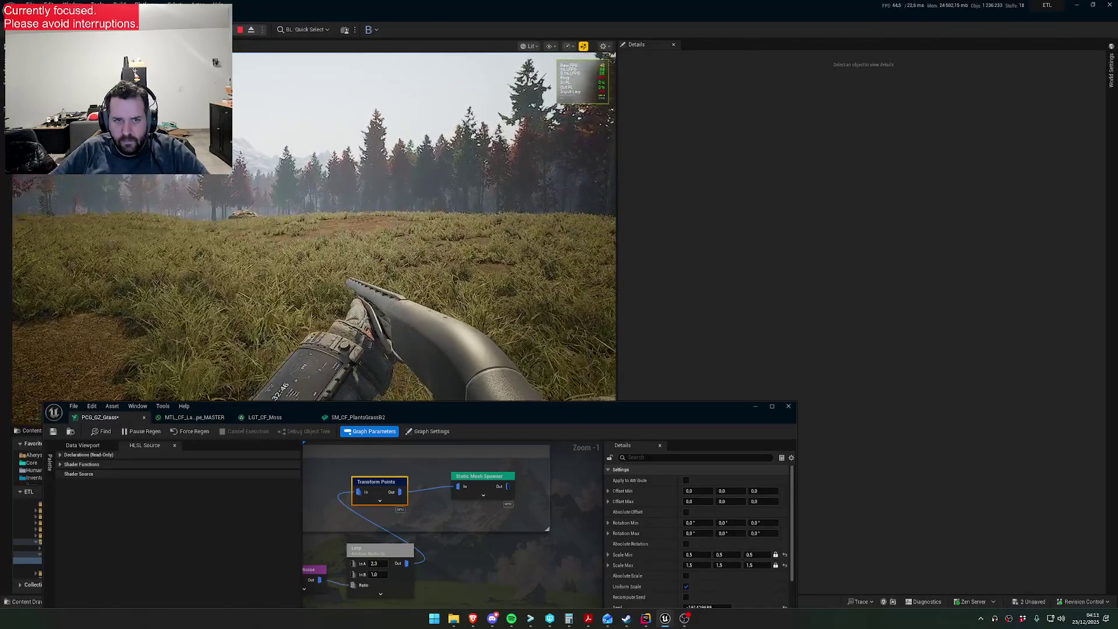
key(super)
key(super)
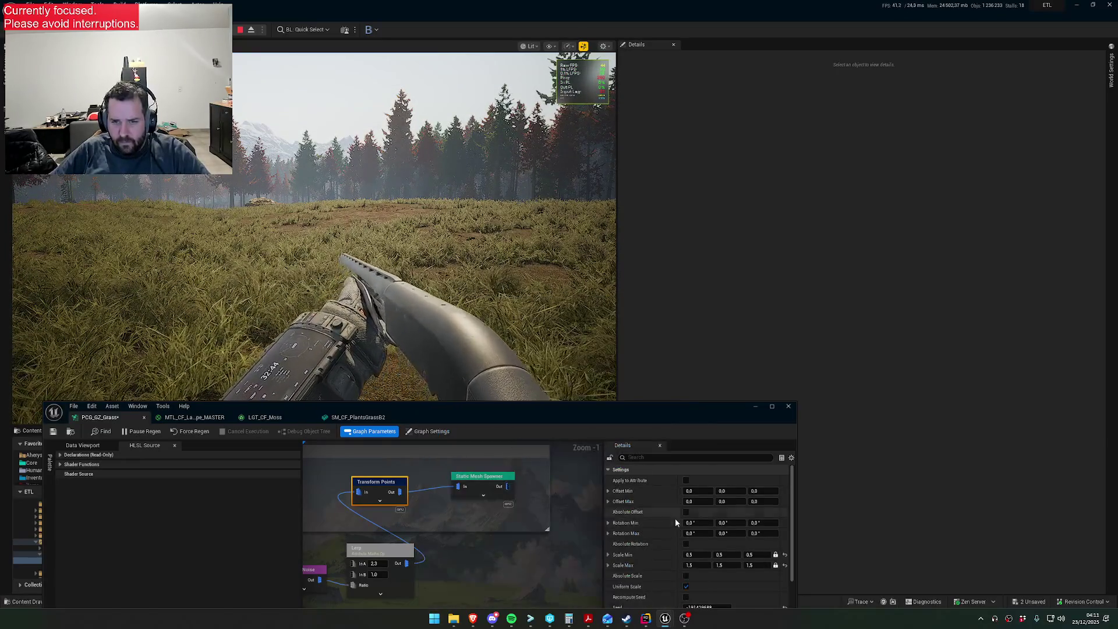
- From the Static Mesh Spawner, open the grass mesh and then its MTL_CF_PlantsGrass material instance
click(487, 480)
scroll(654, 524, down, 5)
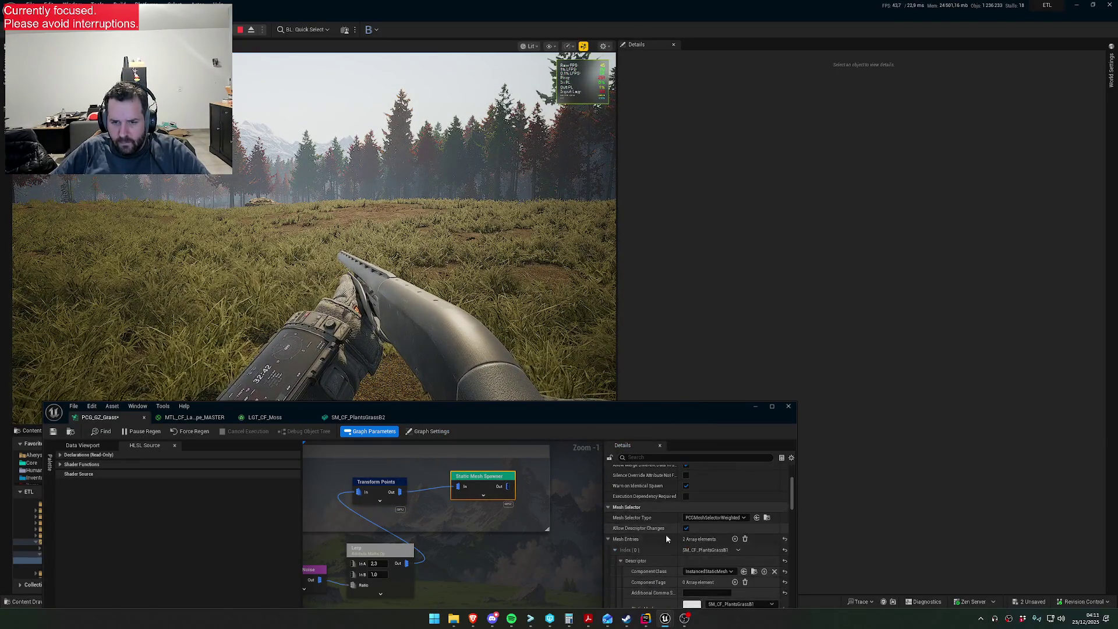
scroll(666, 536, down, 2)
double_click(693, 550)
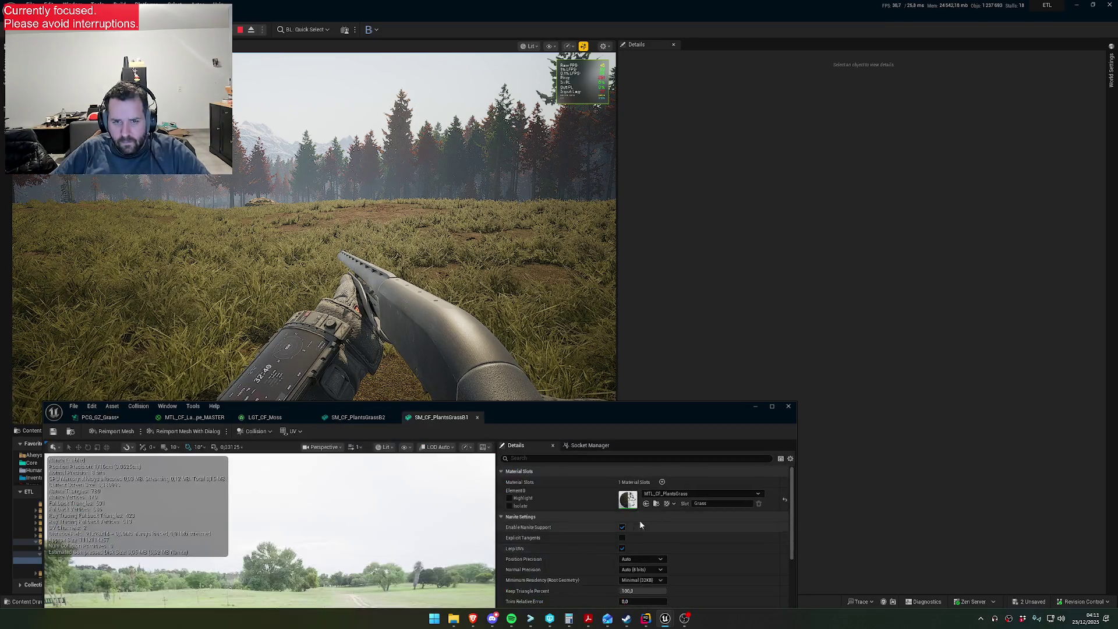
double_click(628, 506)
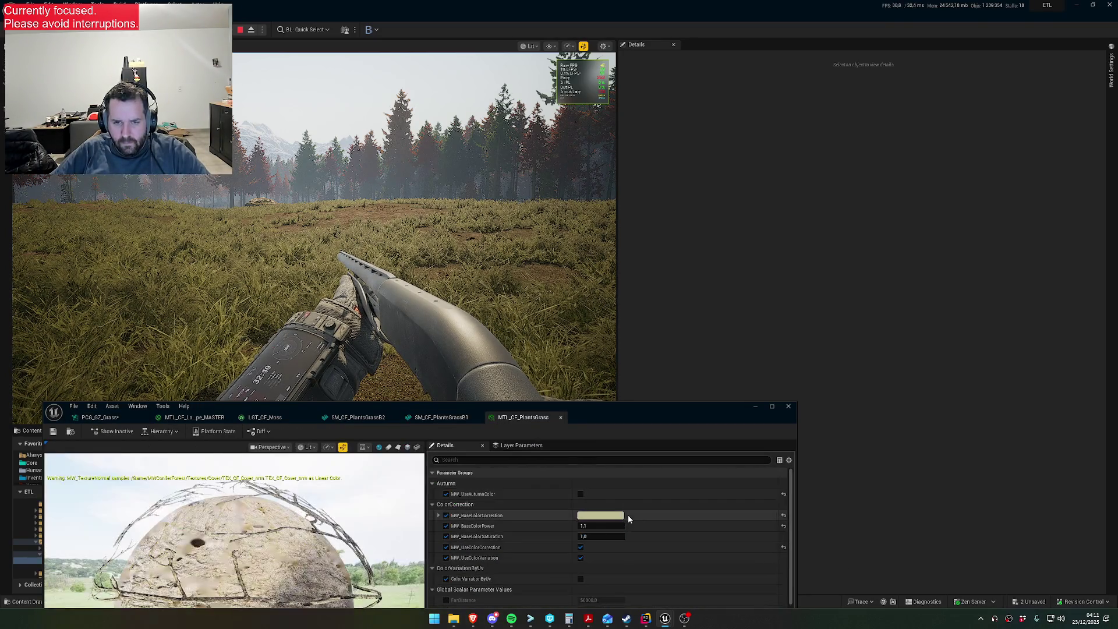
- Try MW_RoughnessMultiplier at 1.0 and 0.85, then walk into the grass in play to compare
scroll(582, 529, down, 5)
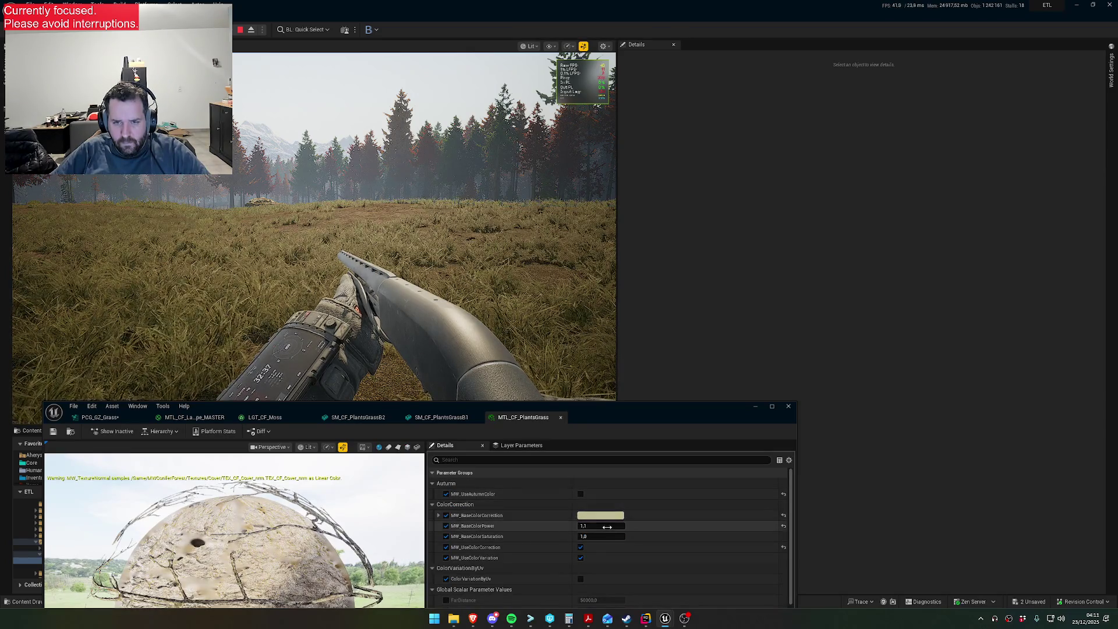
scroll(589, 560, down, 5)
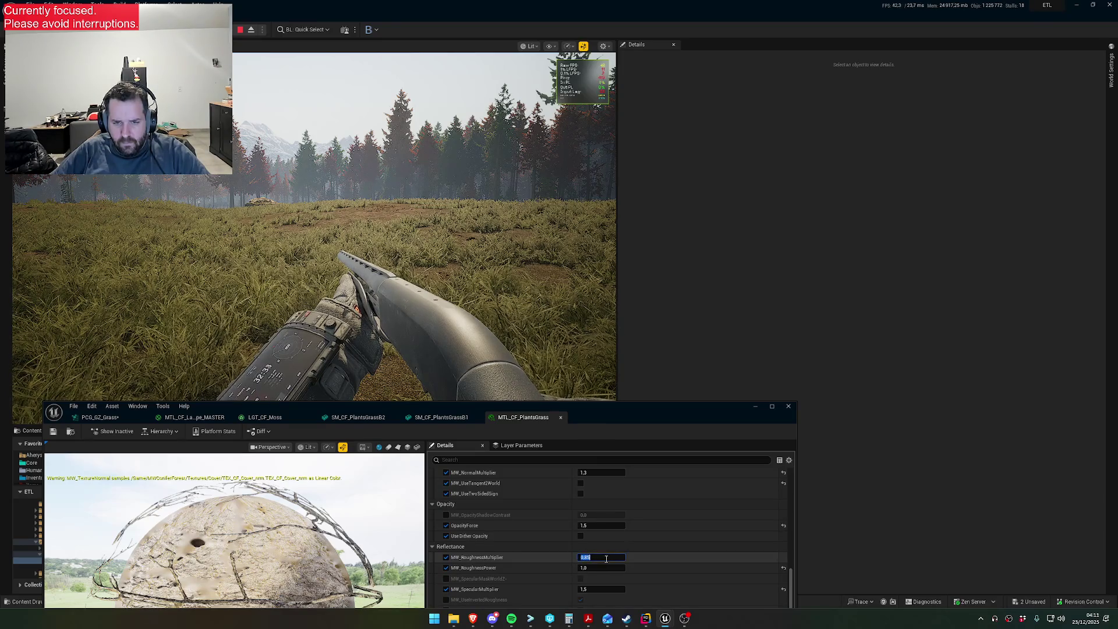
key(Return)
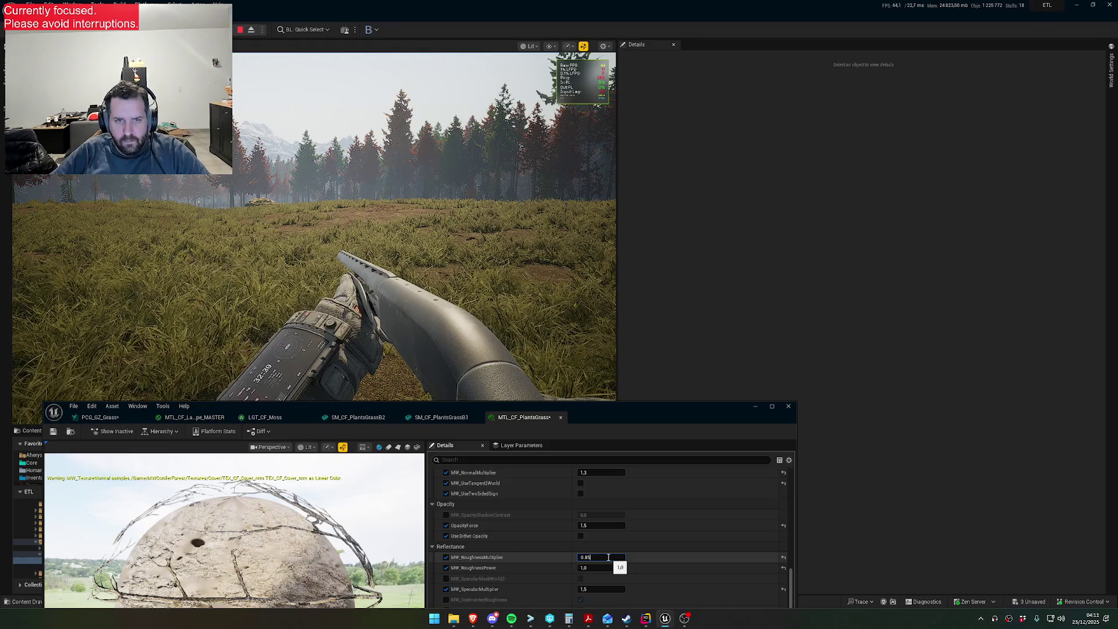
key(Return)
key(Return)
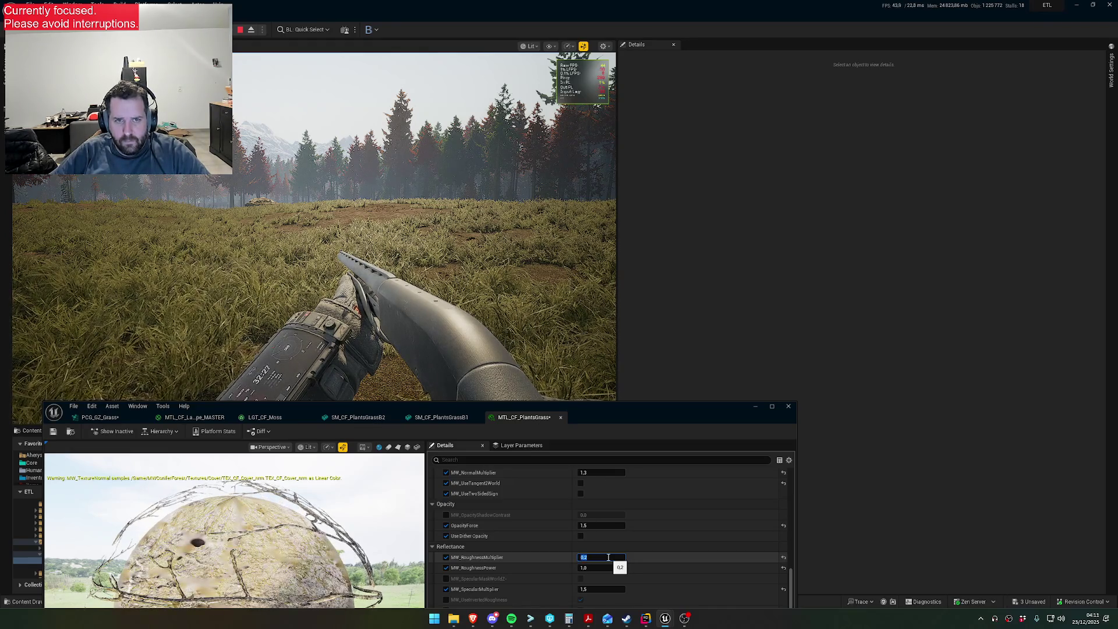
click(373, 232)
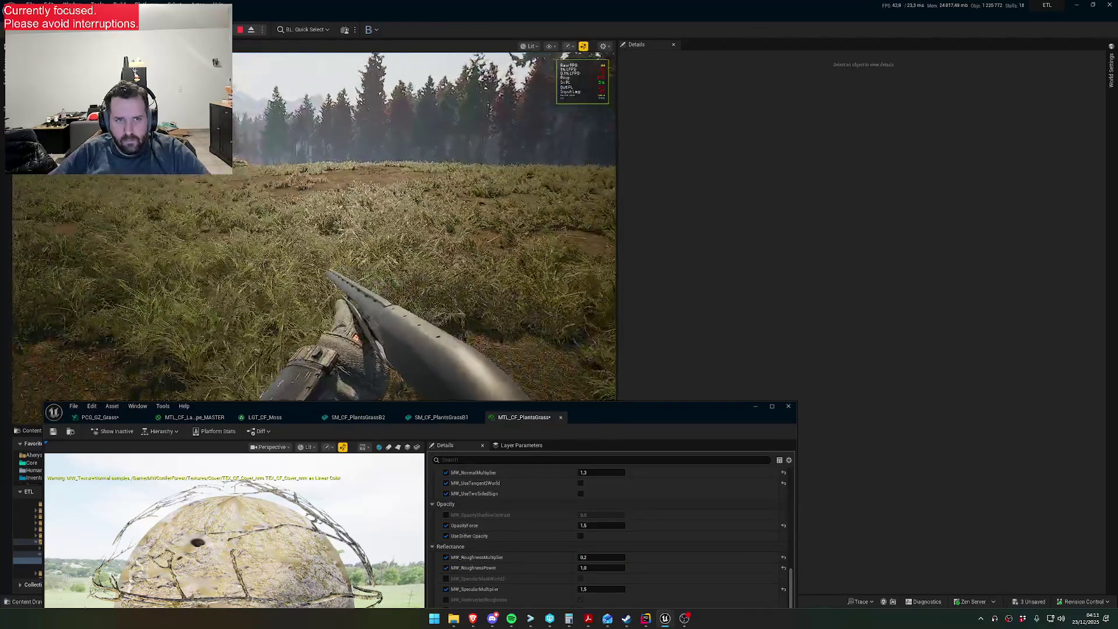
key(w)
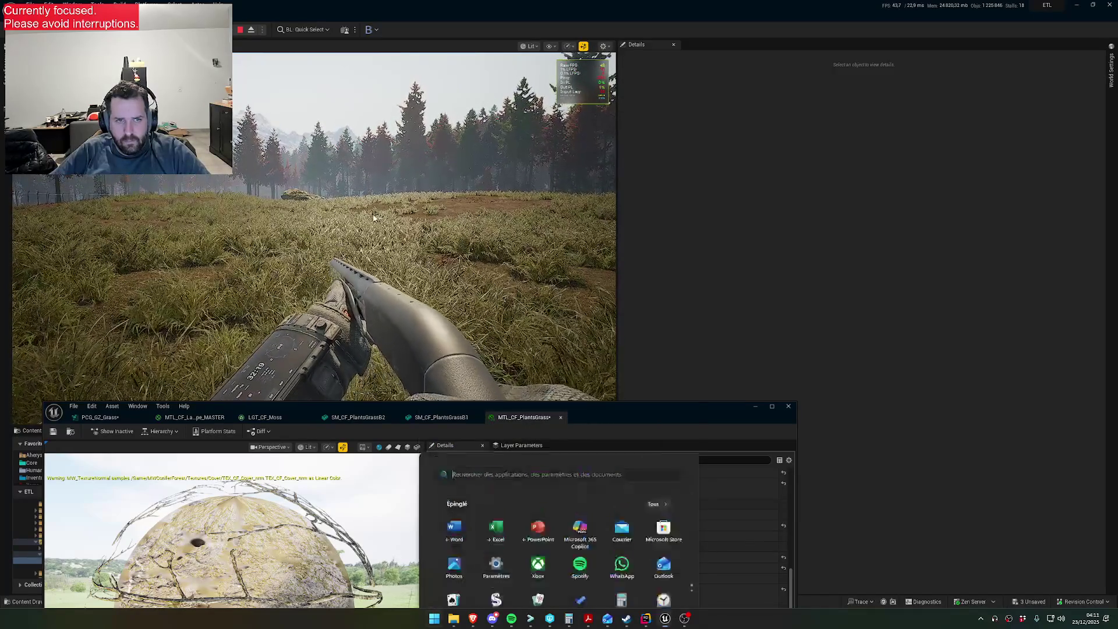
- Test roughness multipliers 1.0, 0.5 and 0.7, settle on 0.8, and check the grass in play
click(607, 555)
text(0.4)
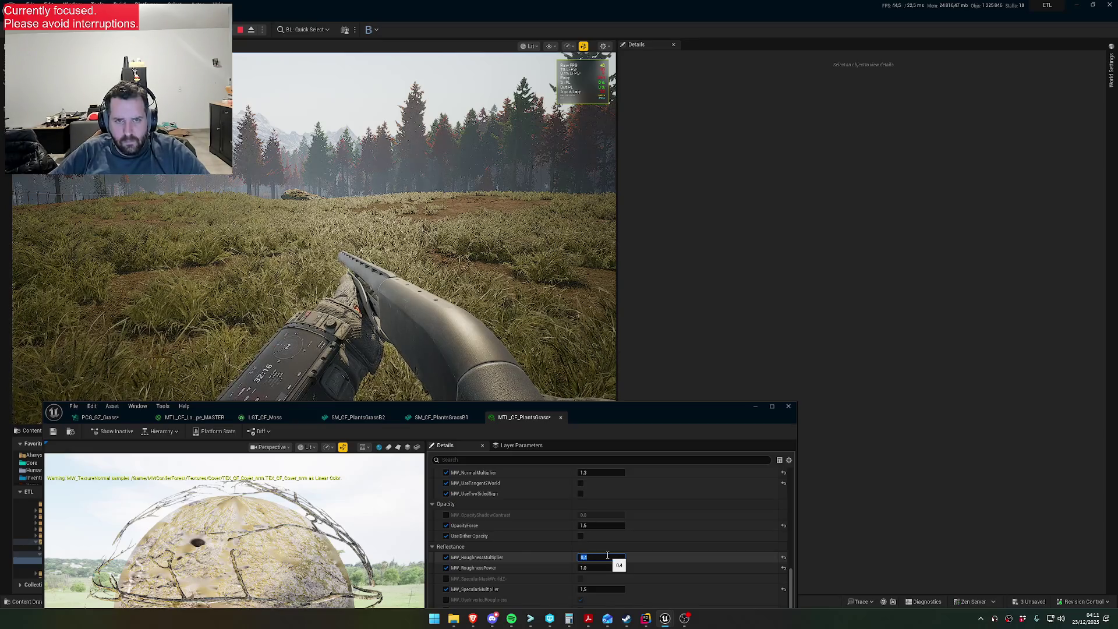
scroll(607, 555, up, 1)
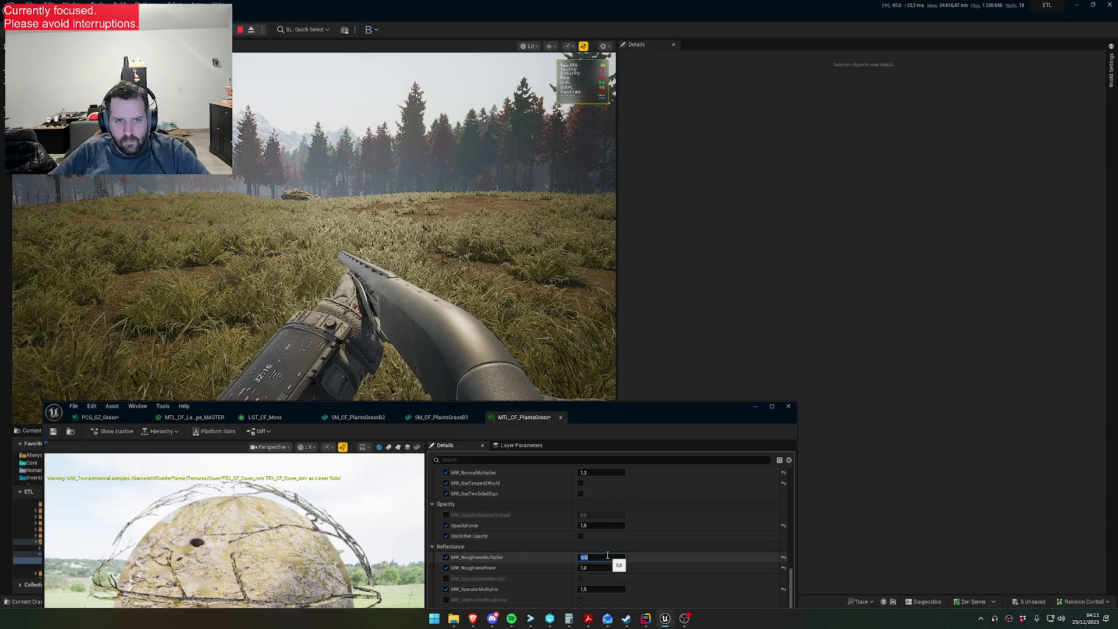
scroll(607, 554, up, 5)
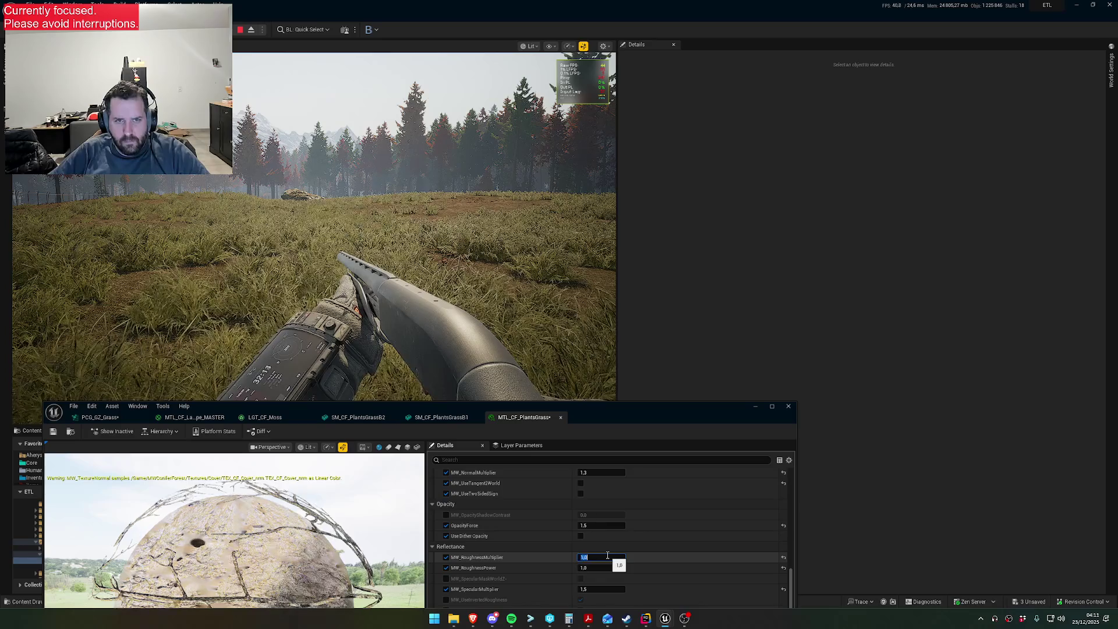
key(Return)
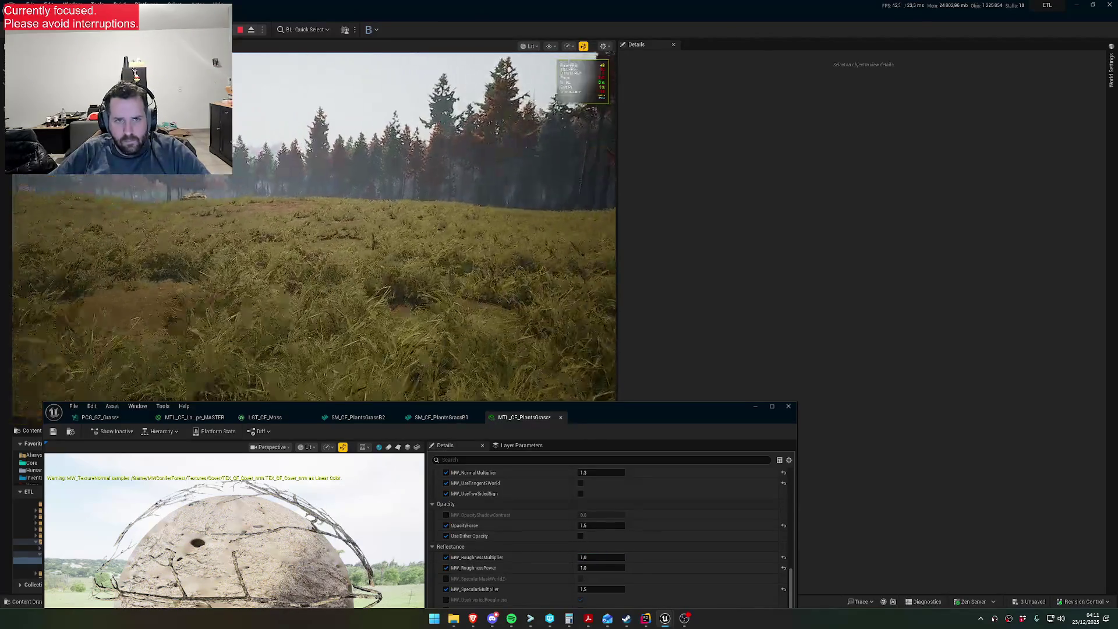
key(super)
key(super)
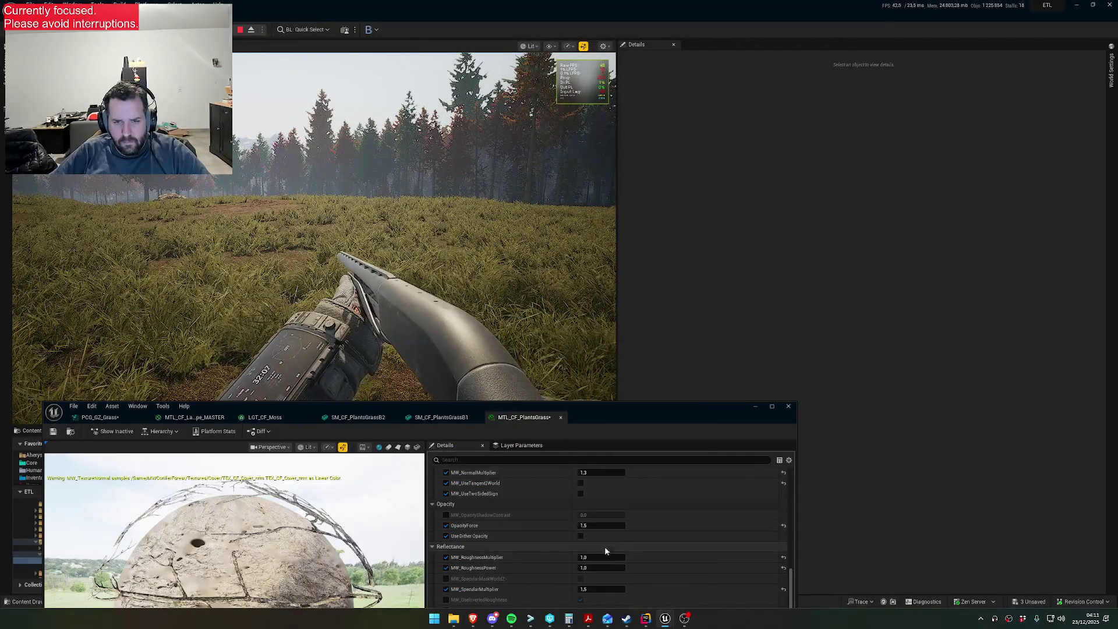
click(601, 556)
text(0.5)
key(Return)
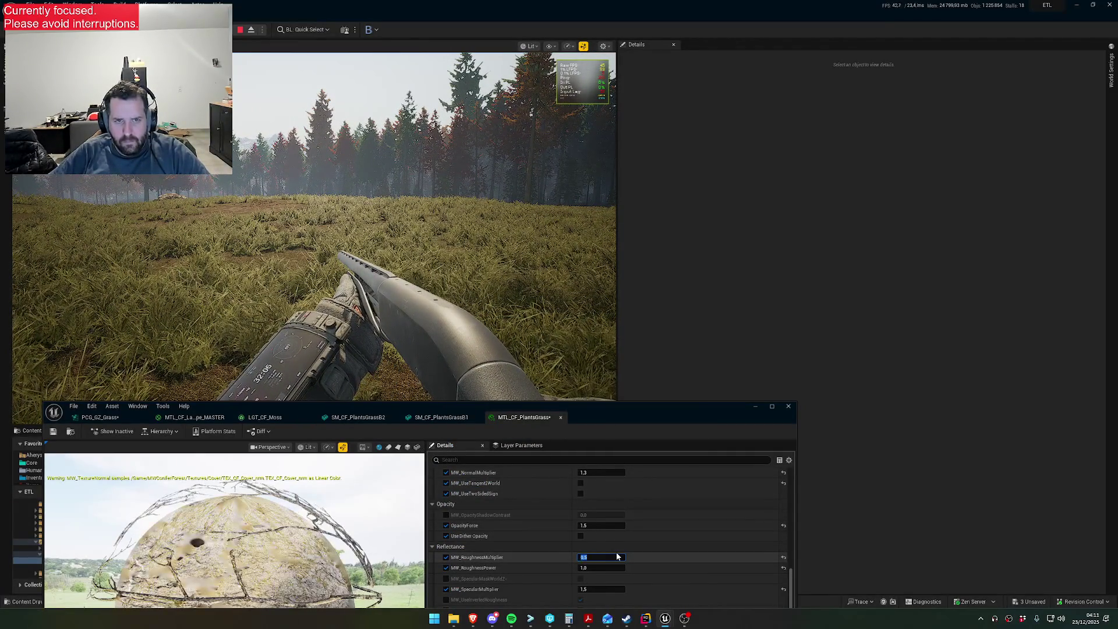
key(Return)
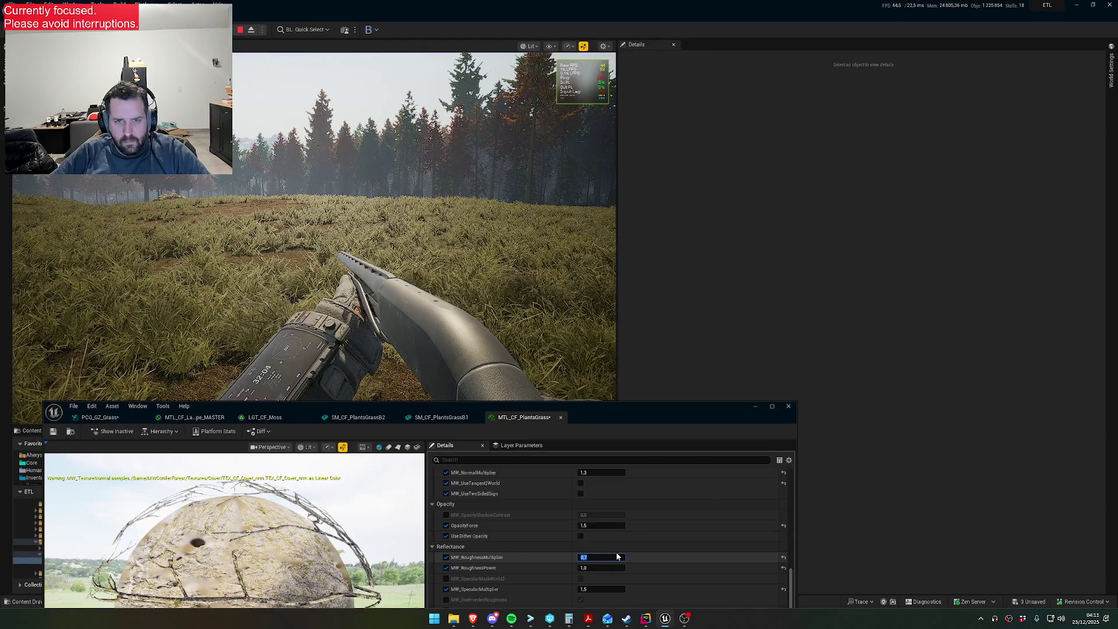
text(1)
key(Return)
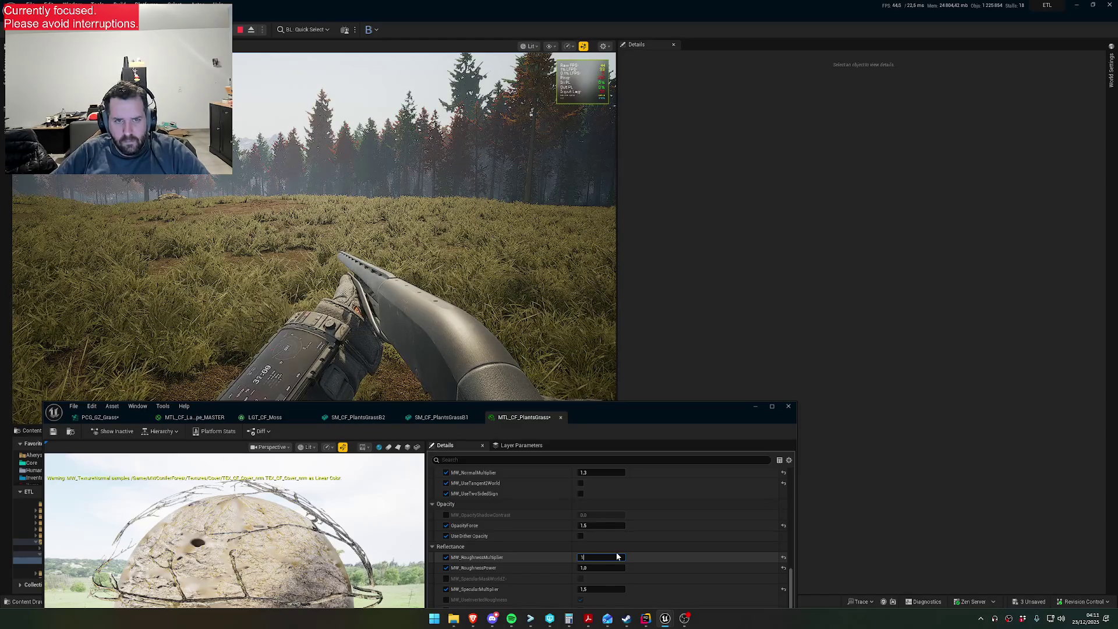
key(Return)
text(.8)
key(Return)
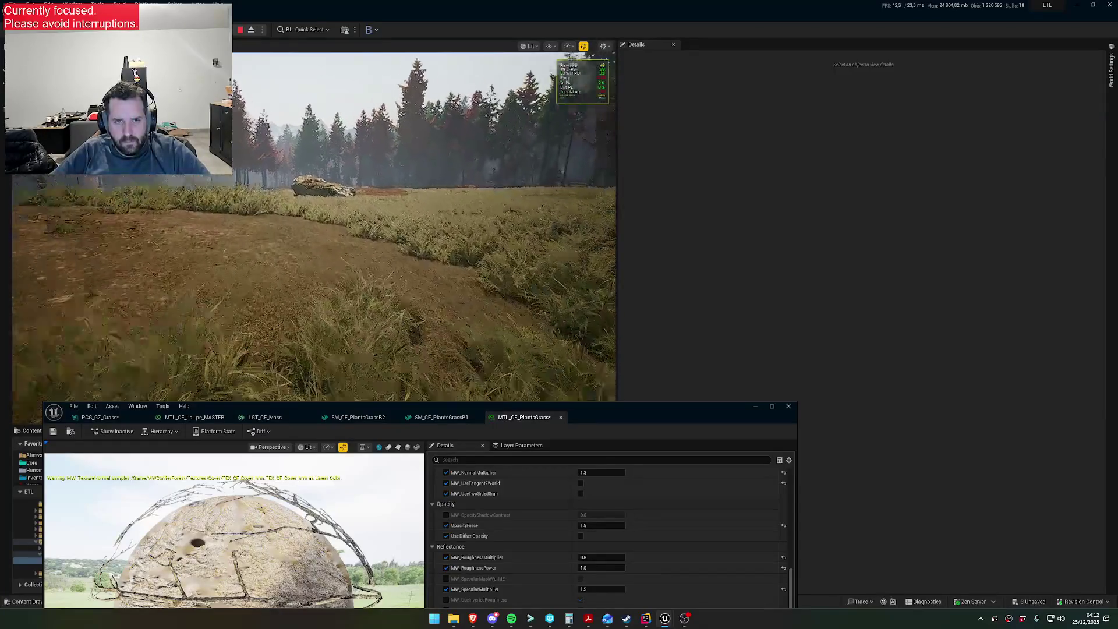
key(w)
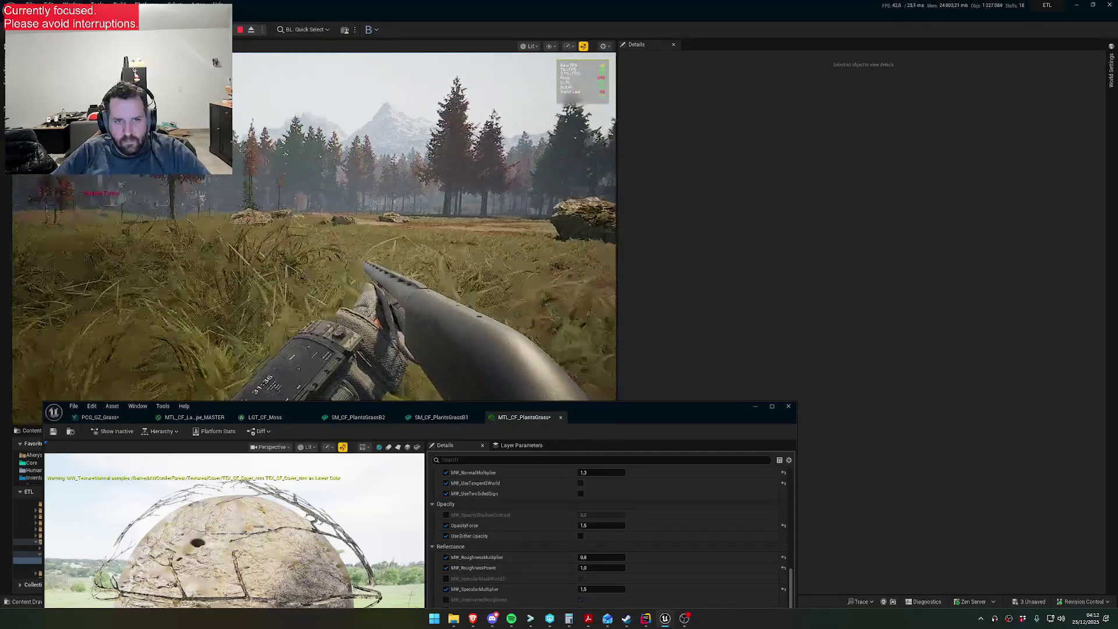
key(super)
click(398, 396)
- Switch to the PCG_GZ_Grass graph and set the Lerp node's In A to 2.0
click(93, 418)
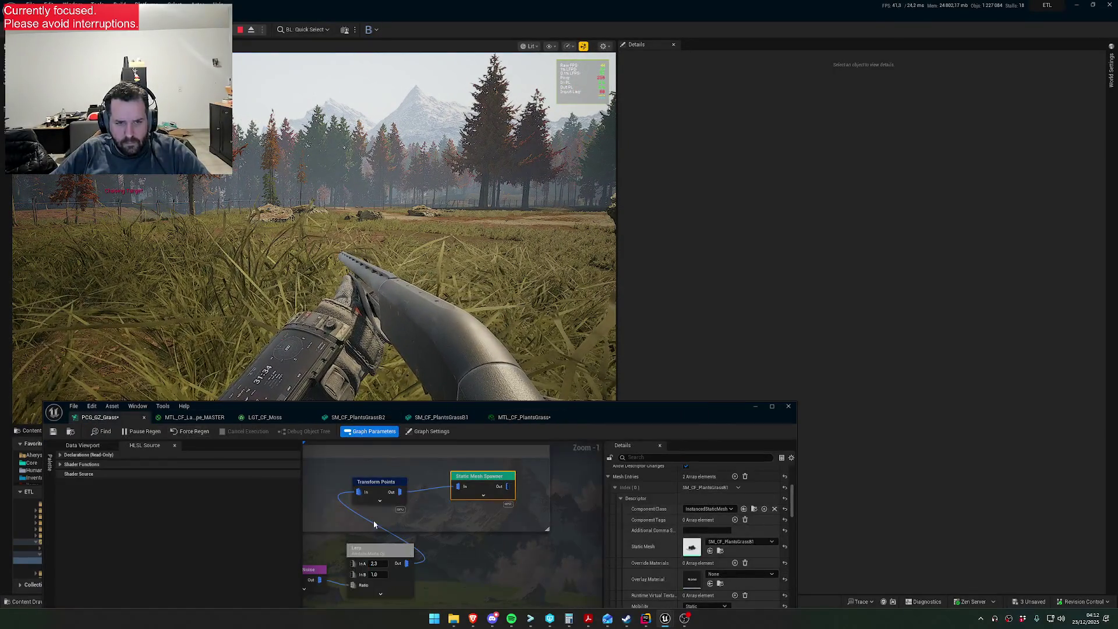
text(2)
key(Return)
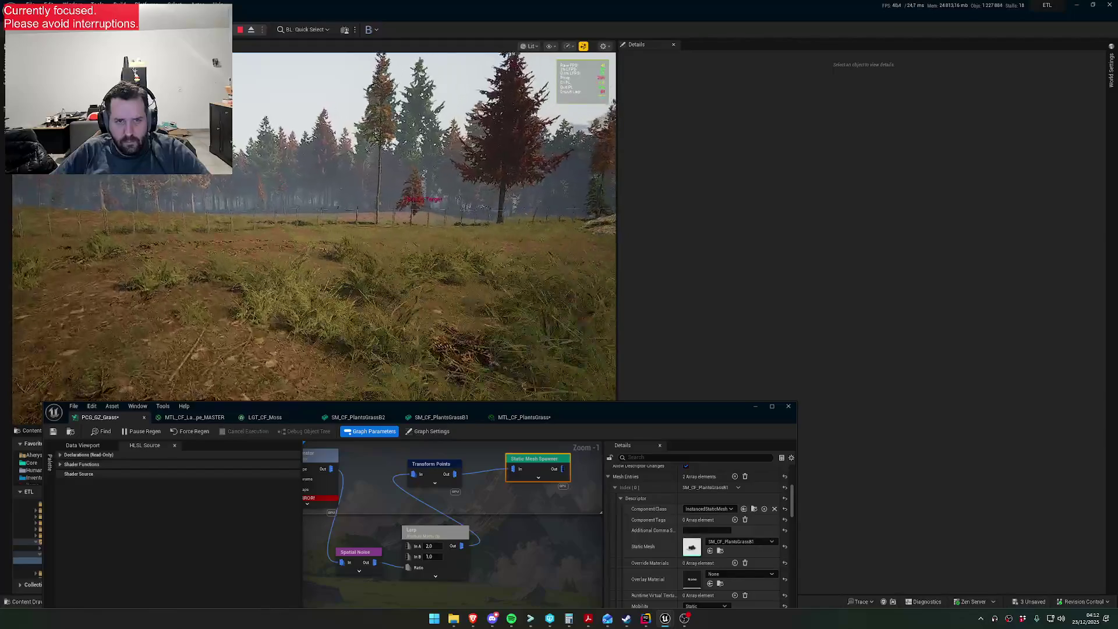
key(super)
key(Escape)
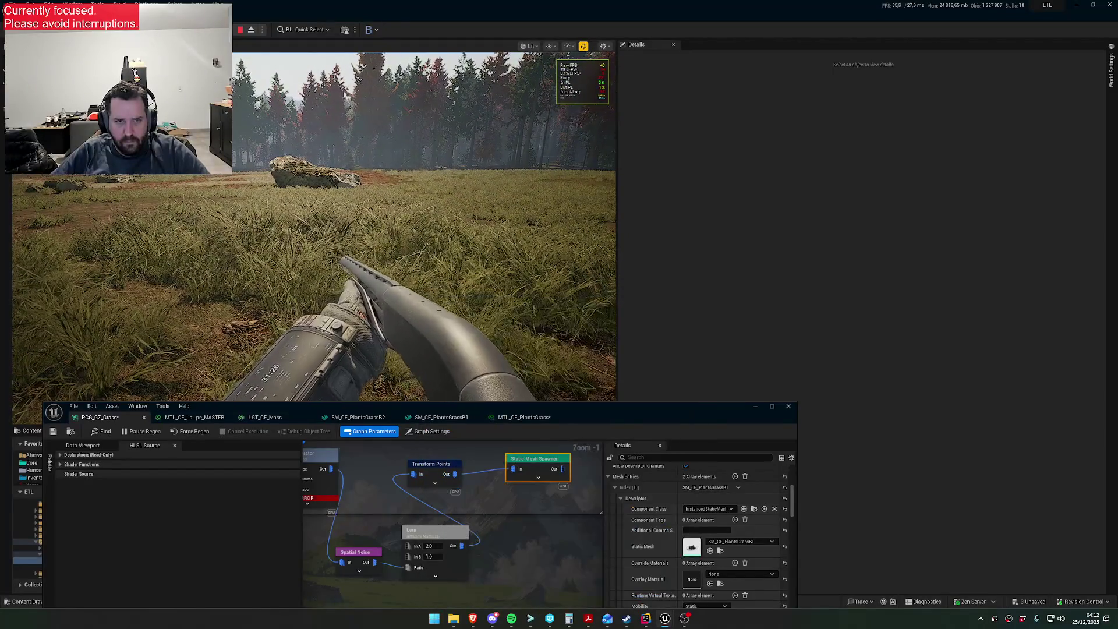
- Set Spatial Noise Contrast to 10.0 and view the white noise patches from the free camera
click(373, 555)
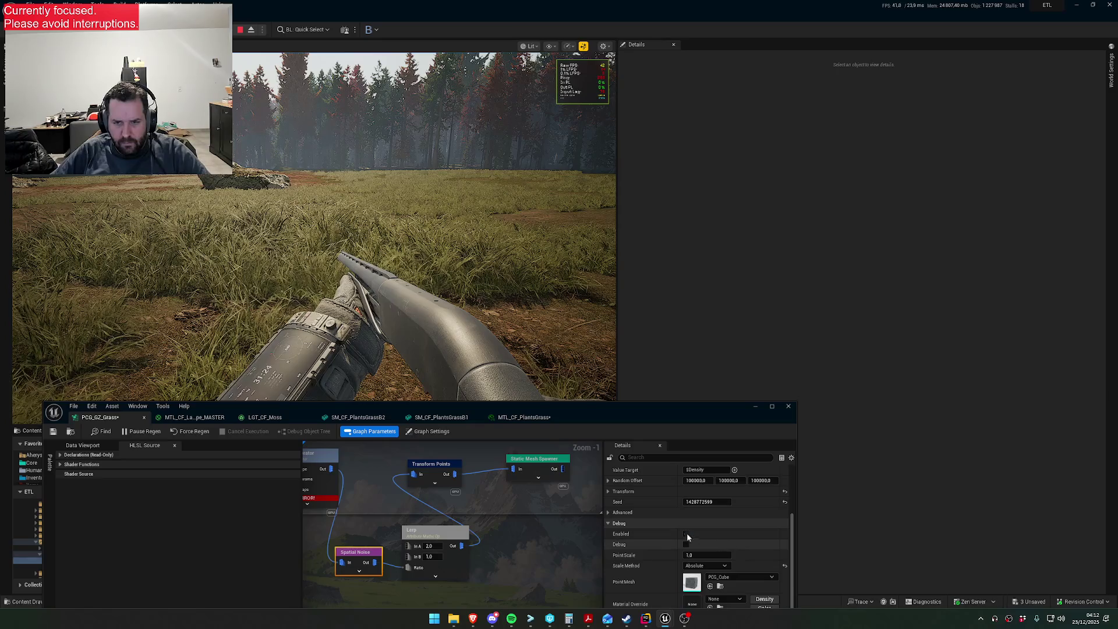
scroll(700, 543, up, 3)
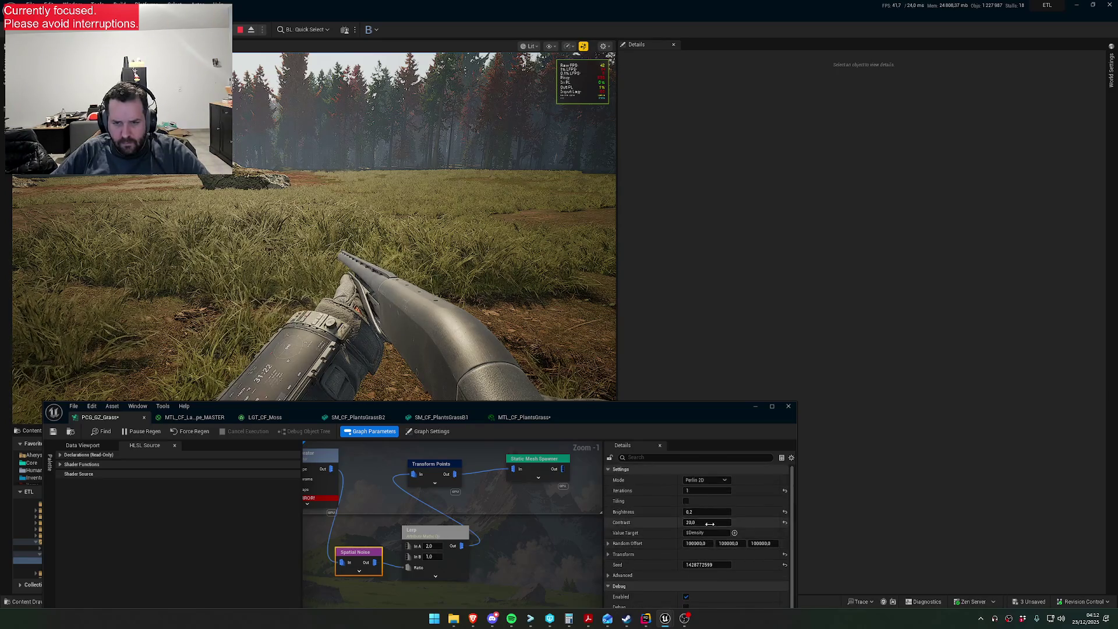
key(Return)
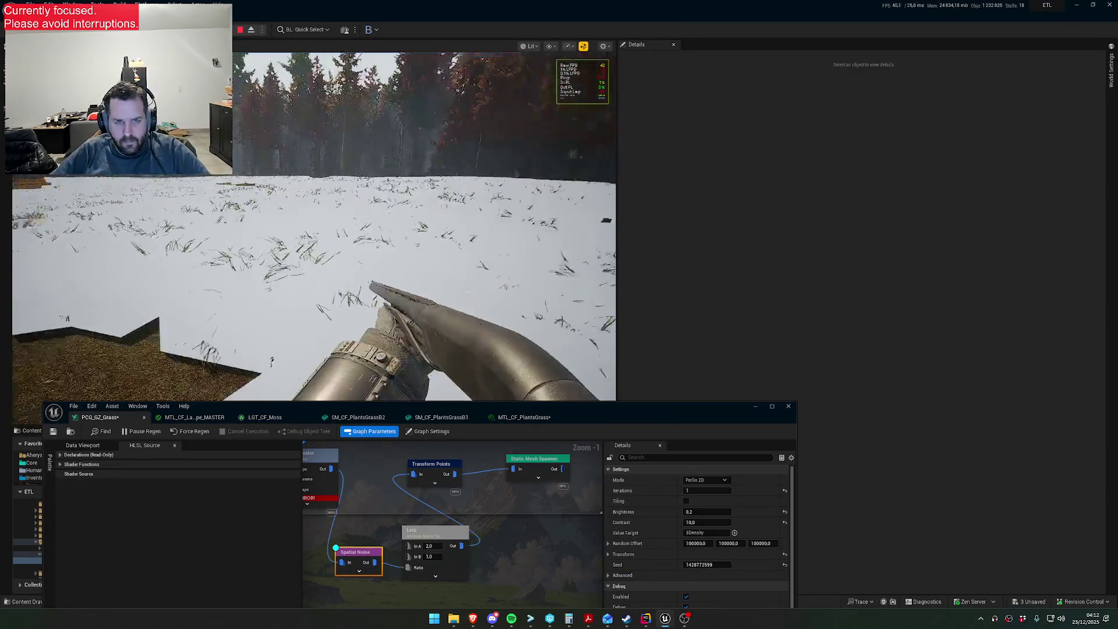
key(F8)
mouse_move(314, 233)
mouse_down()
mouse_move(326, 198)
mouse_move(326, 256)
mouse_up()
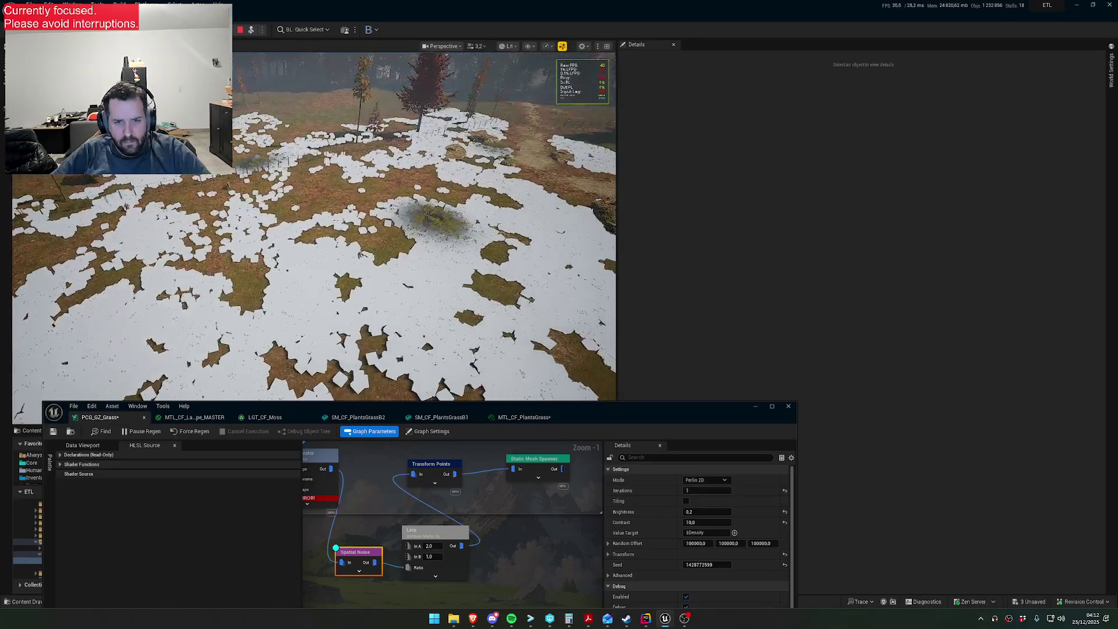
click(436, 535)
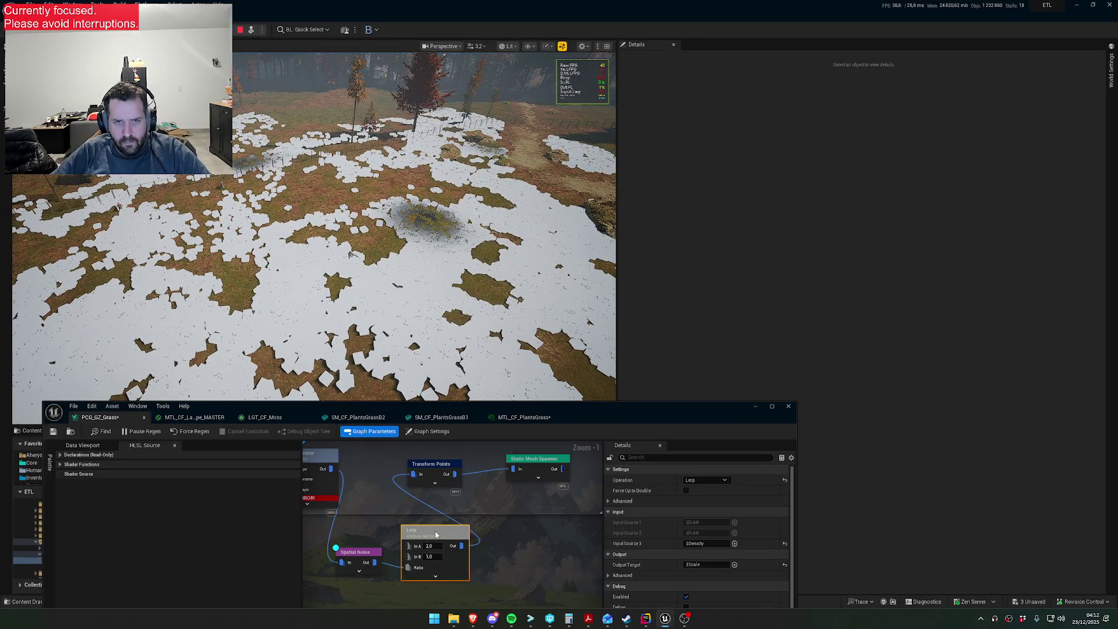
- Adjust the Spatial Noise scale, setting Scale Y to 3.0 and Scale Z to 5.0
click(366, 554)
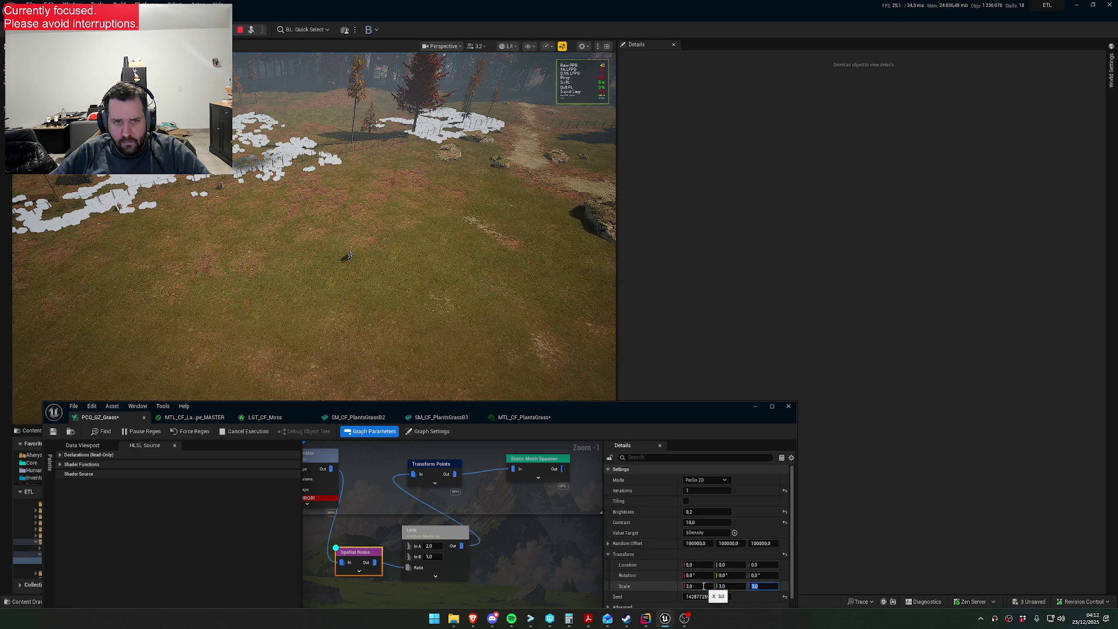
key(Tab)
text(3)
key(Return)
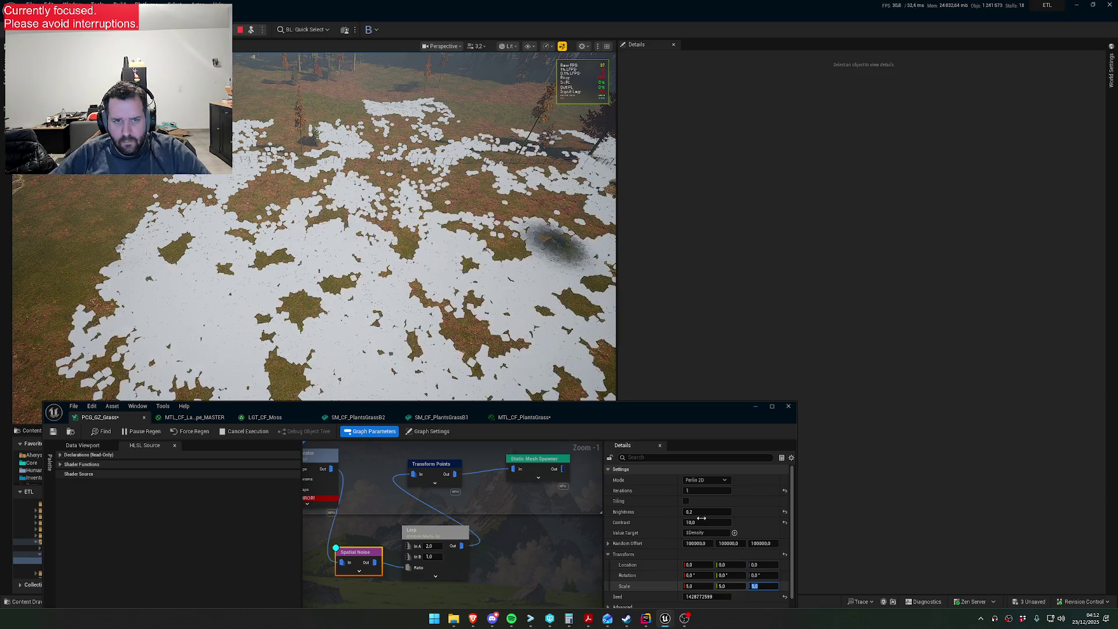
key(Return)
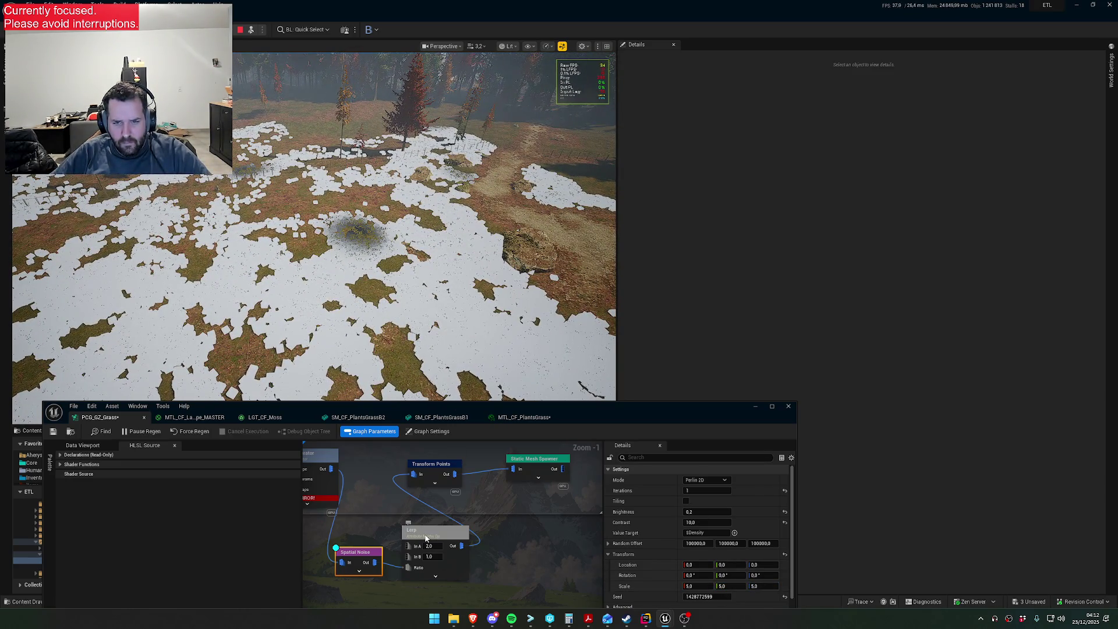
- Set Spatial Noise Brightness to 0.1 and play the level as the player
click(619, 554)
click(702, 512)
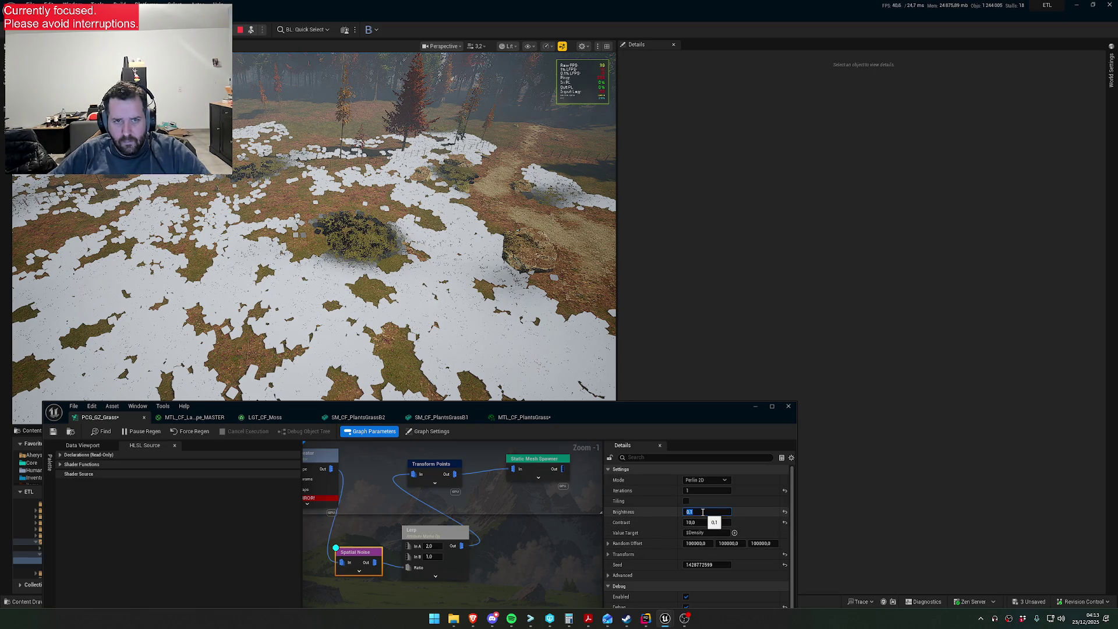
key(Return)
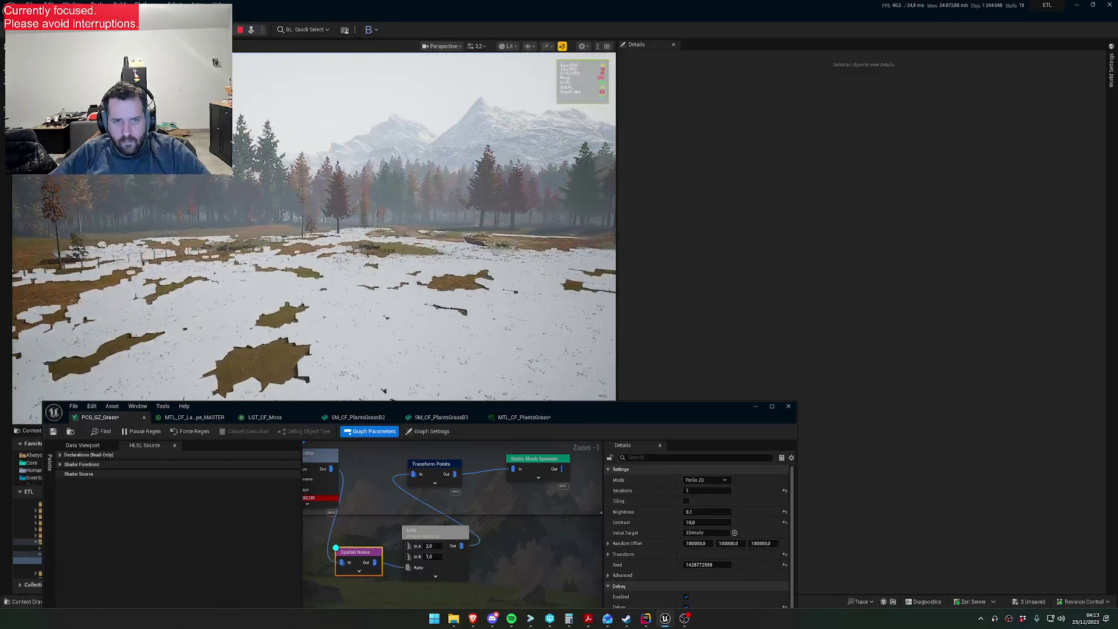
key(F8)
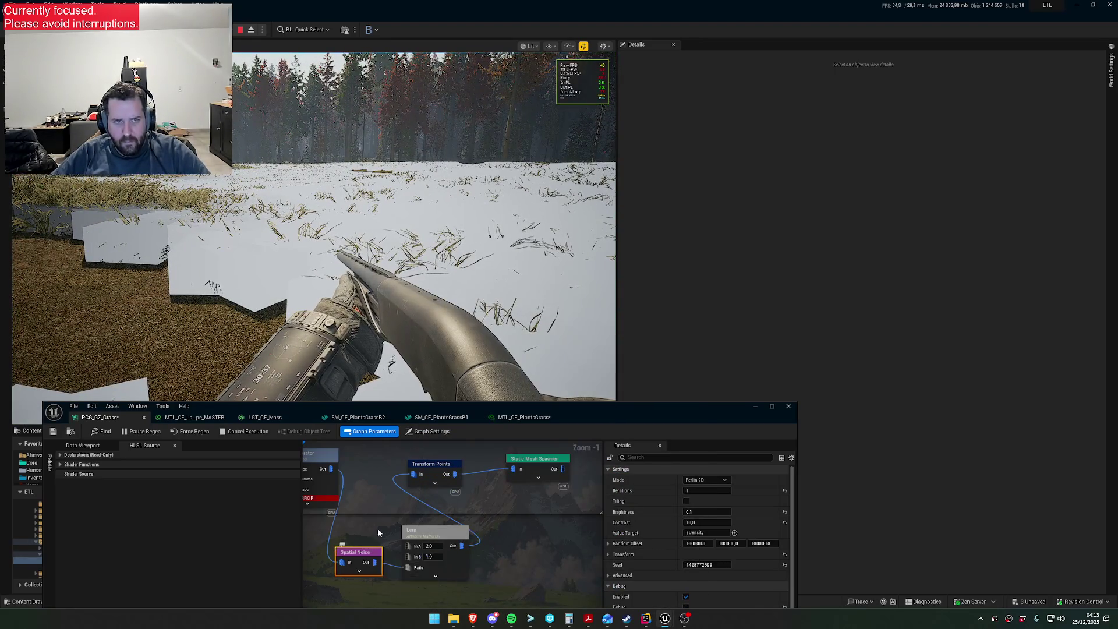
- Walk across the field in first-person play to inspect the grass patches
click(422, 319)
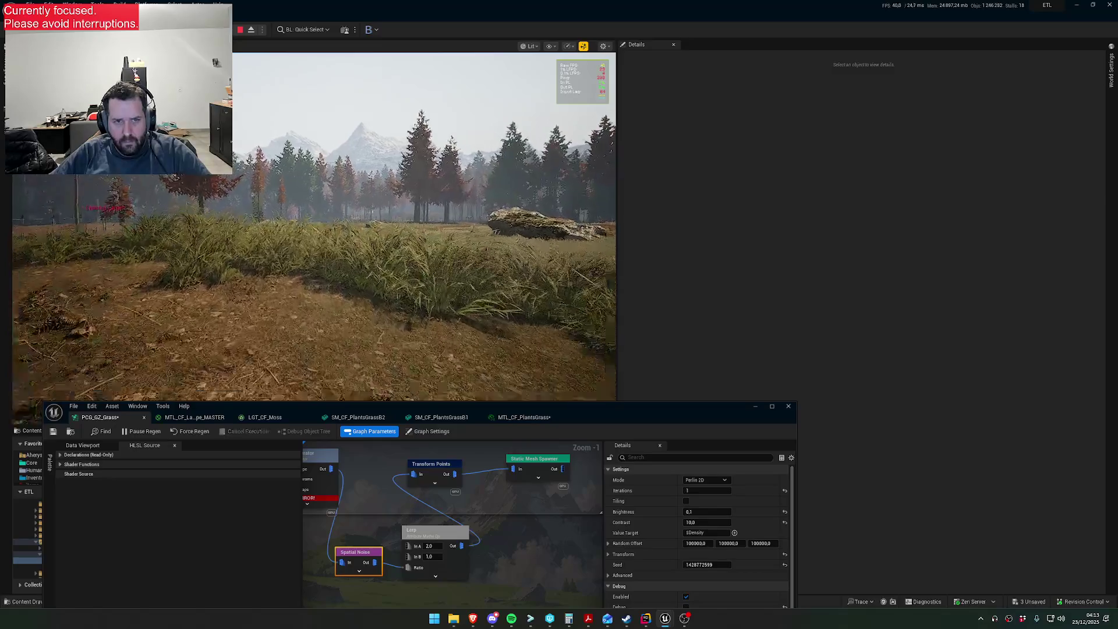
key(w)
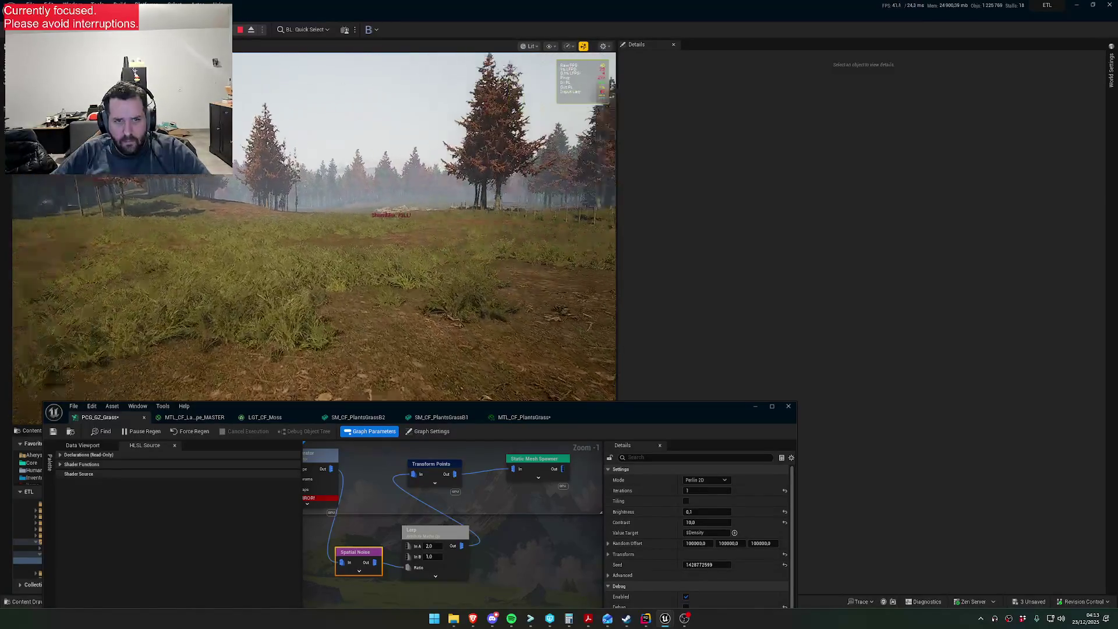
key(w)
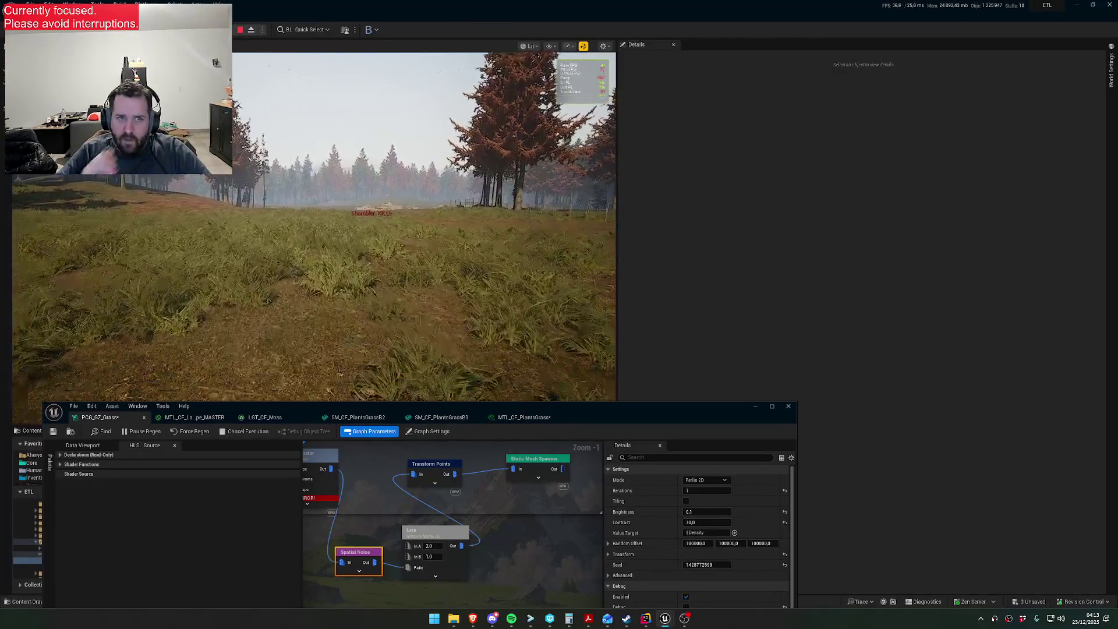
key(w)
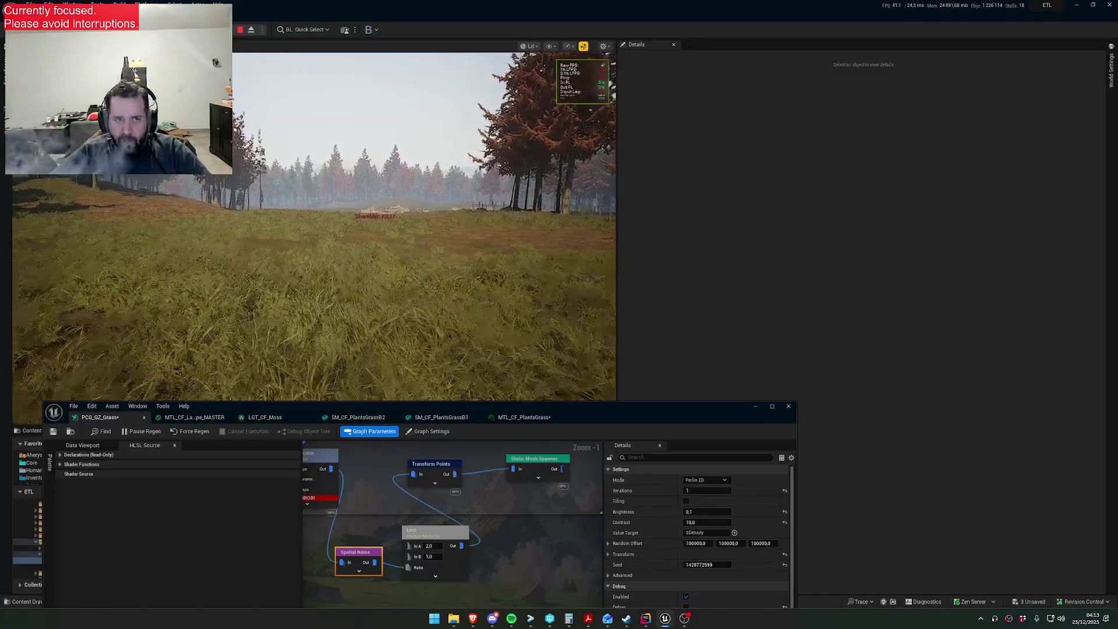
key(w)
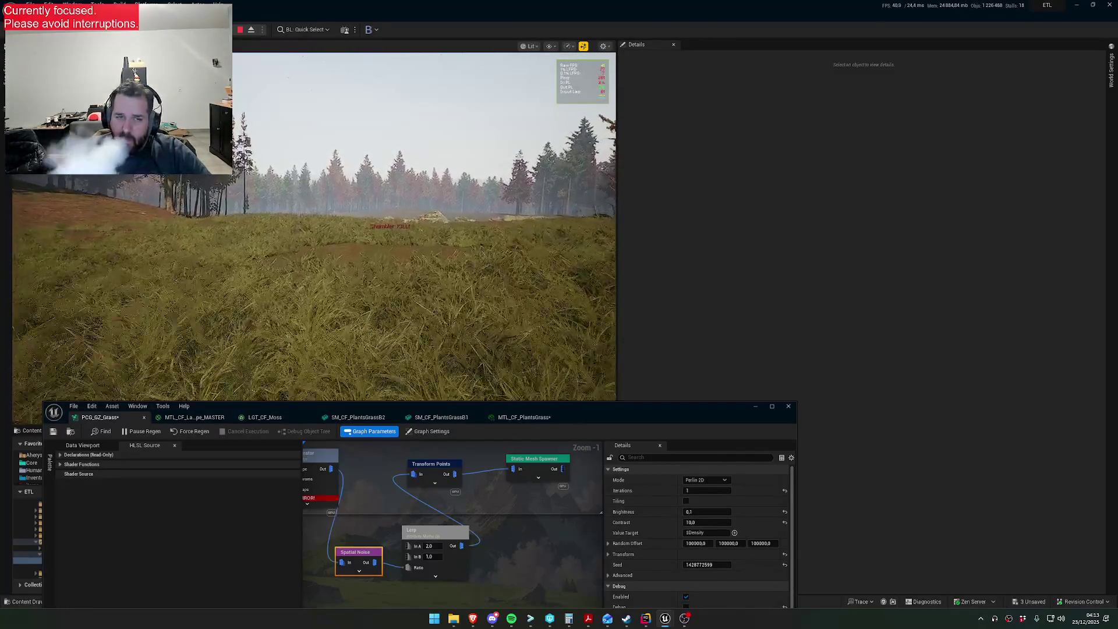
key(w)
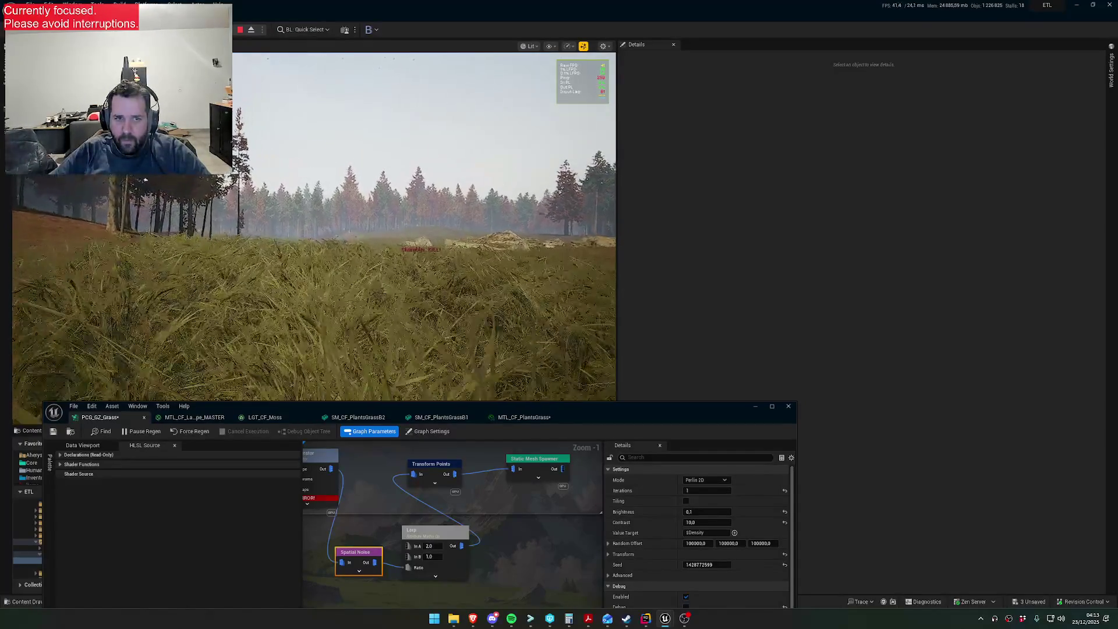
key(super)
key(super)
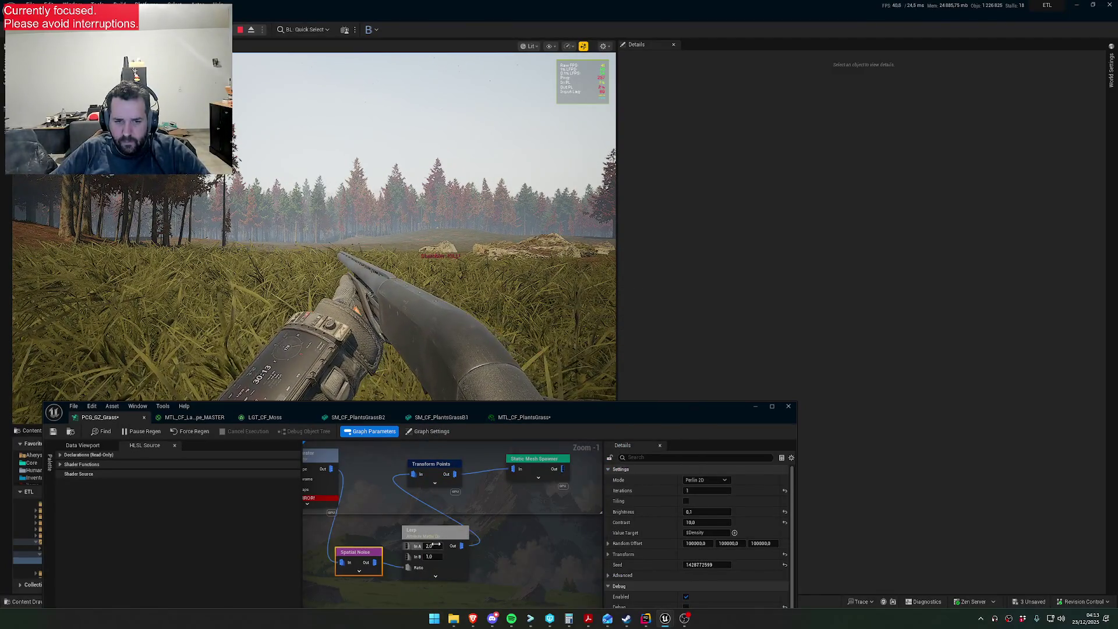
- Set the Lerp node's In A to 1.5 and review the result from the free camera
click(441, 544)
text(1.5)
key(Return)
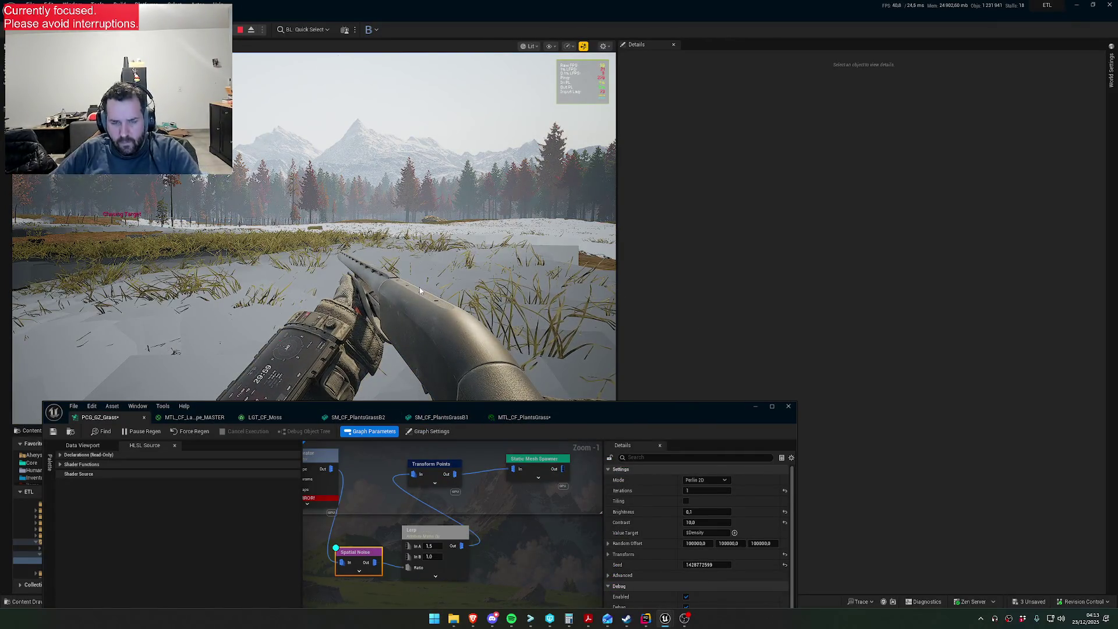
key(F8)
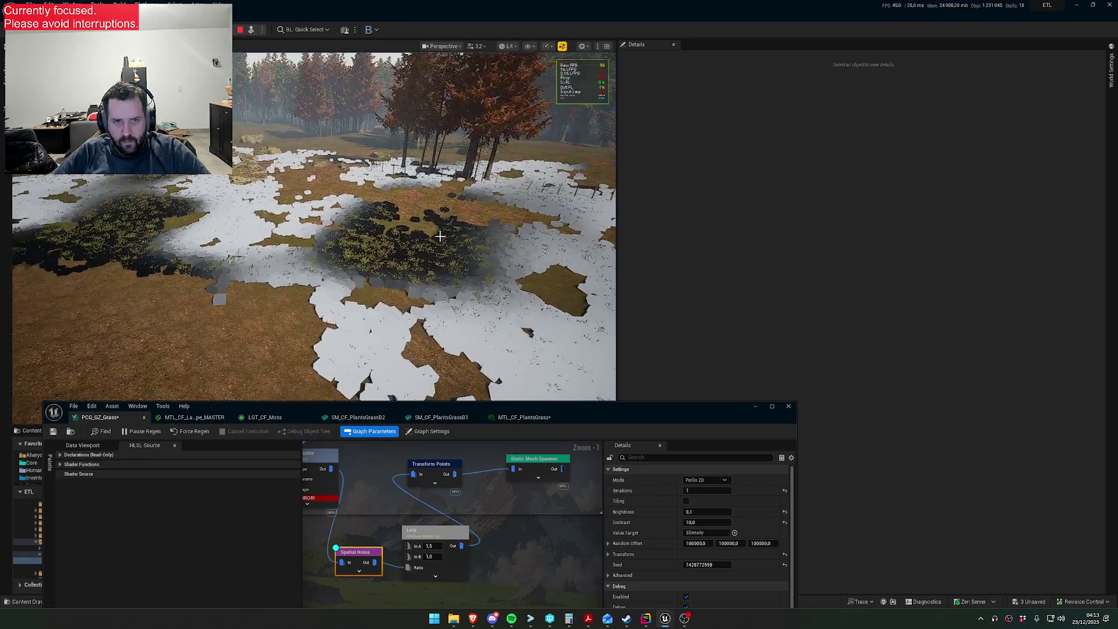
click(438, 539)
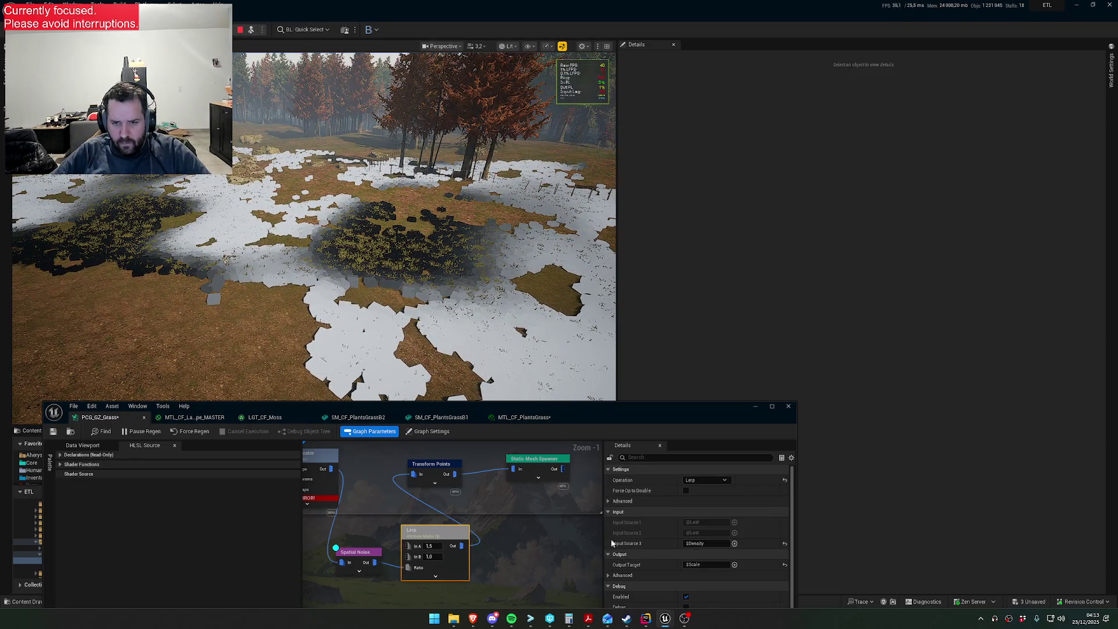
click(363, 552)
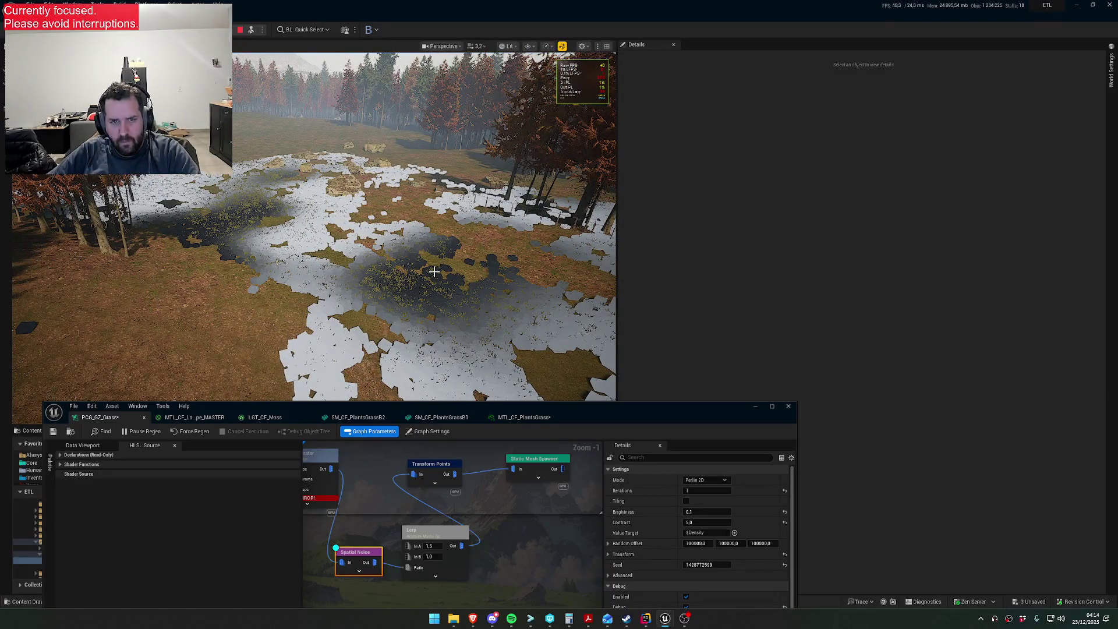
key(super)
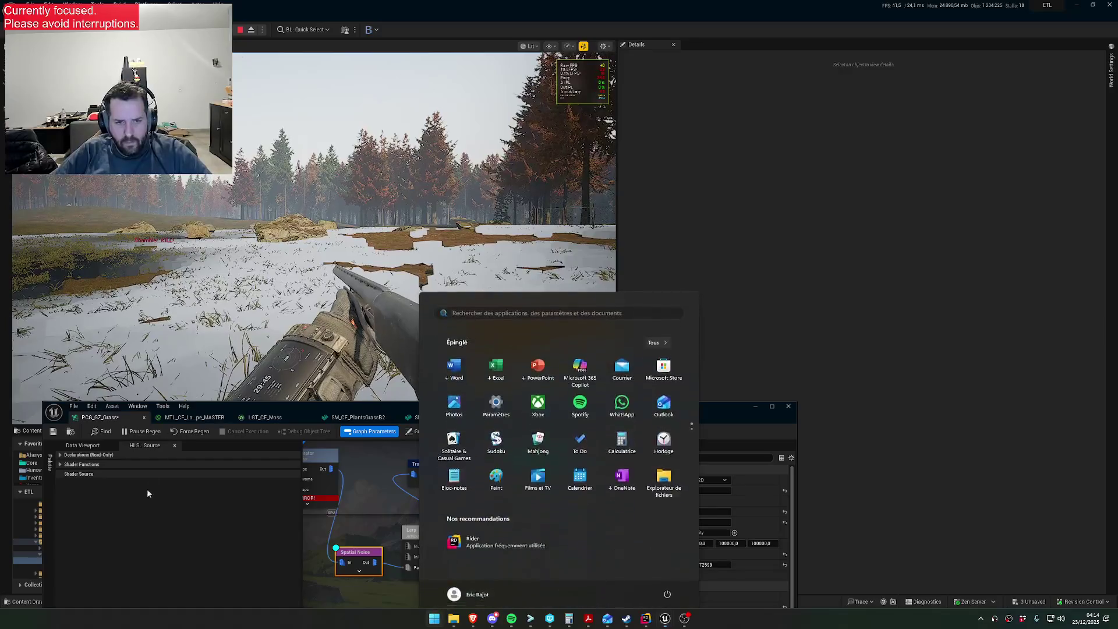
- Dismiss the Start menu and make the play viewport fullscreen with F11
key(super)
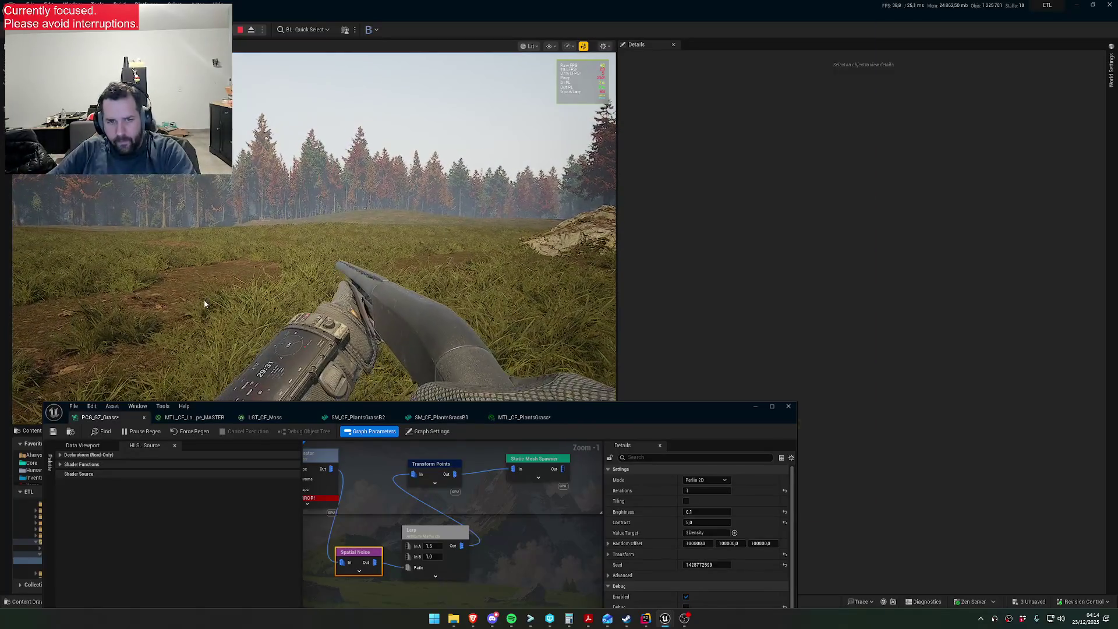
key(F11)
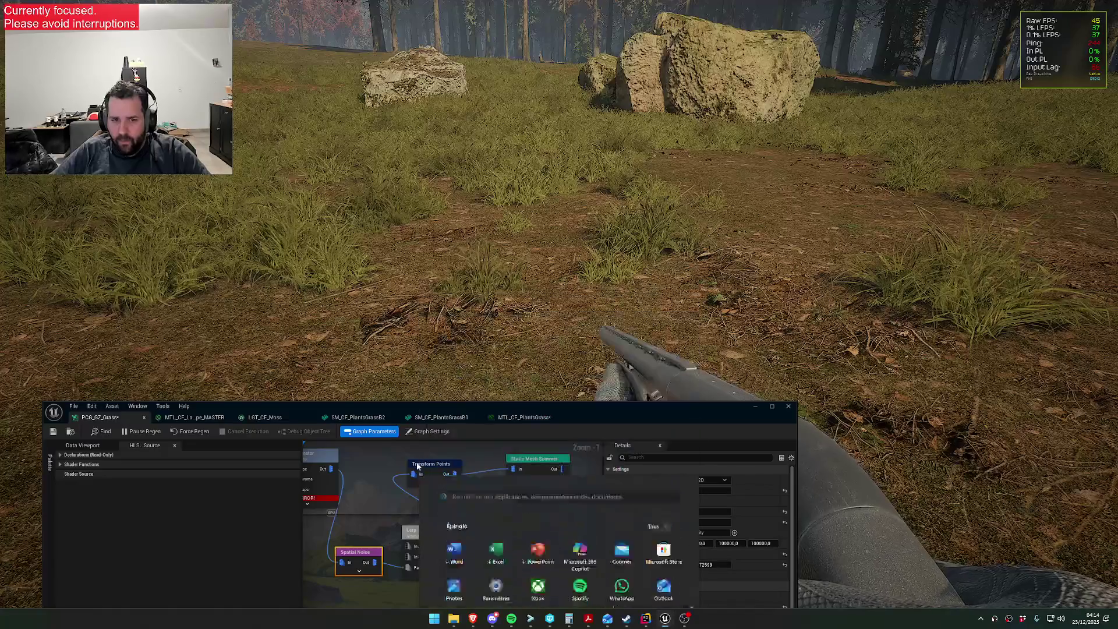
click(436, 530)
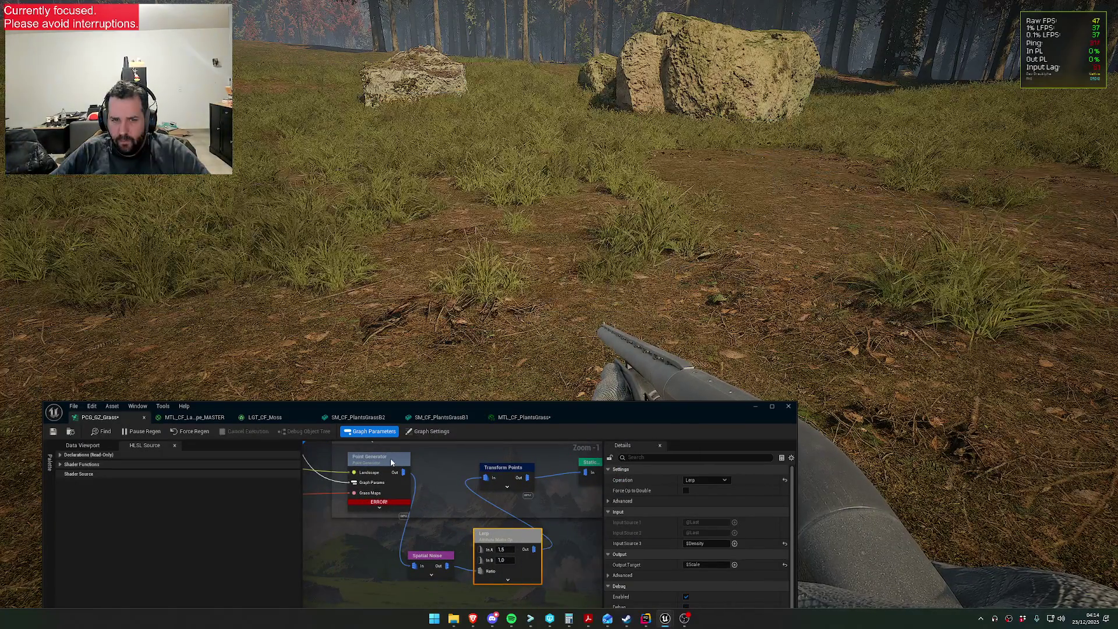
- Add 'PointScale *= Density;' after the threshold check in the Point Generator's HLSL source
click(390, 462)
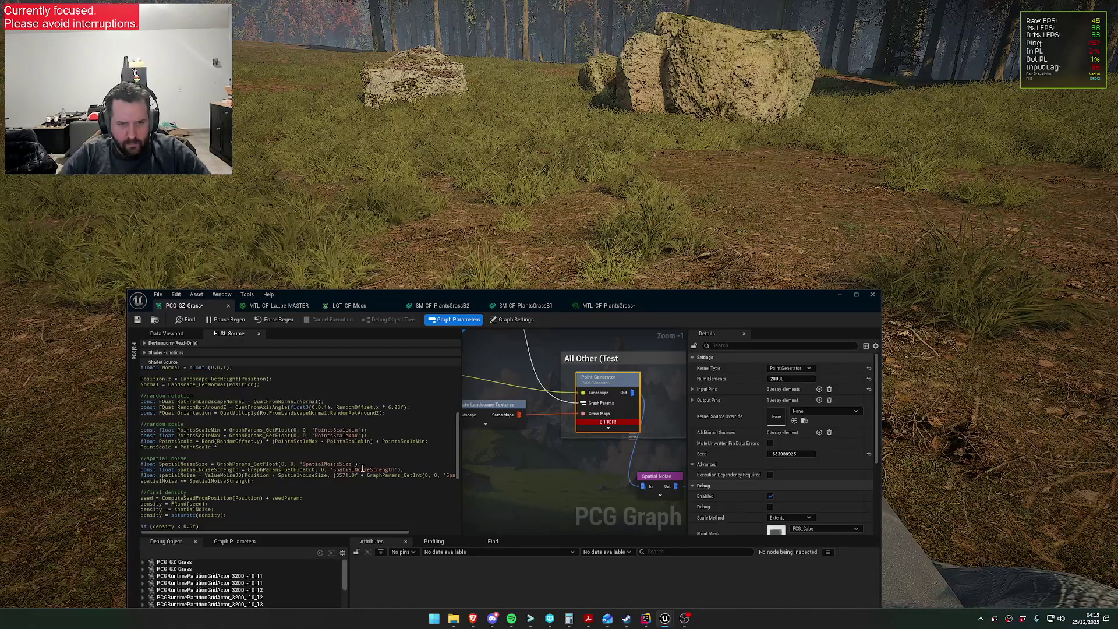
scroll(362, 468, down, 2)
scroll(358, 464, down, 1)
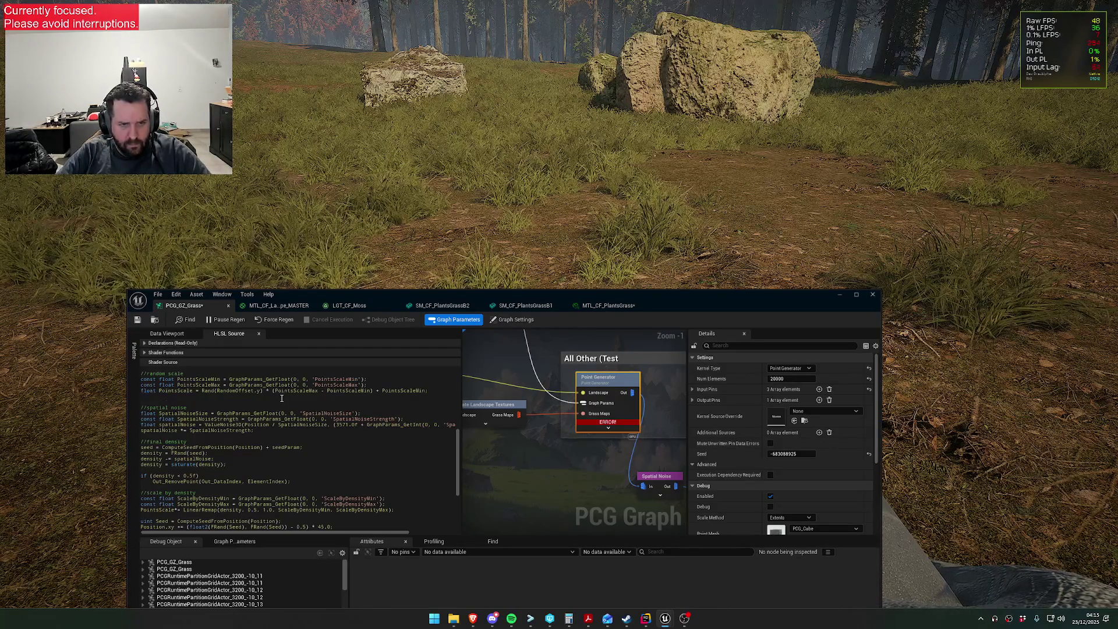
scroll(294, 431, down, 2)
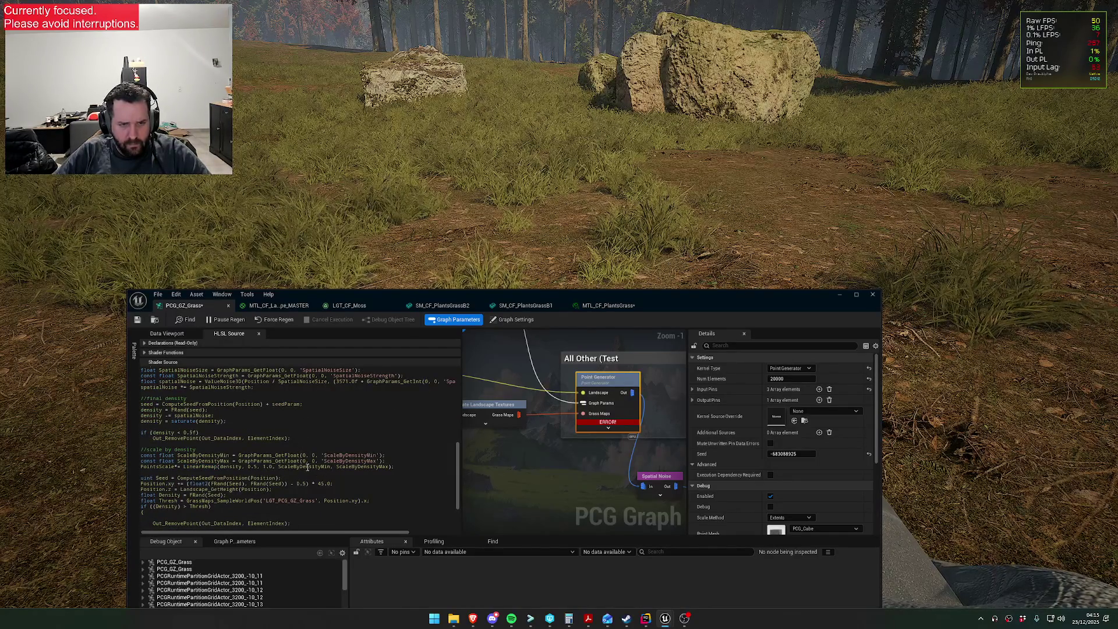
scroll(333, 479, down, 1)
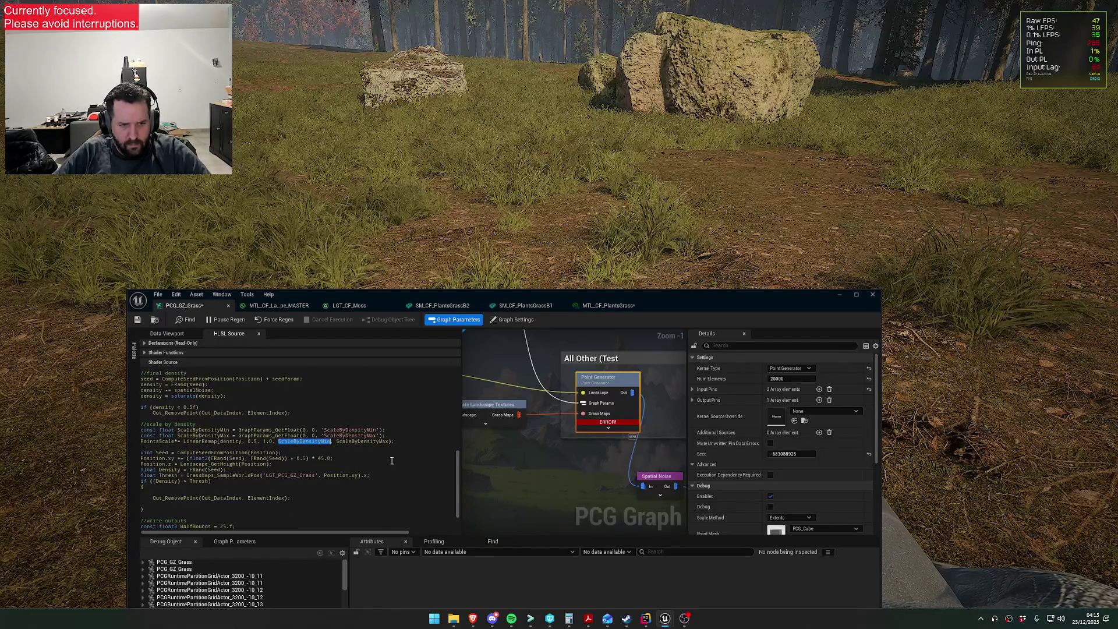
scroll(391, 461, down, 1)
scroll(317, 488, down, 1)
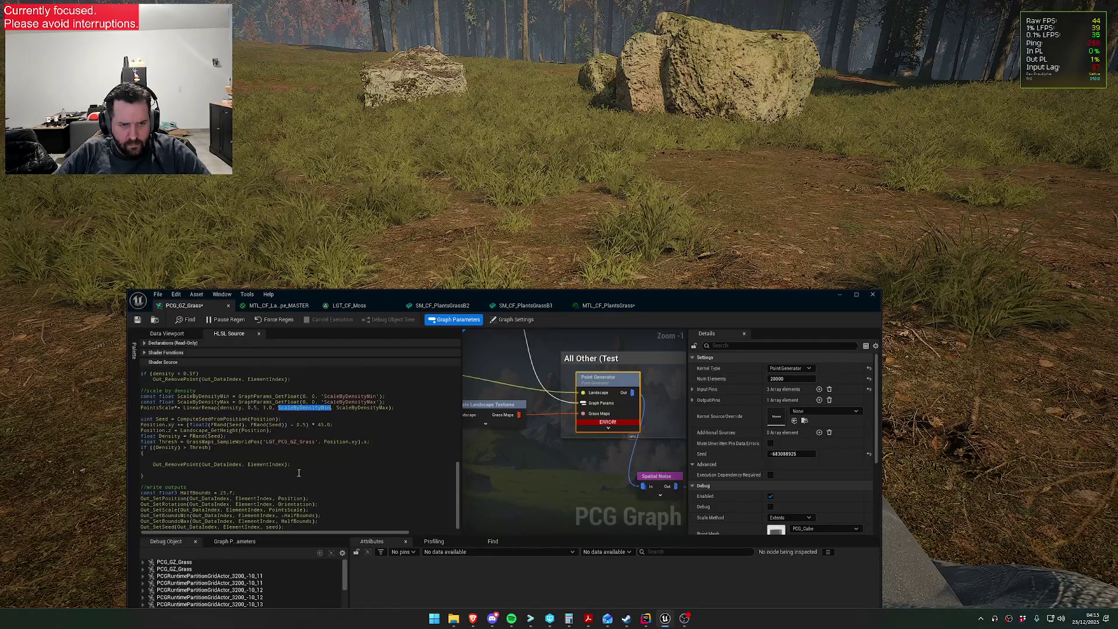
scroll(308, 469, up, 1)
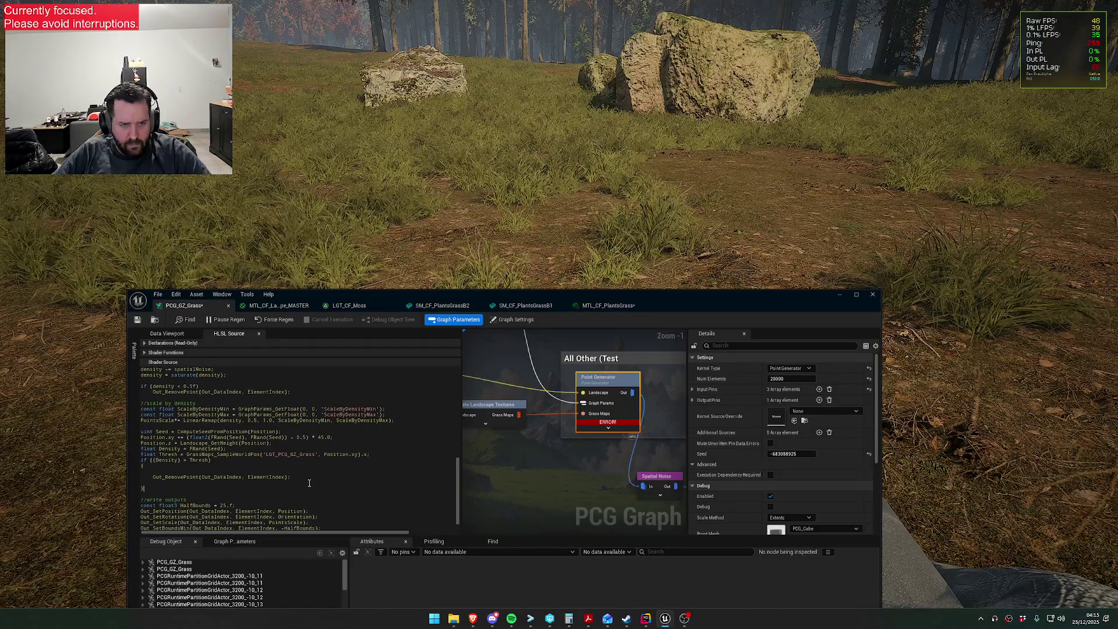
key(Return)
key(Return)
text(PointSc)
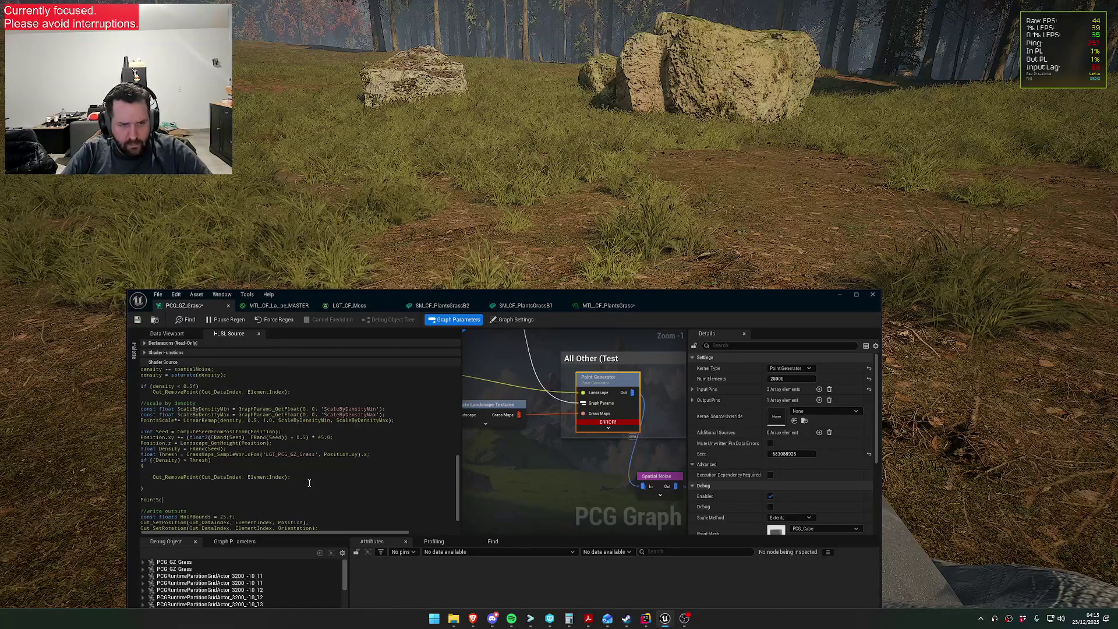
text(ale *= Density)
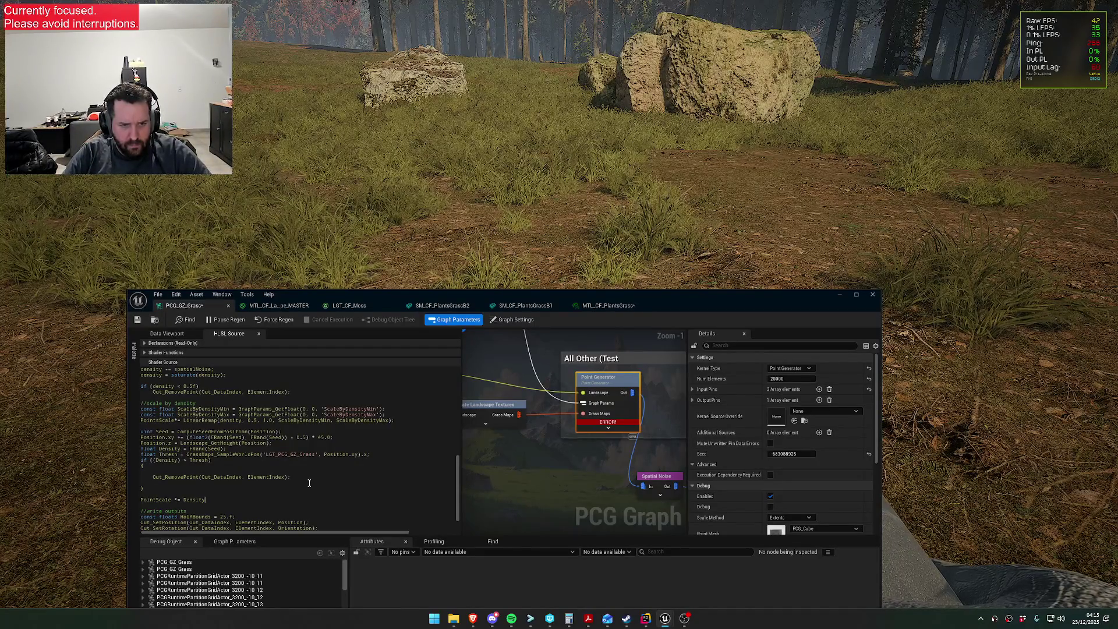
text(;)
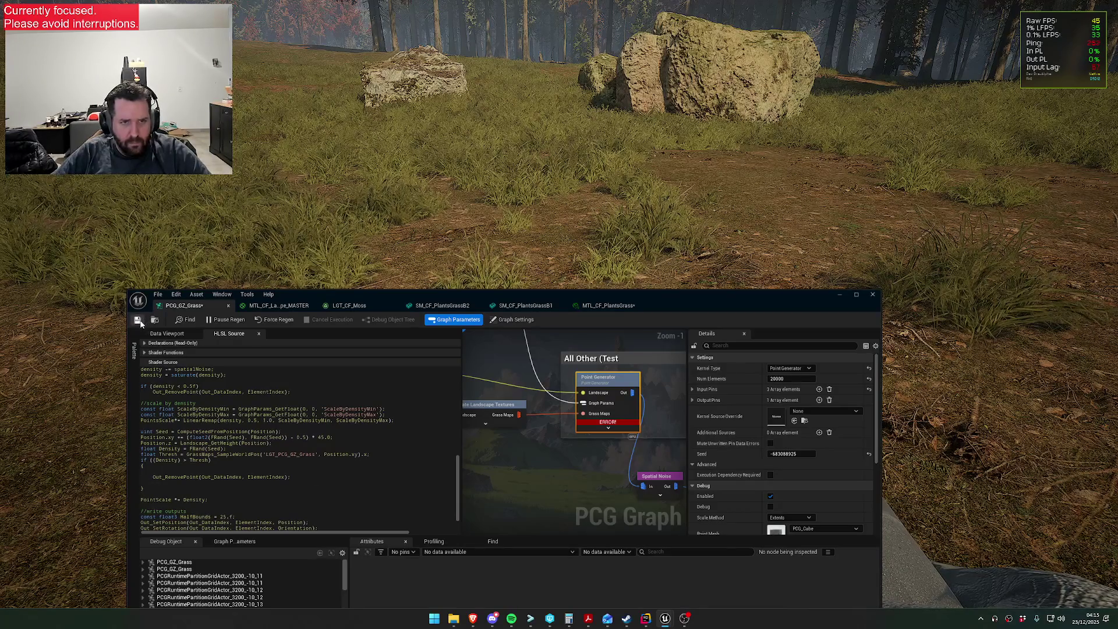
- Change the line to 'PointScale *= Thresh;' and save the PCG_GZ_Grass graph
double_click(554, 296)
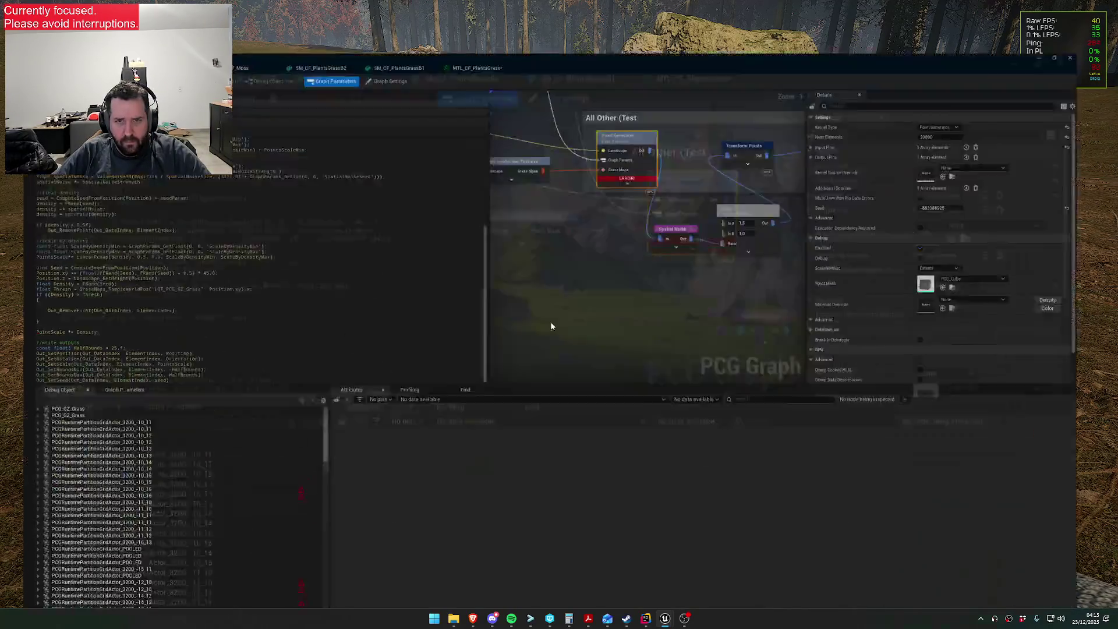
mouse_move(556, 7)
mouse_down()
mouse_move(567, 329)
mouse_move(561, 289)
mouse_up()
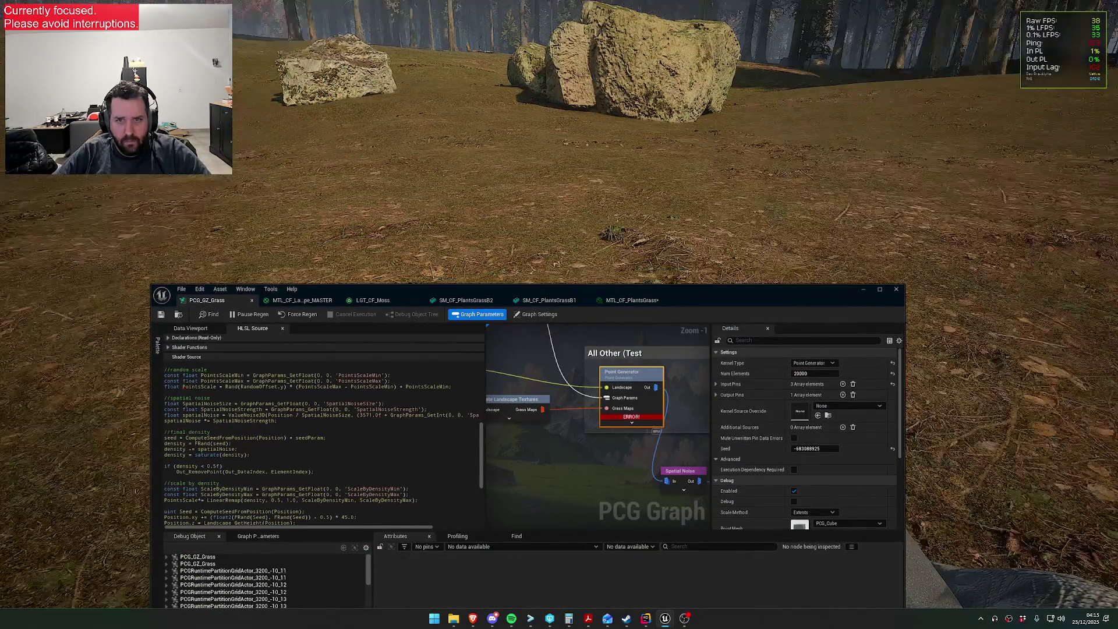
scroll(322, 482, down, 3)
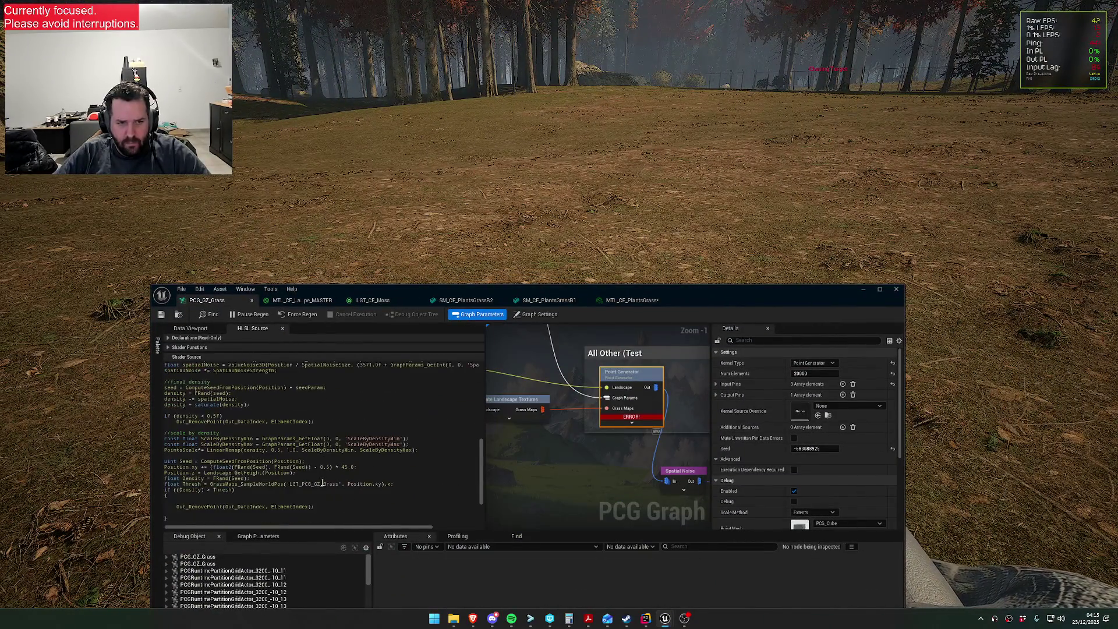
scroll(226, 498, down, 3)
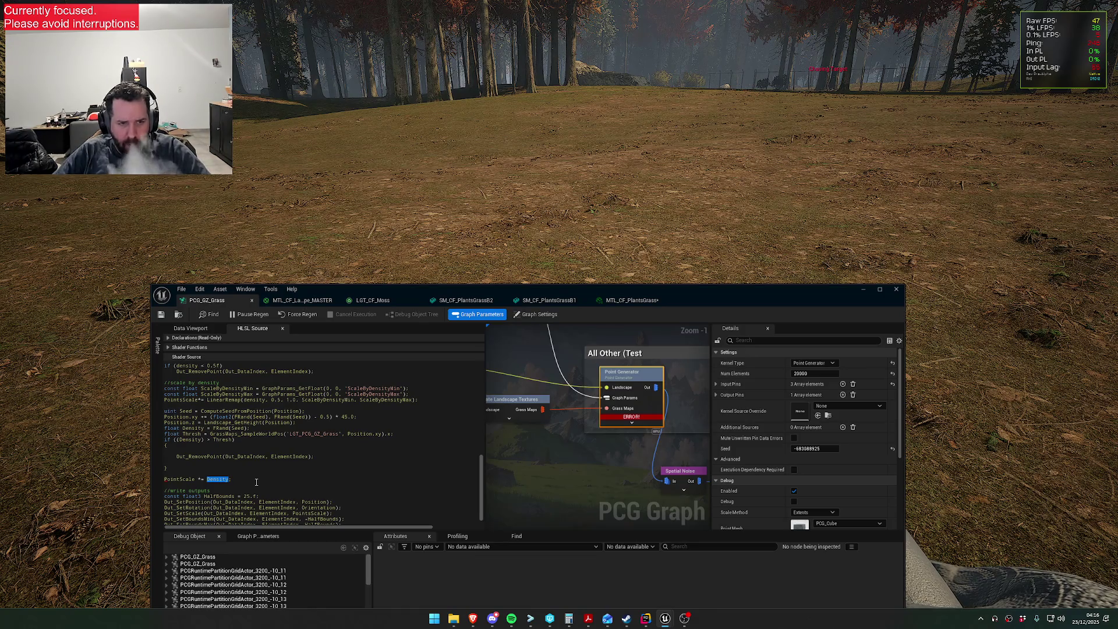
text(Thresh)
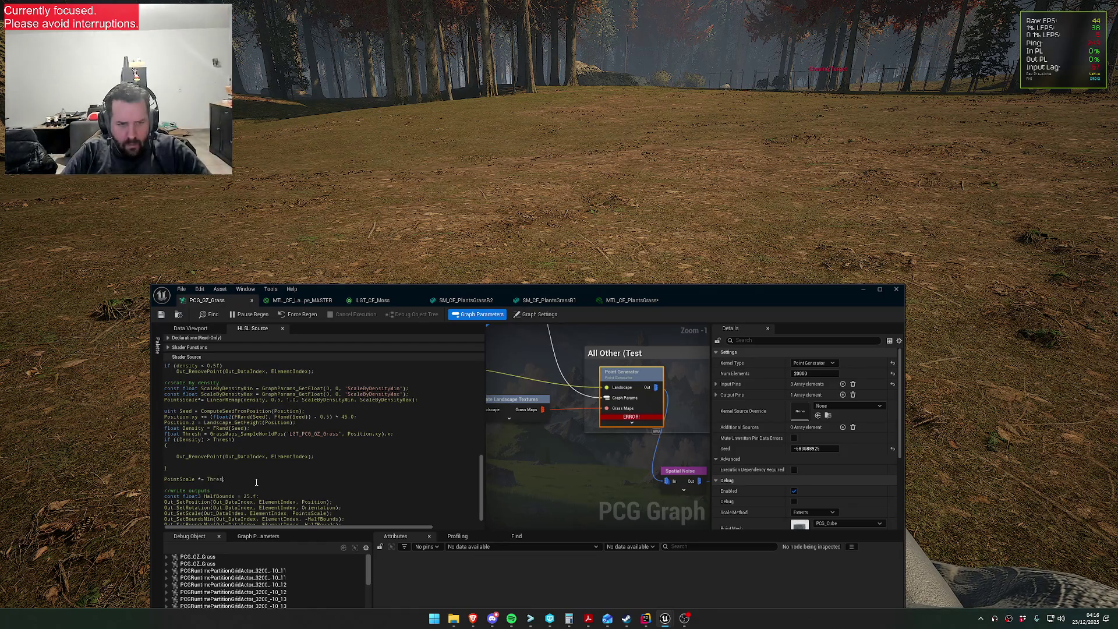
text(;)
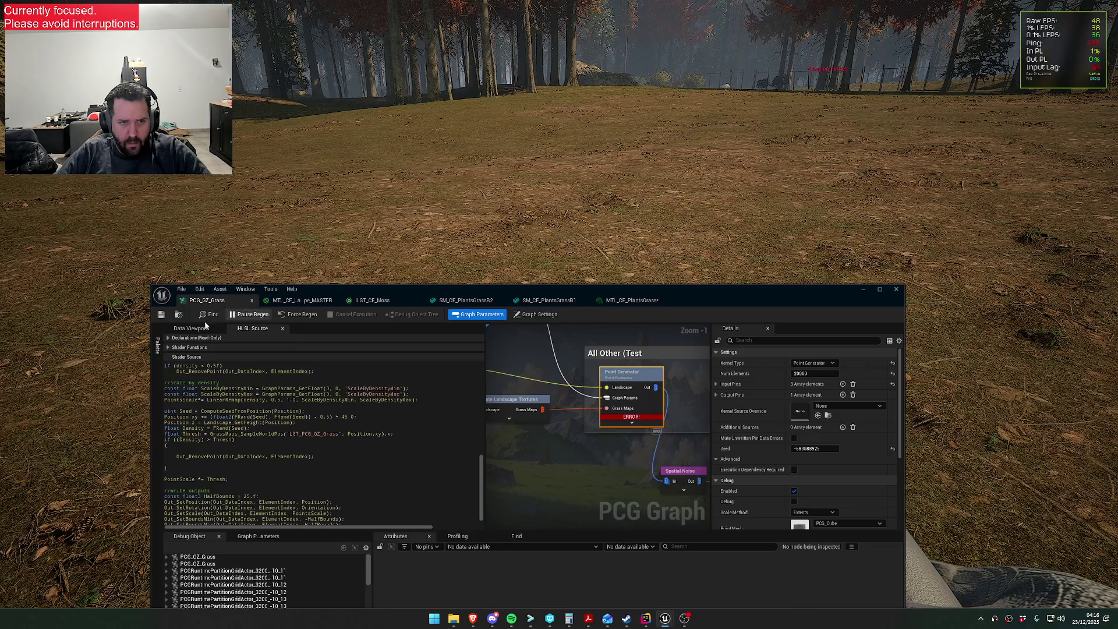
click(164, 315)
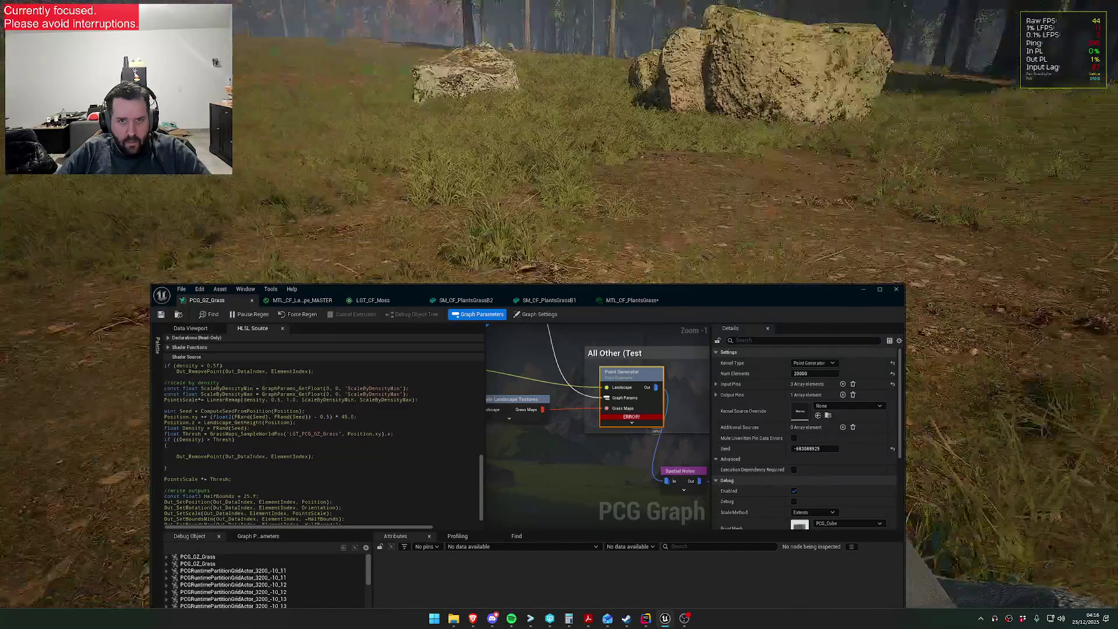
key(super)
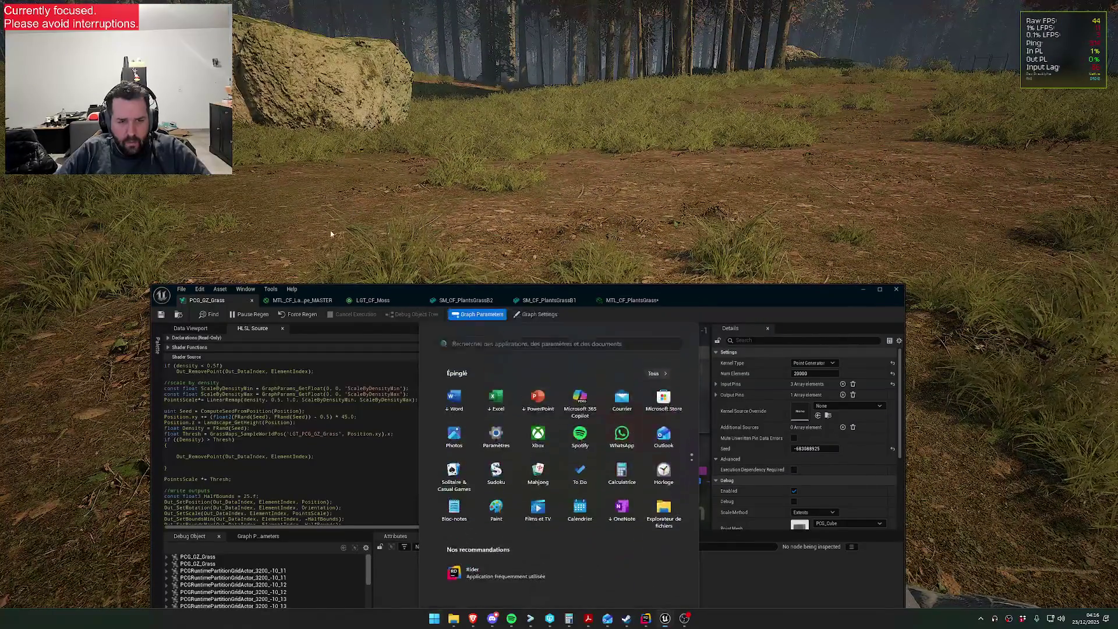
click(331, 234)
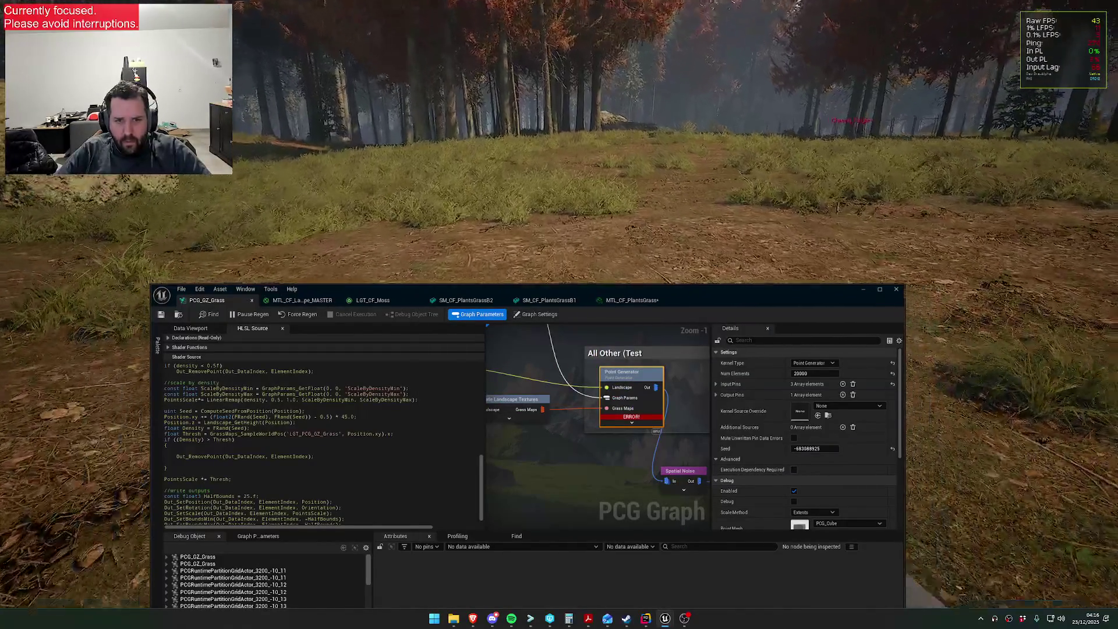
key(super)
click(550, 450)
- Enable Point Generator debug points and set the debug Scale Method to Relative
scroll(571, 451, down, 4)
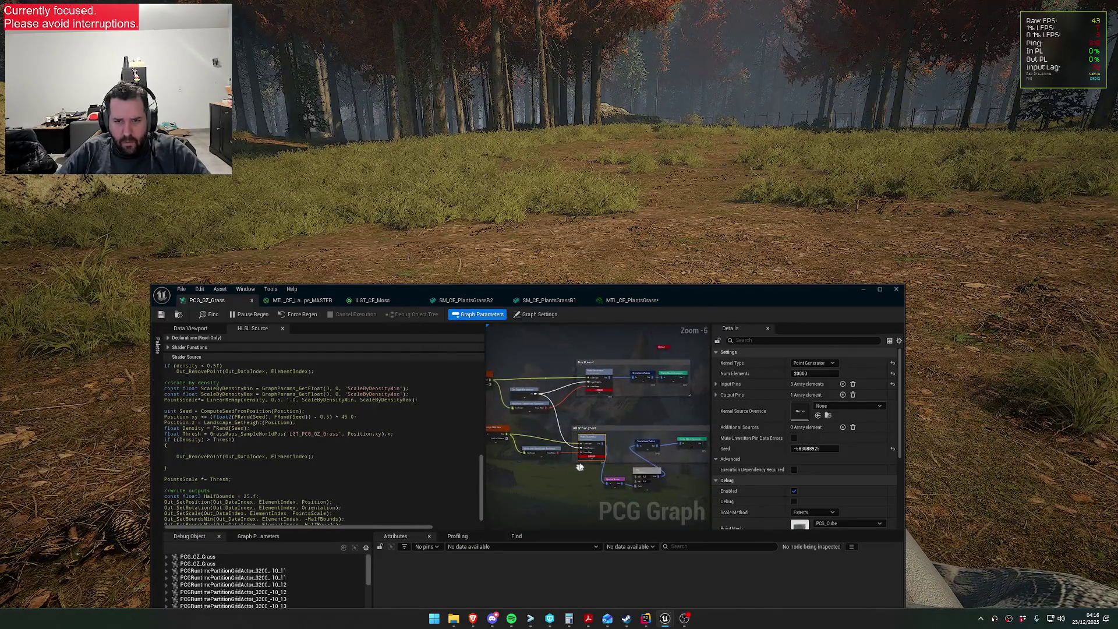
key(d)
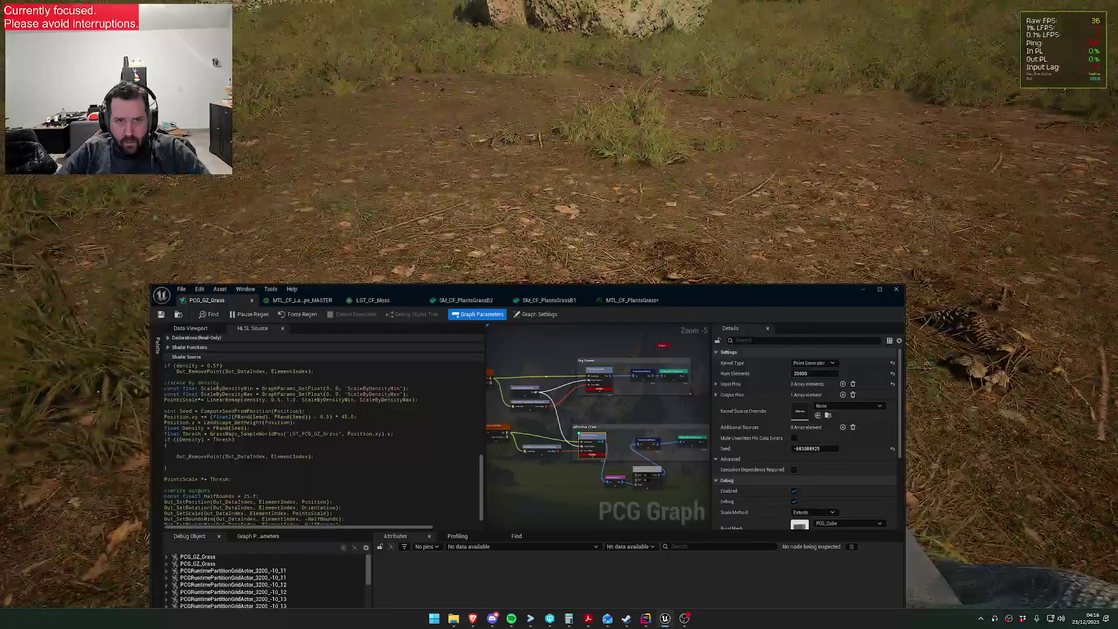
key(super)
key(super)
drag(658, 305, 534, 183)
scroll(700, 376, down, 3)
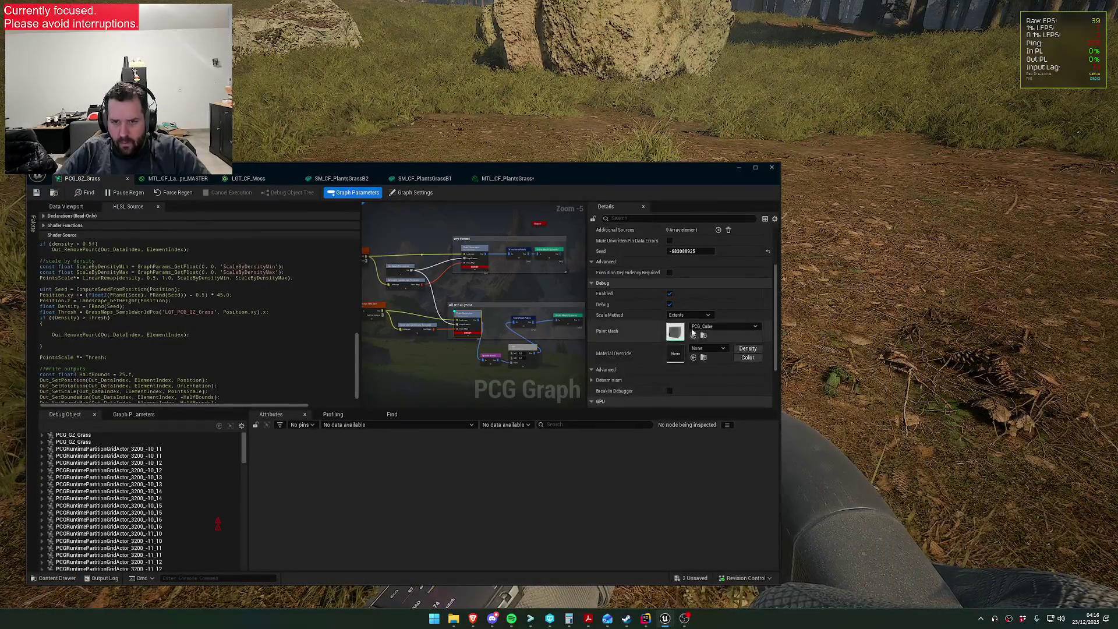
click(689, 315)
click(689, 324)
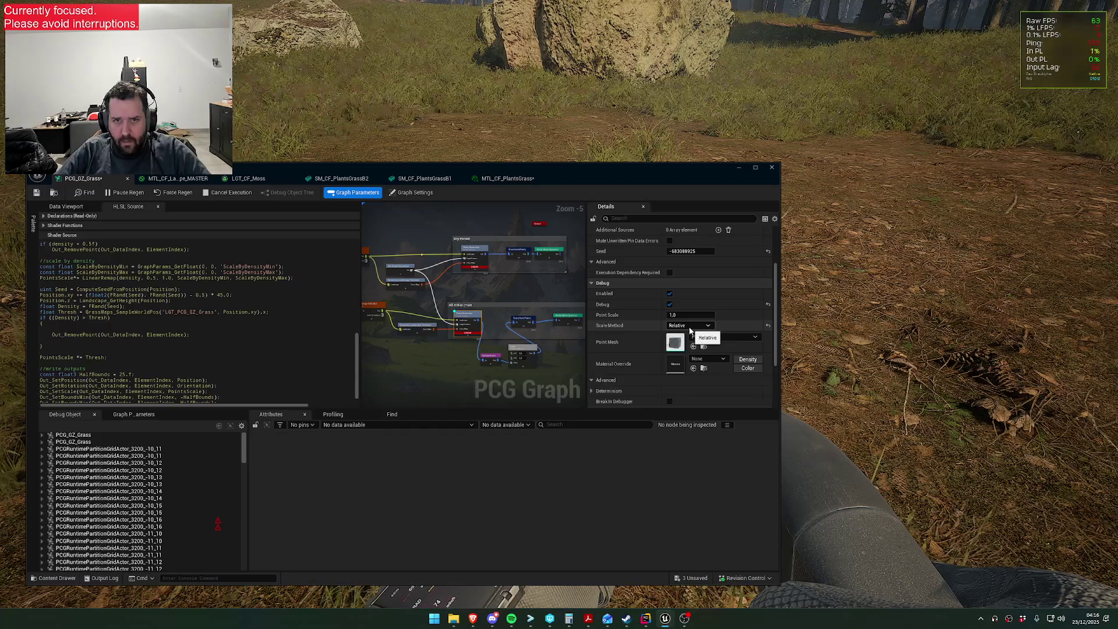
- Try debug Point Scale 2.0 and 3.0, settle on 10.0, then turn debug off
click(686, 315)
text(2)
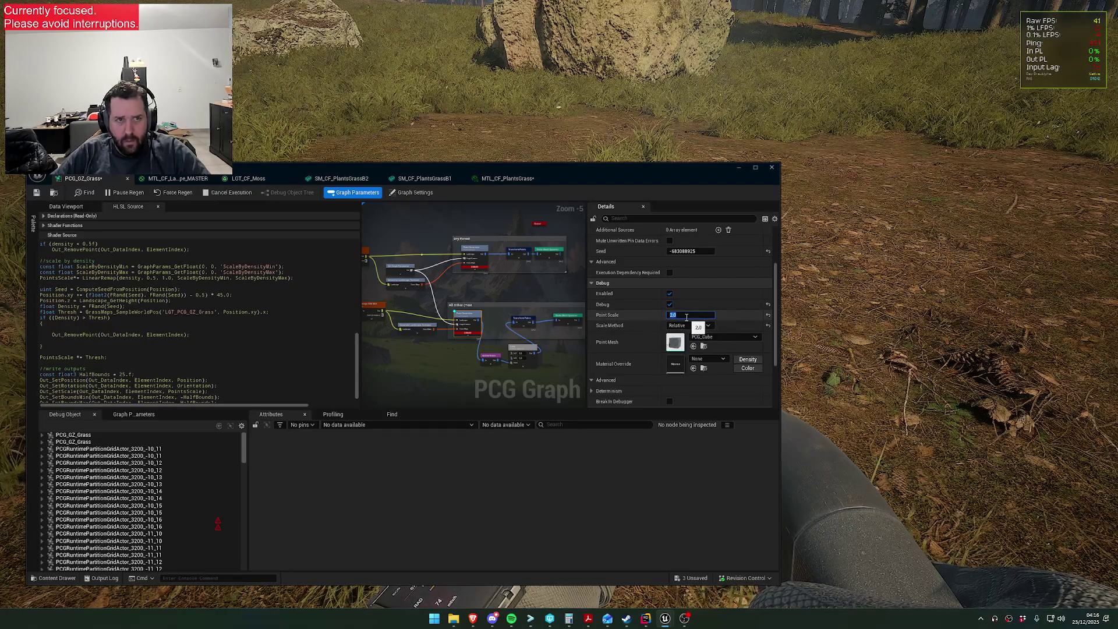
key(Return)
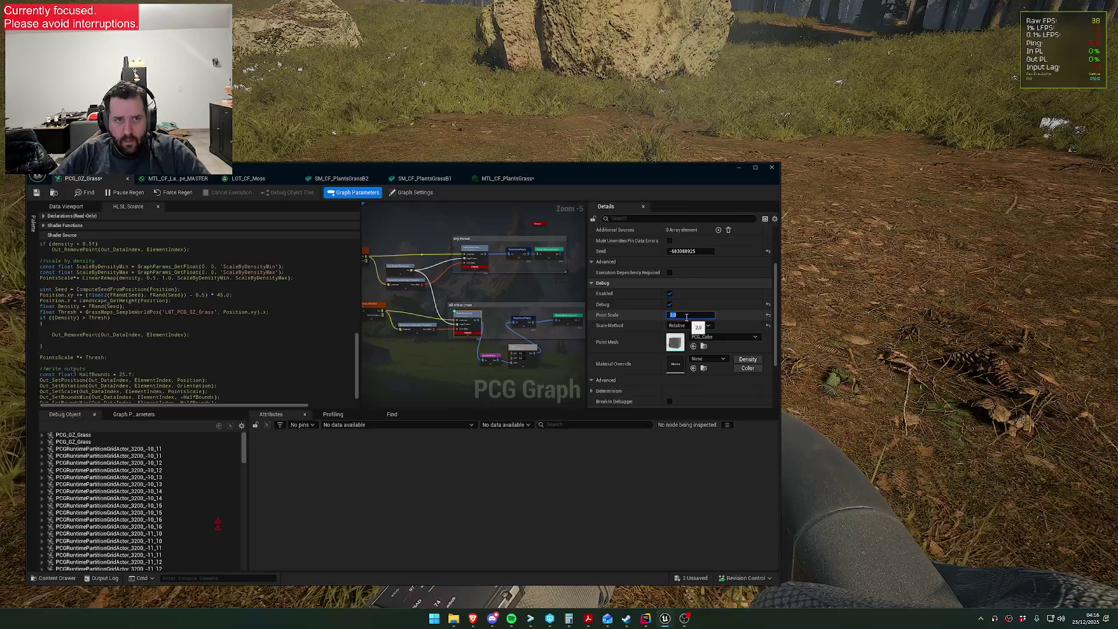
text(3)
key(Return)
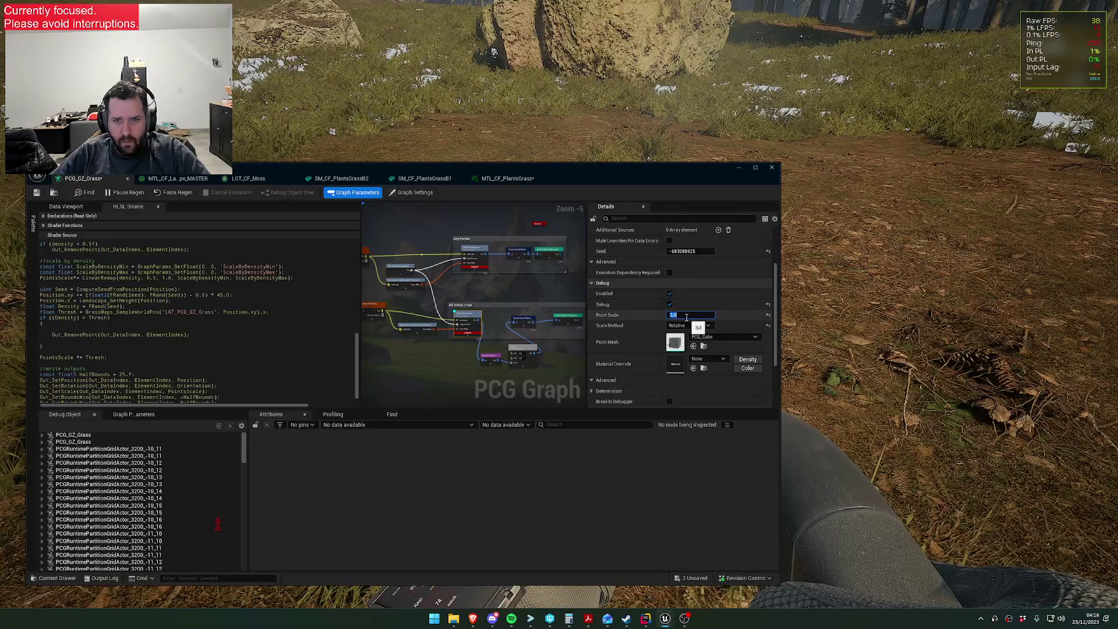
text(10)
key(Return)
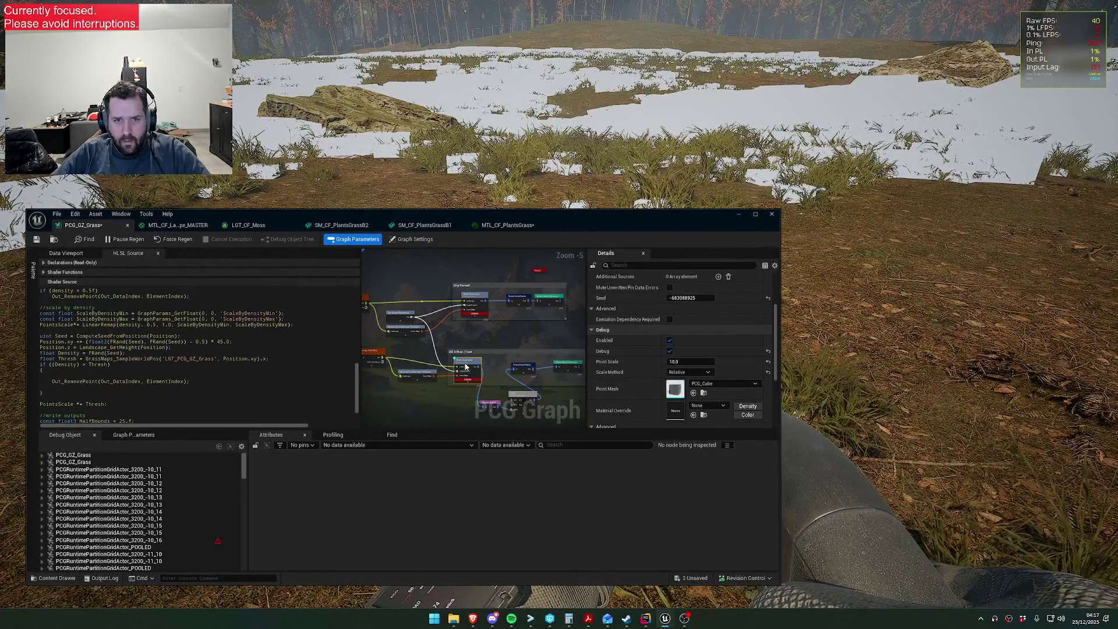
key(d)
scroll(475, 368, up, 2)
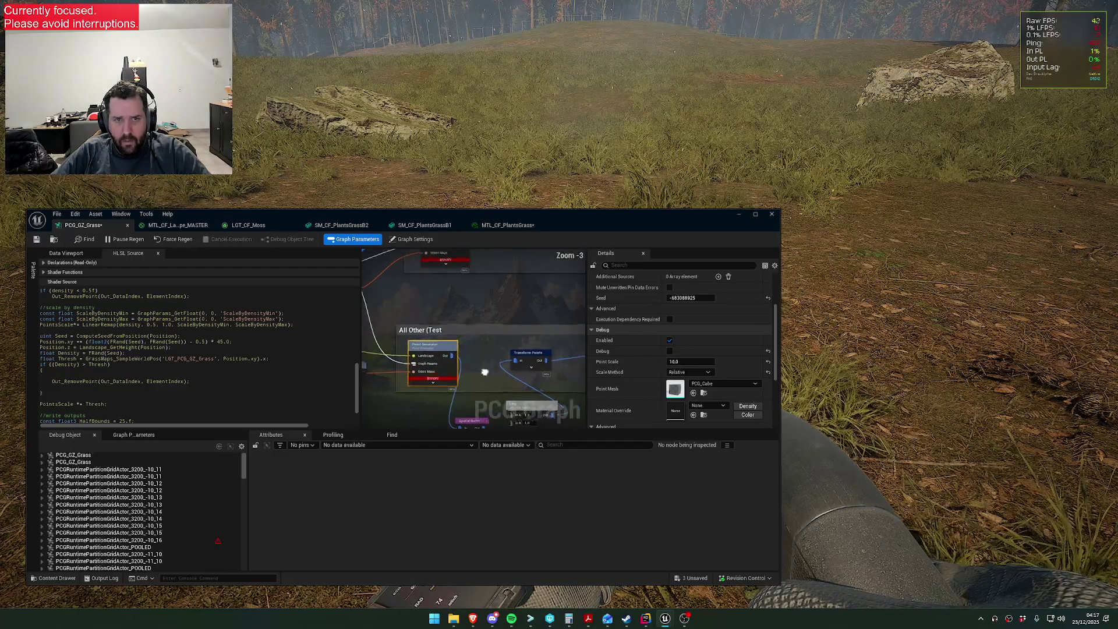
- Wire Point Generator into Transform Points, and Transform Points into the Static Mesh Spawner
drag(484, 371, 443, 350)
click(423, 373)
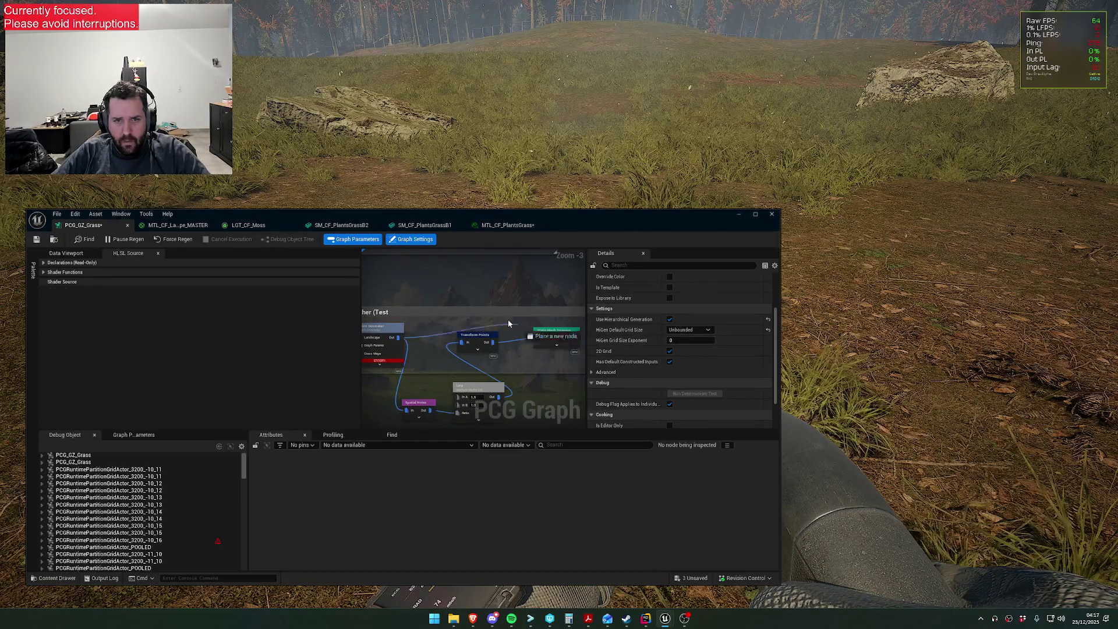
drag(508, 324, 538, 338)
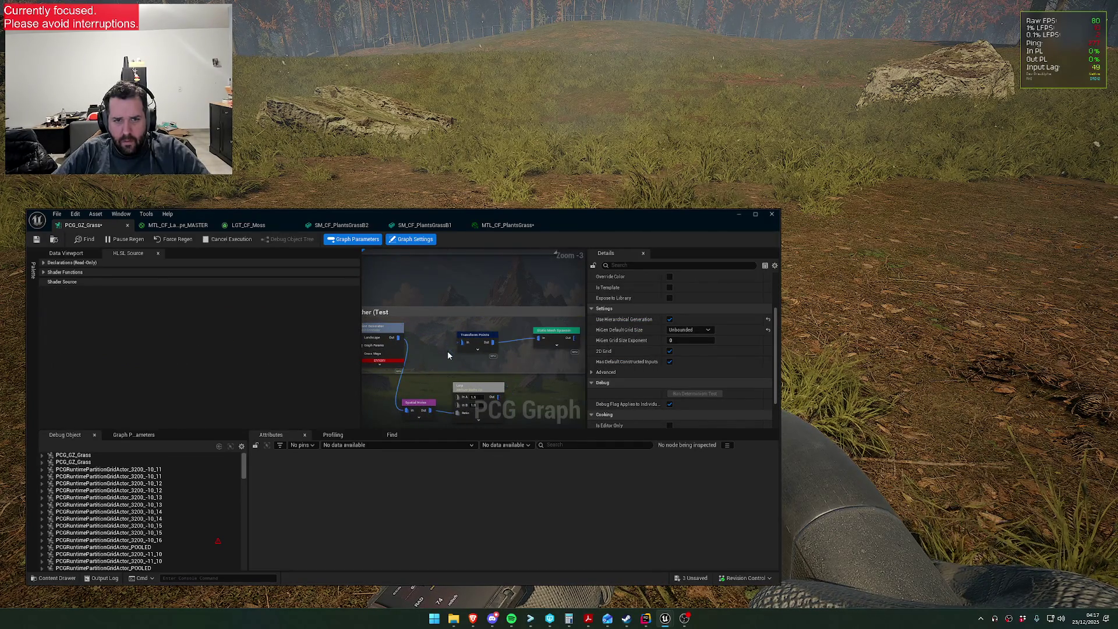
drag(398, 337, 463, 346)
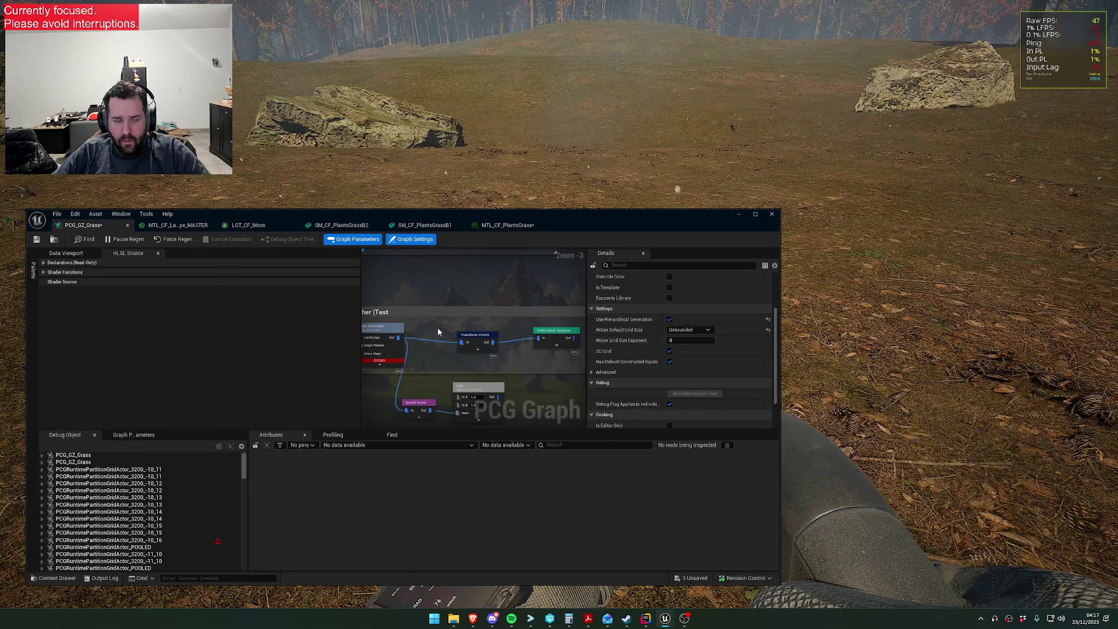
drag(438, 327, 499, 330)
- Set the Transform Points scale range to Scale Min 10.0 and Scale Max 15.0
click(531, 337)
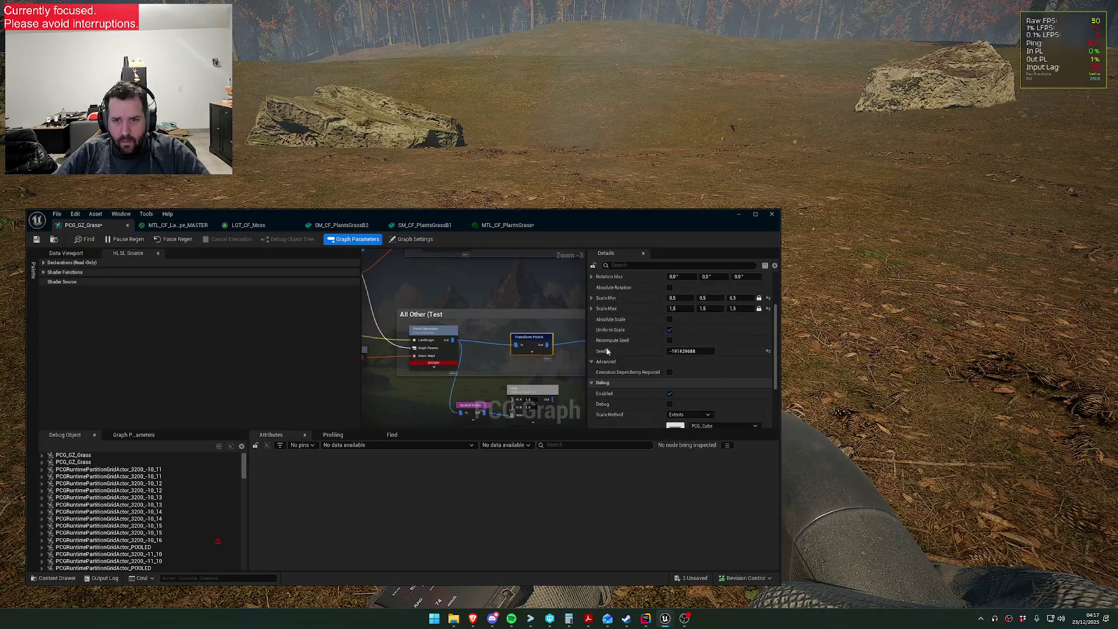
scroll(641, 344, up, 2)
click(689, 324)
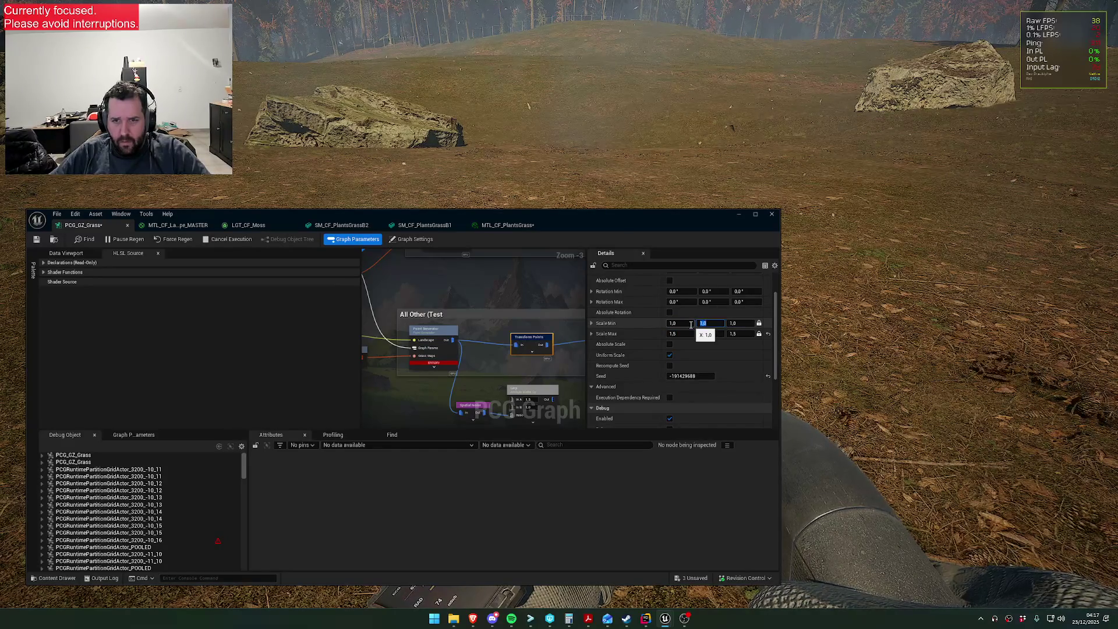
key(Tab)
key(Tab)
key(Tab)
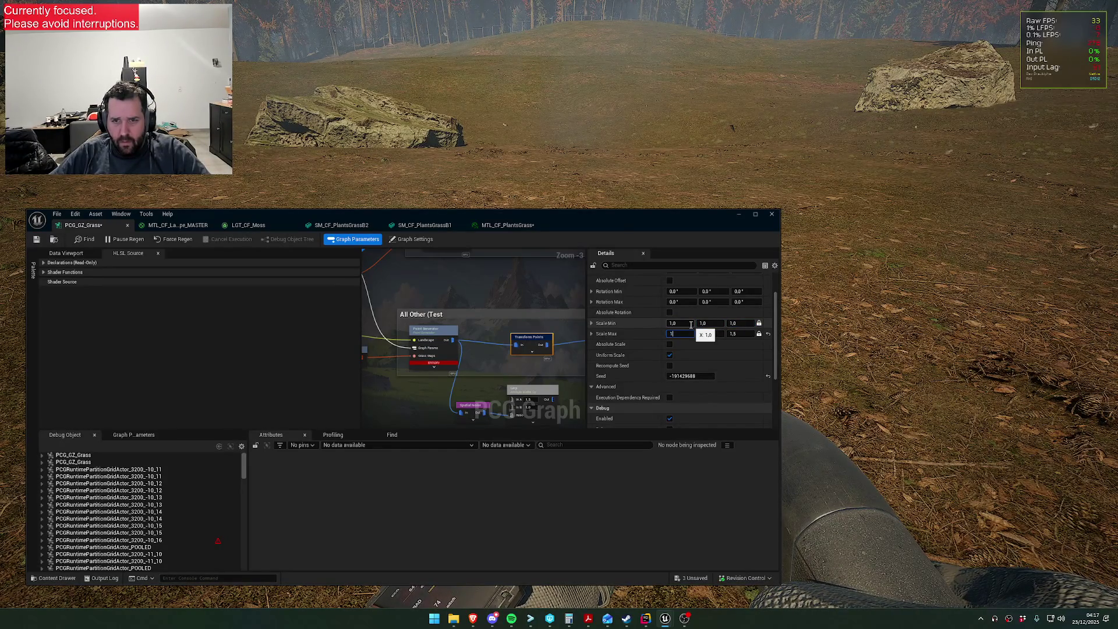
text(0,0)
key(Return)
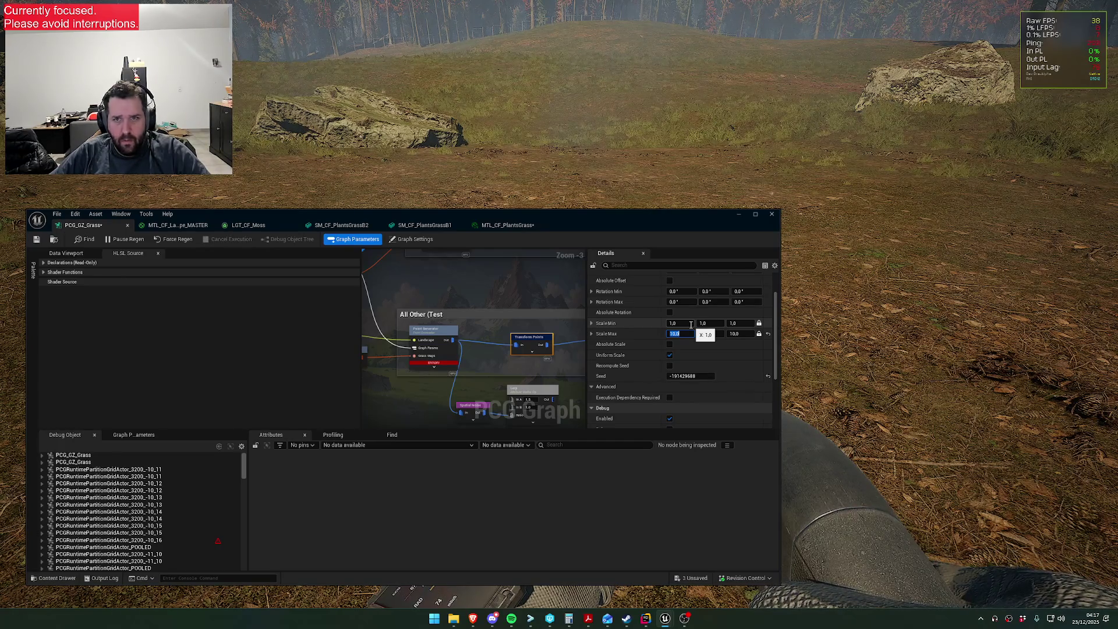
mouse_move(670, 232)
mouse_down()
mouse_move(671, 309)
mouse_move(633, 415)
mouse_up()
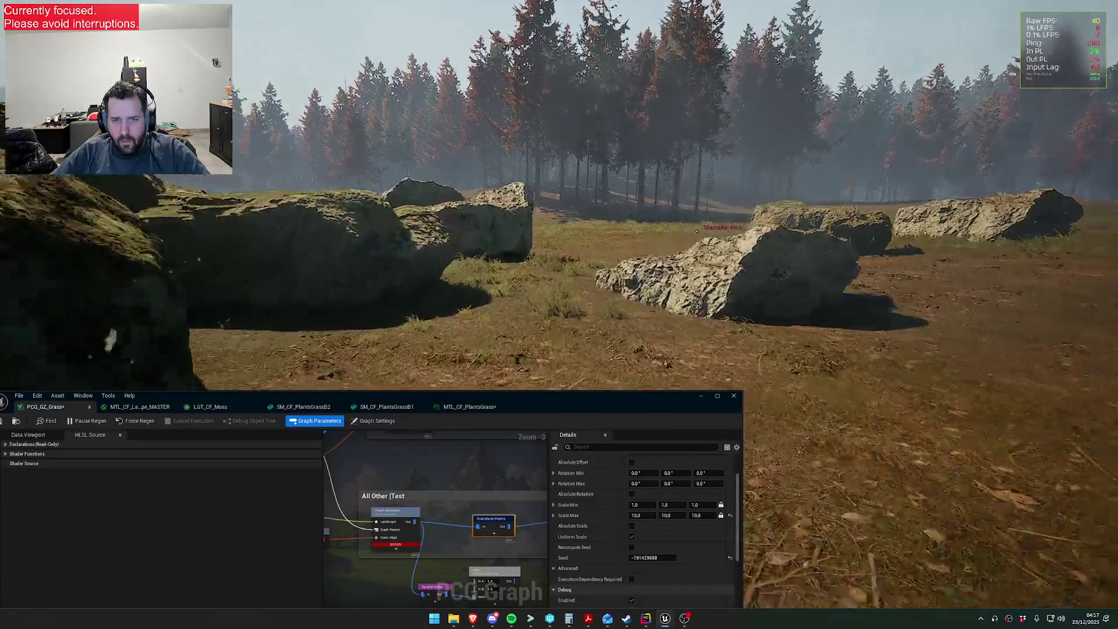
key(super)
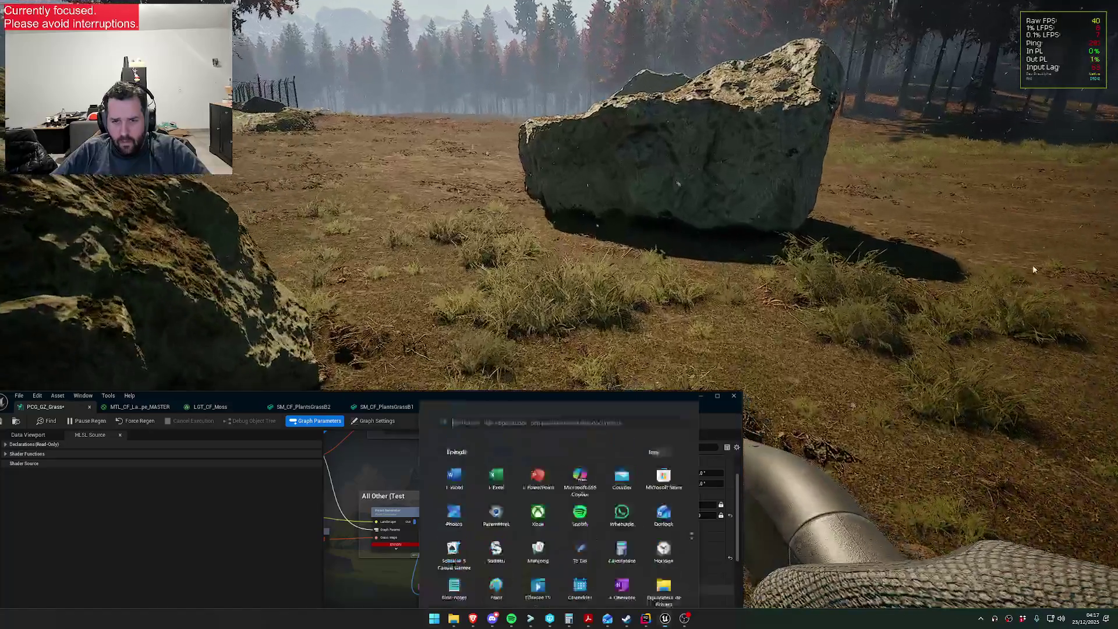
click(641, 504)
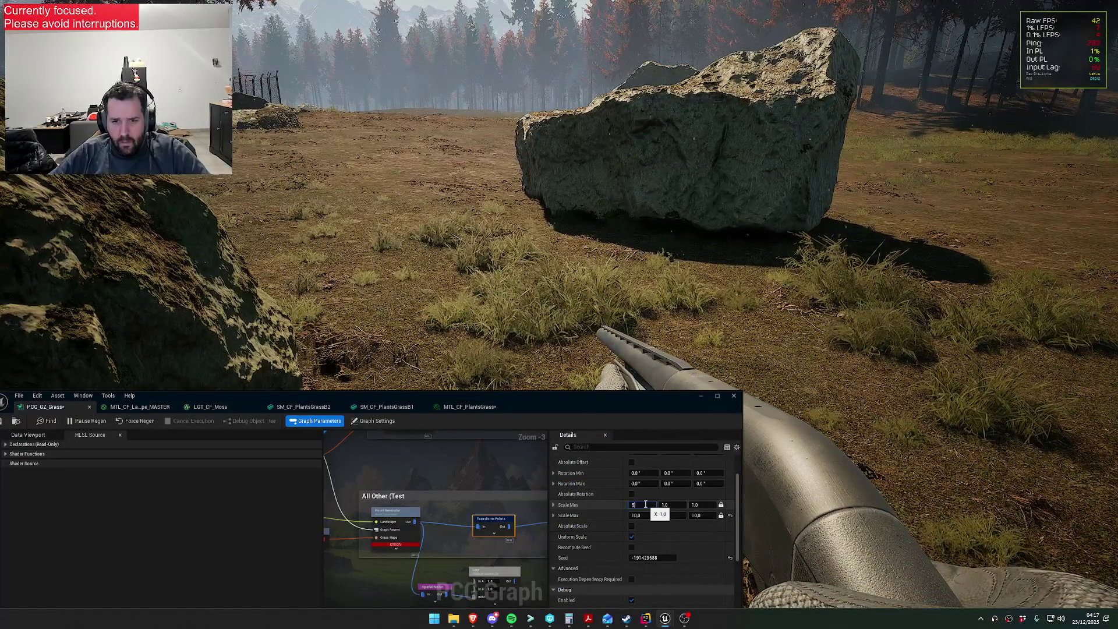
text(5)
key(Return)
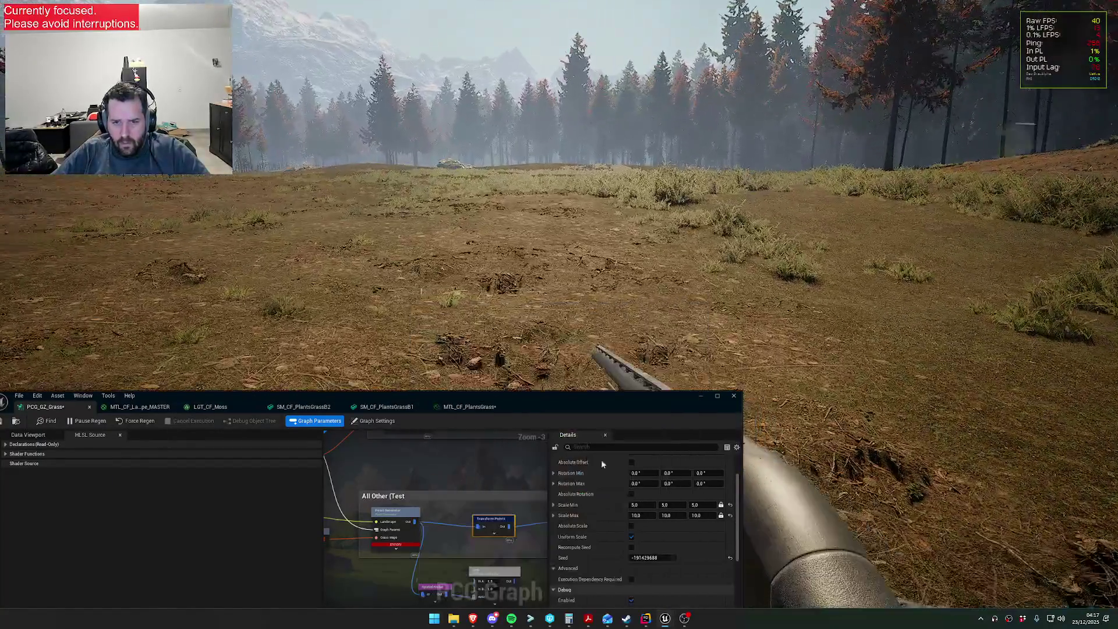
click(640, 504)
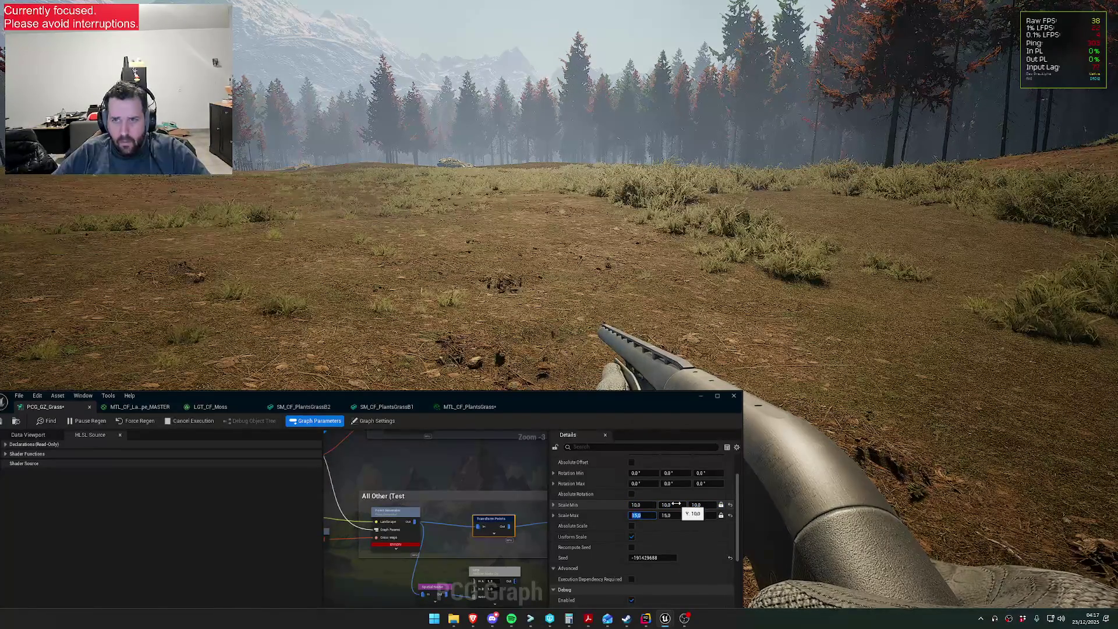
key(Return)
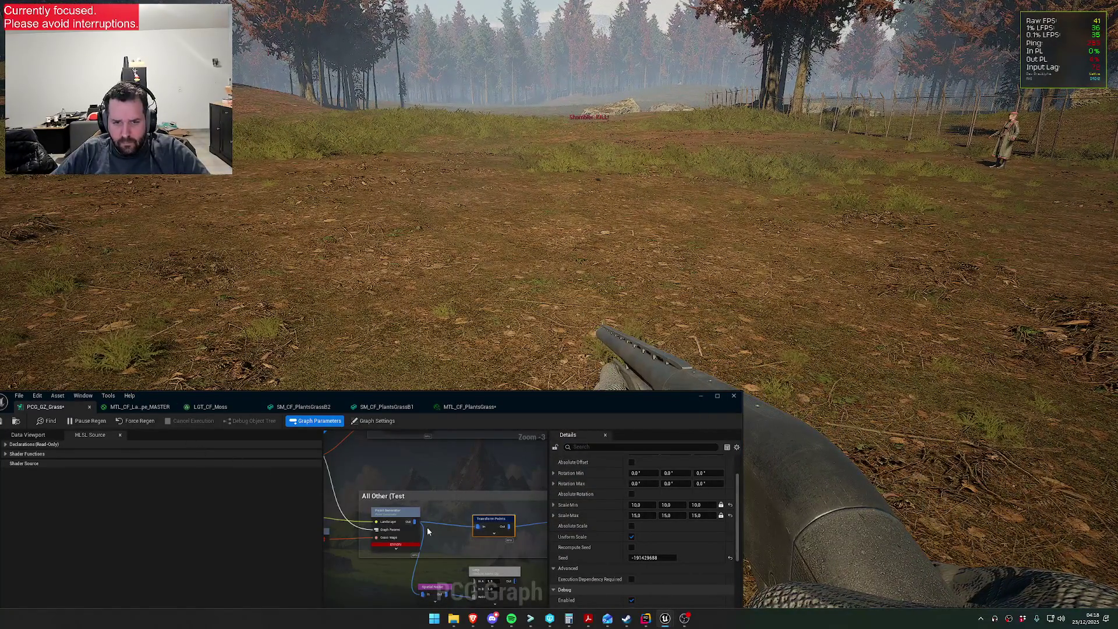
- Start a new line after 'PointsScale *= Thresh;' in the Point Generator's HLSL source
click(408, 511)
drag(411, 397, 593, 282)
scroll(325, 420, down, 5)
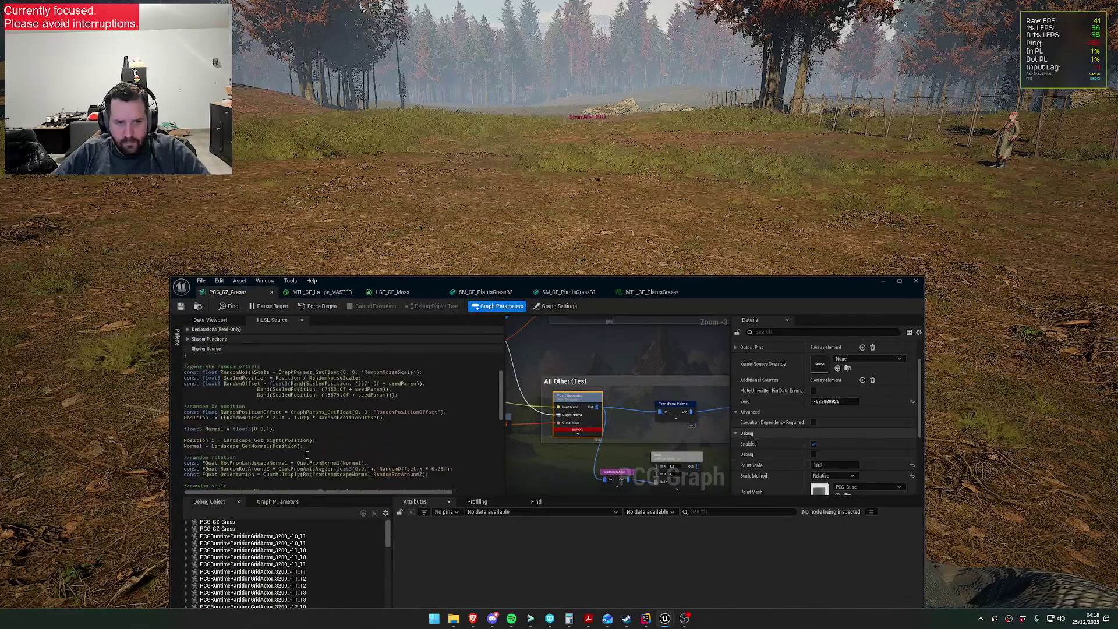
scroll(324, 421, down, 3)
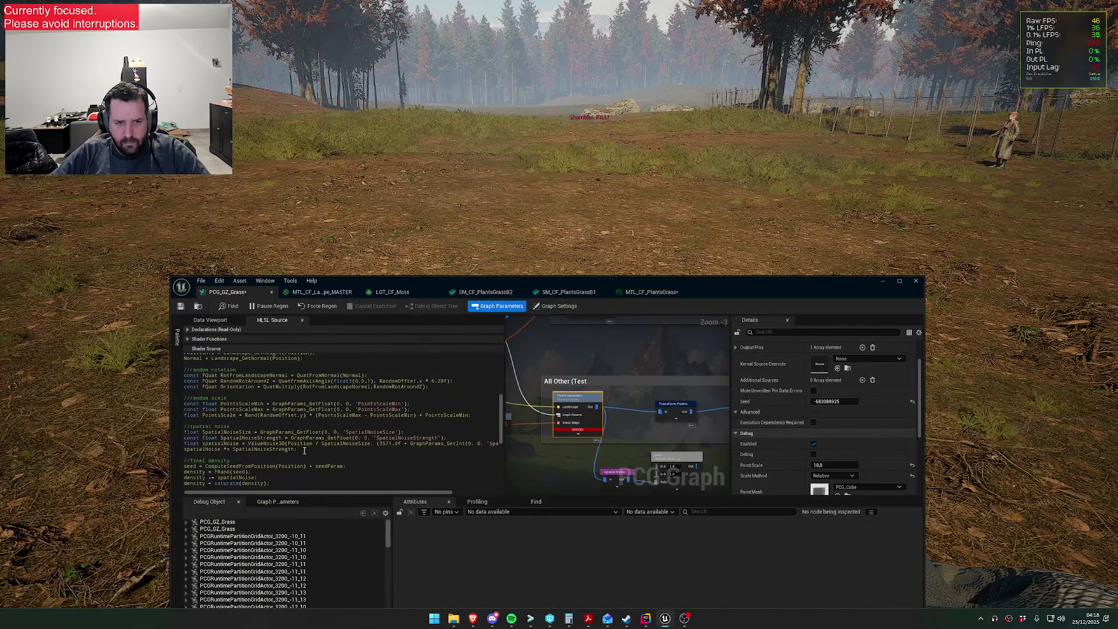
scroll(308, 449, down, 3)
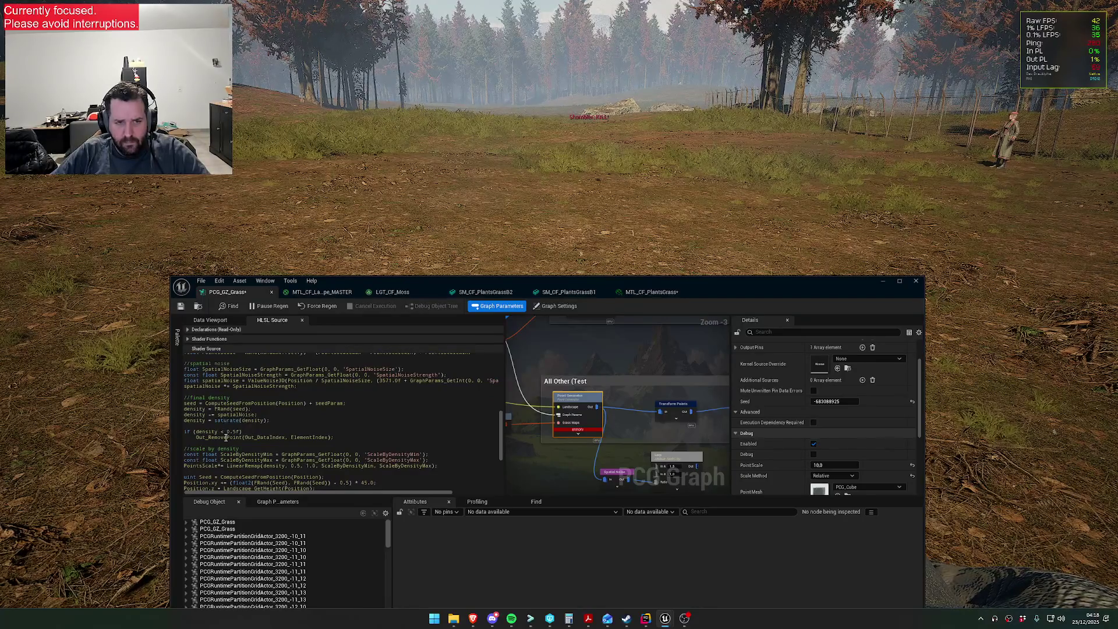
scroll(265, 421, down, 4)
scroll(255, 448, down, 2)
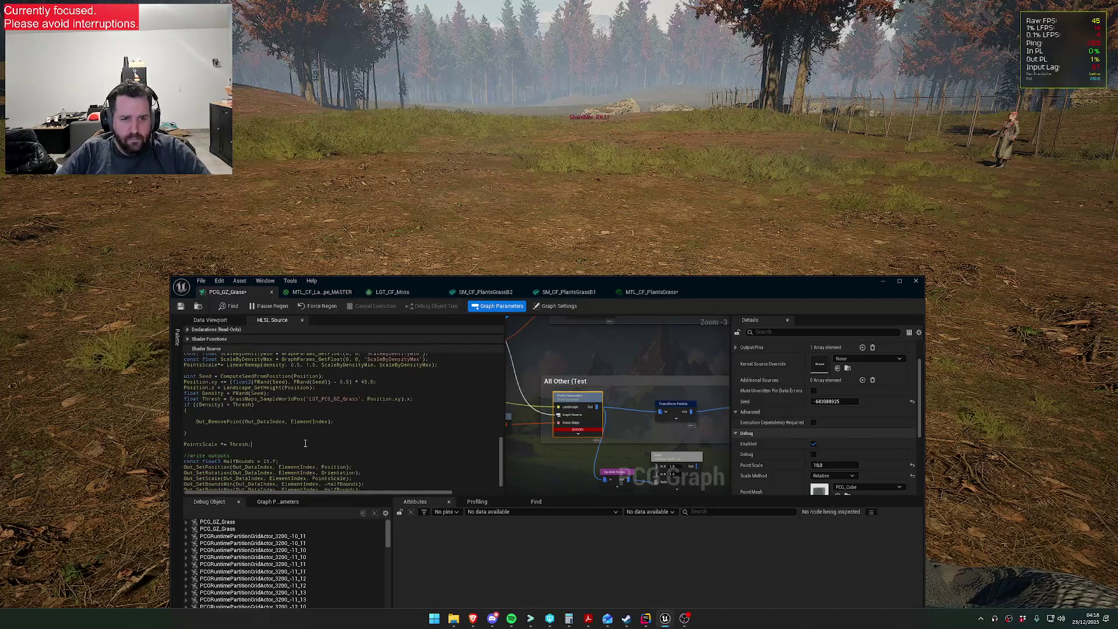
key(Return)
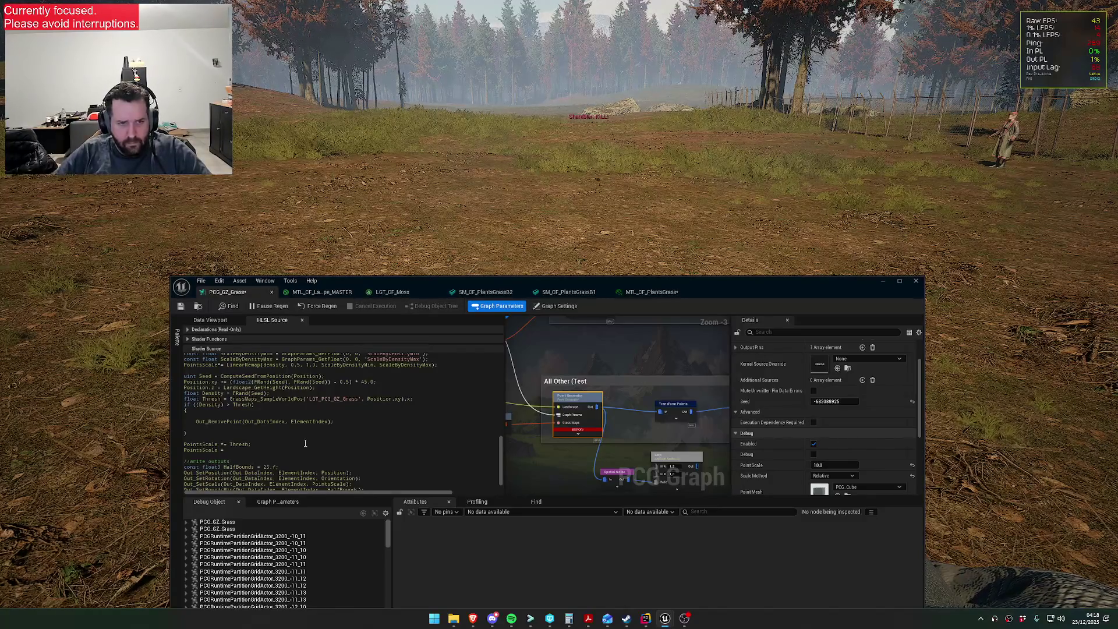
- Write 'PointsScale = min()' on the new line, removing a stray character inside min()
scroll(305, 443, up, 4)
scroll(305, 443, up, 4)
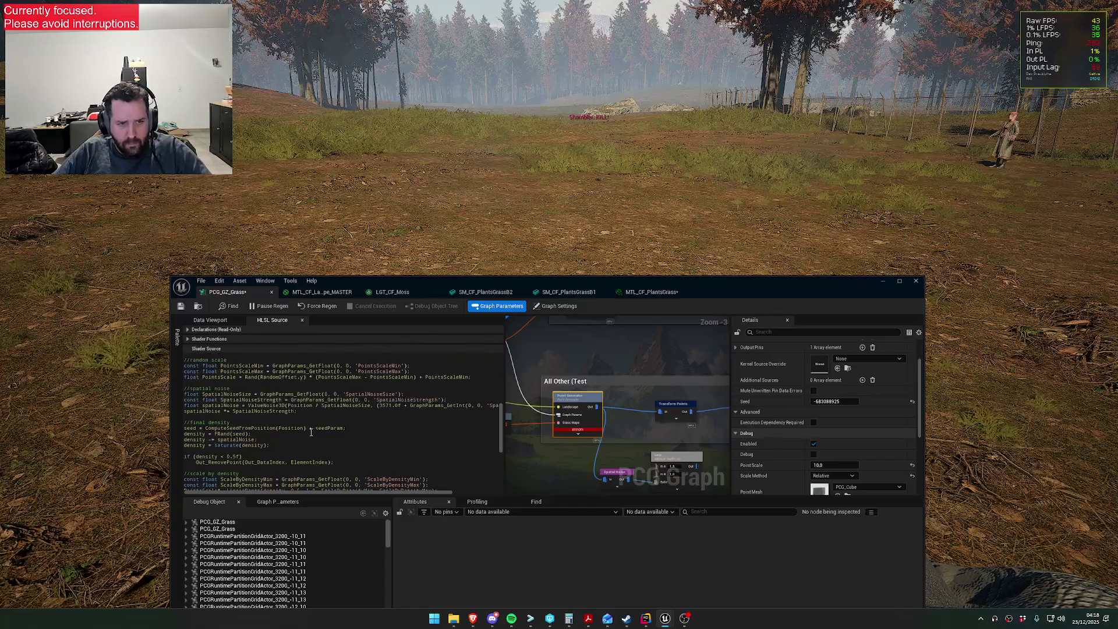
scroll(312, 443, up, 3)
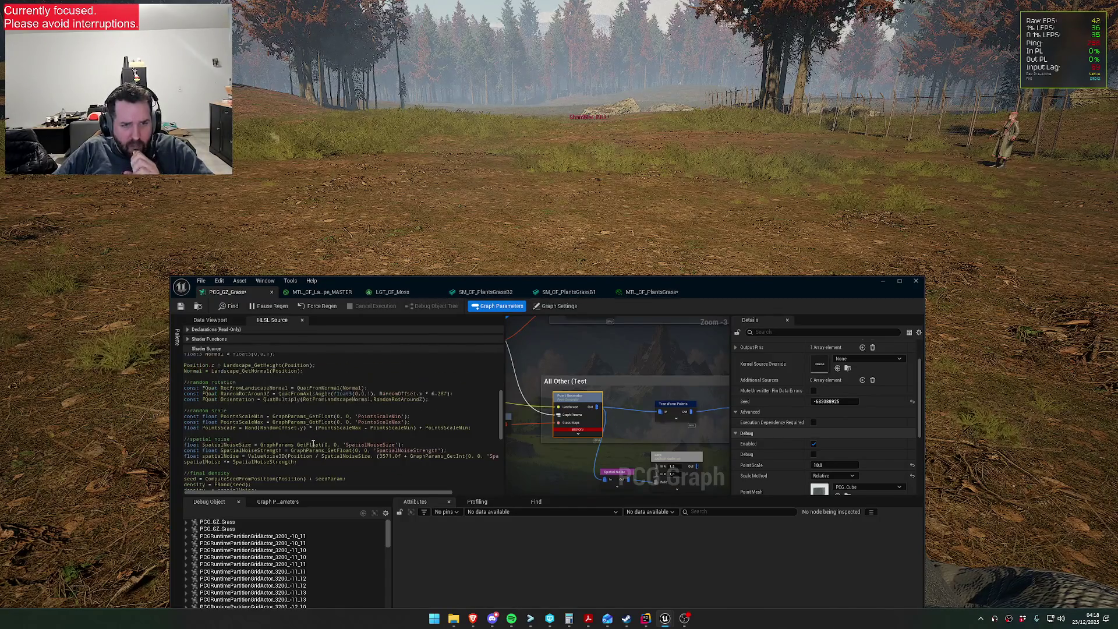
scroll(309, 441, up, 1)
scroll(292, 433, up, 1)
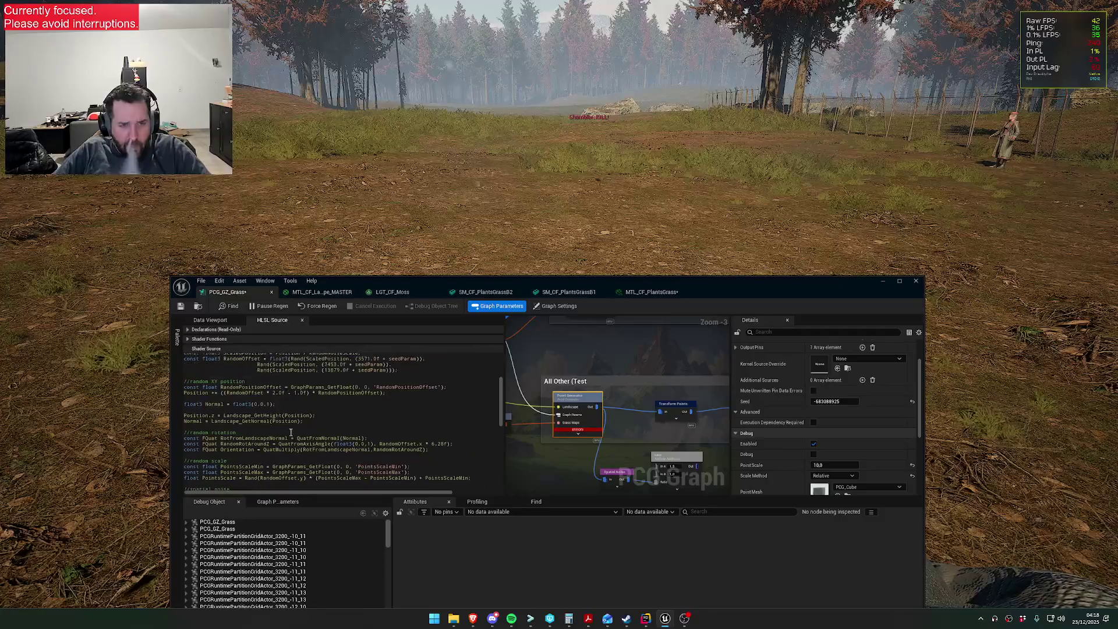
scroll(292, 434, up, 5)
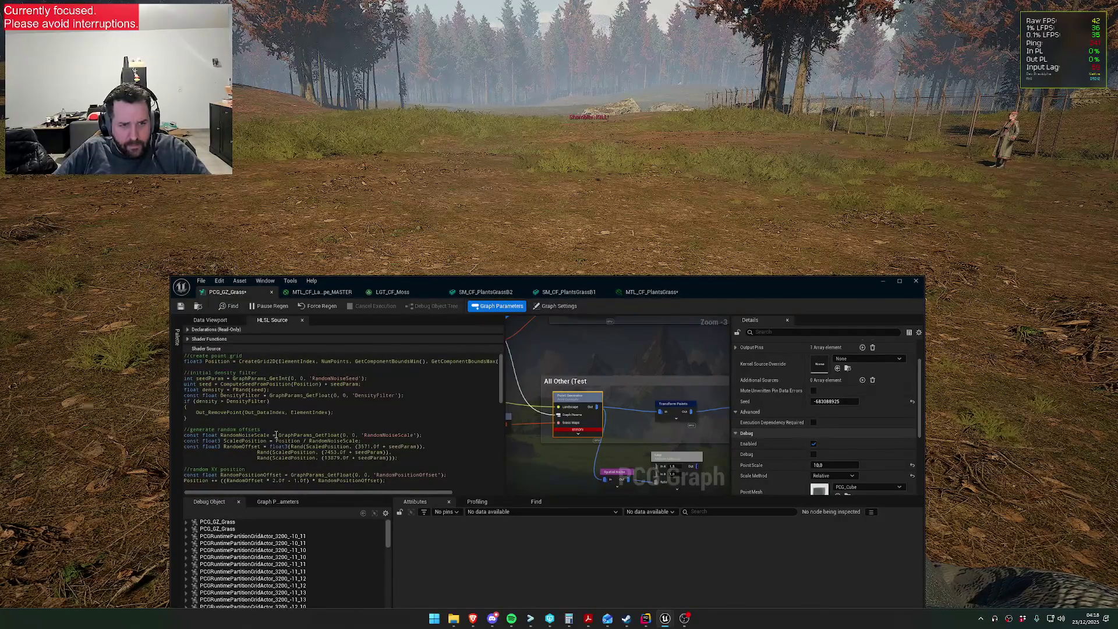
scroll(279, 441, down, 10)
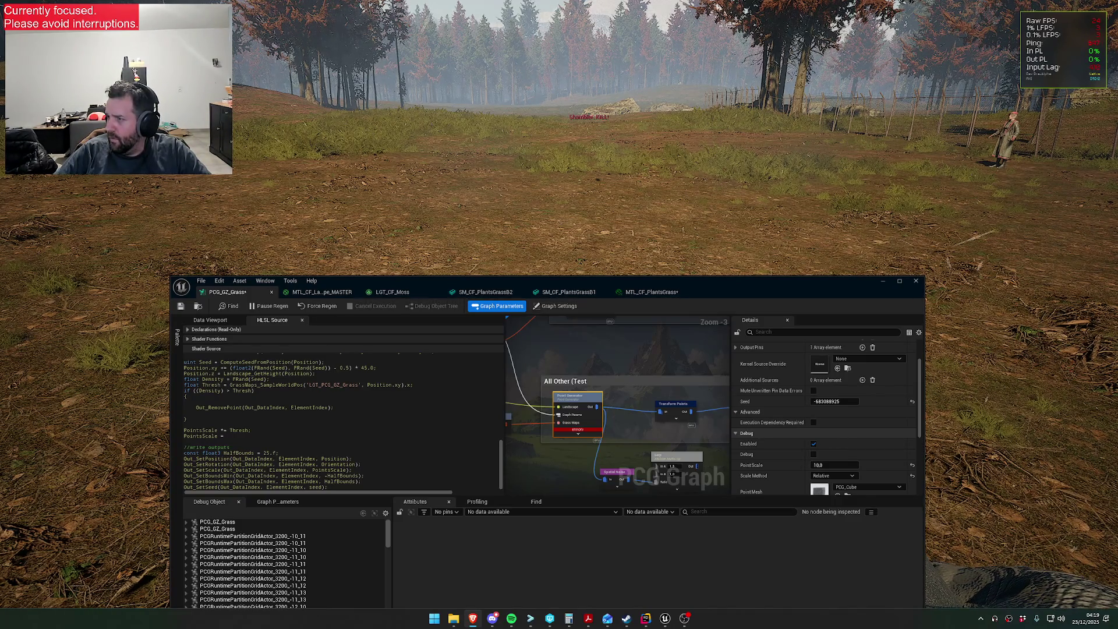
click(271, 436)
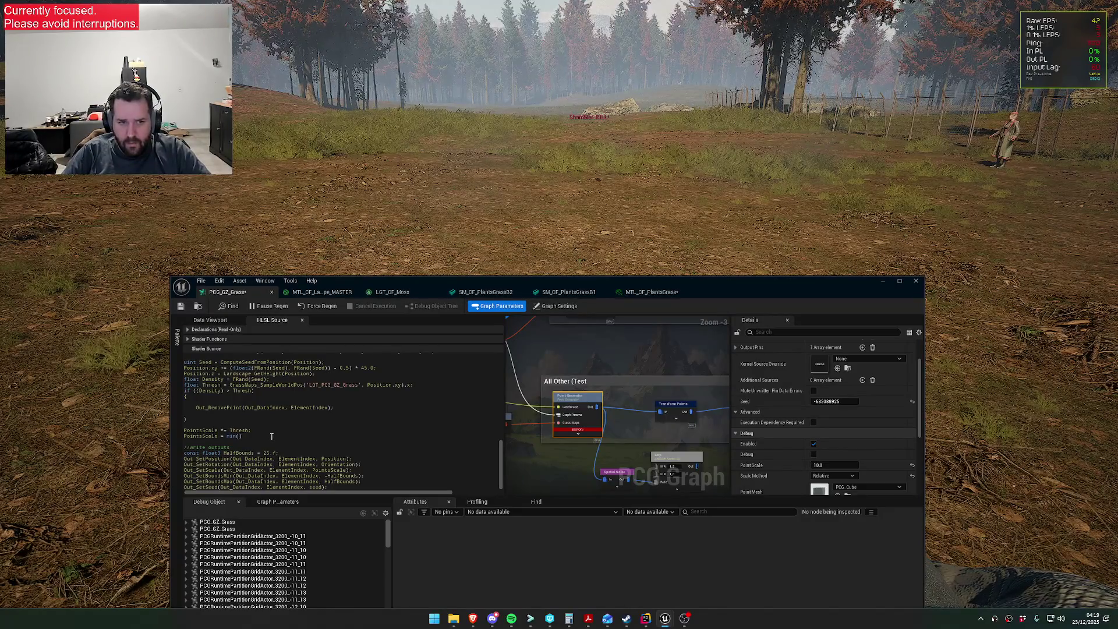
key(BackSpace)
text(PointsScale, 0.5f);)
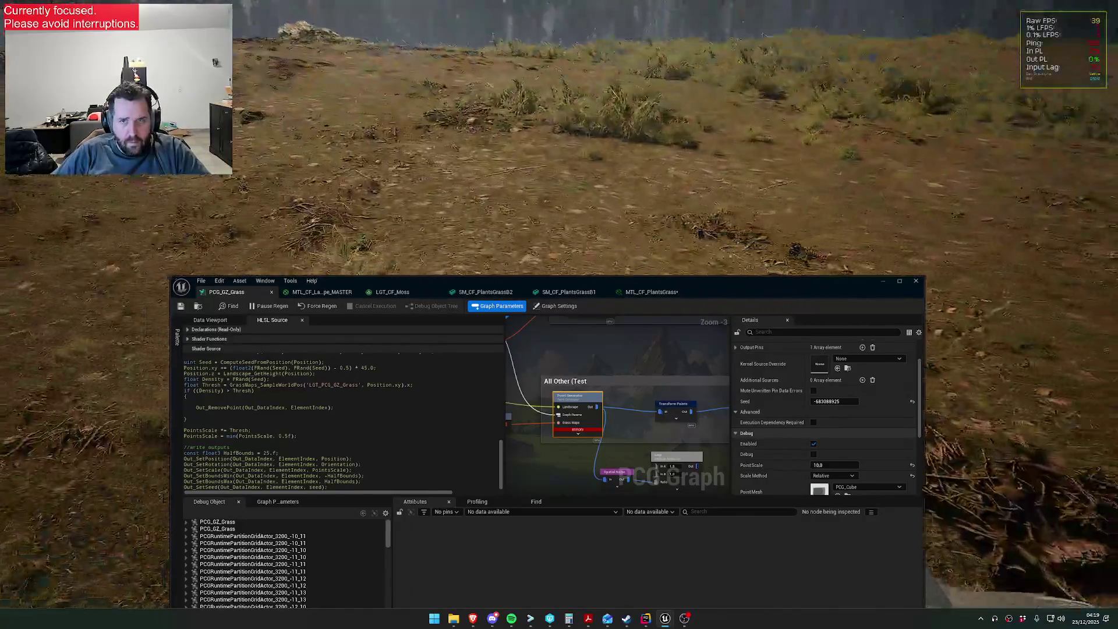
- Change the clamp value to 10.f and save the grass graph
key(super)
key(super)
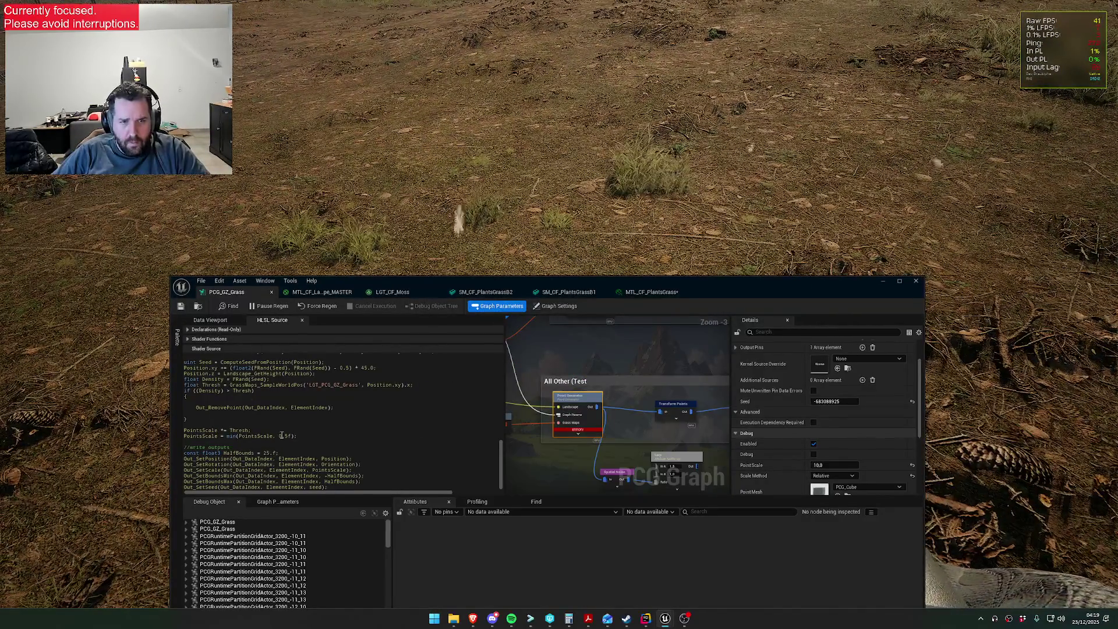
key(BackSpace)
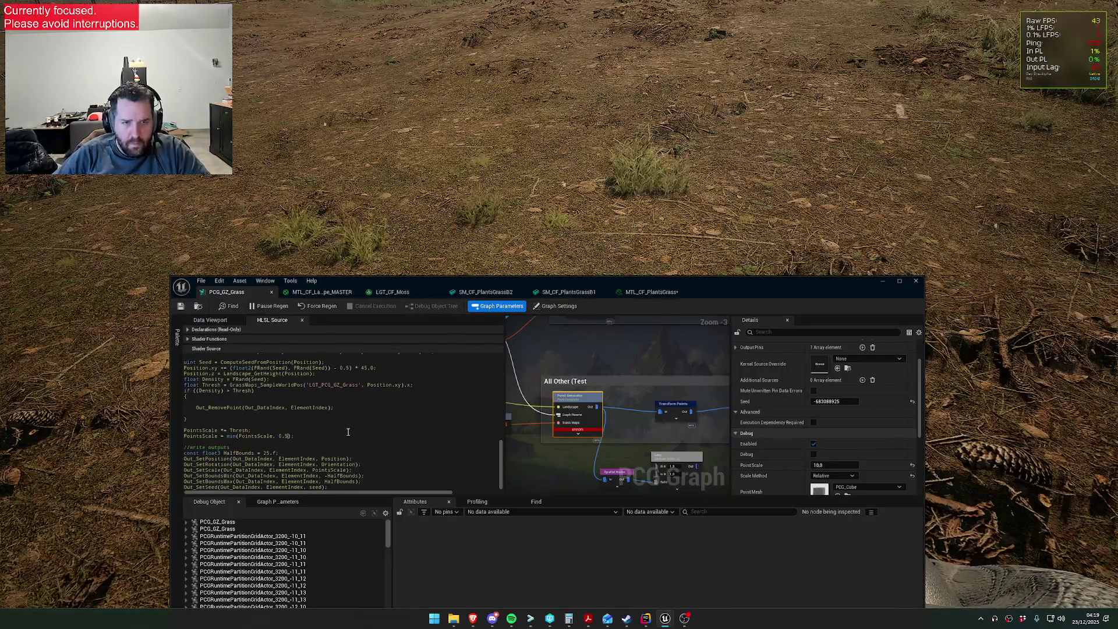
key(BackSpace)
key(BackSpace)
key(BackSpace)
text(10.f)
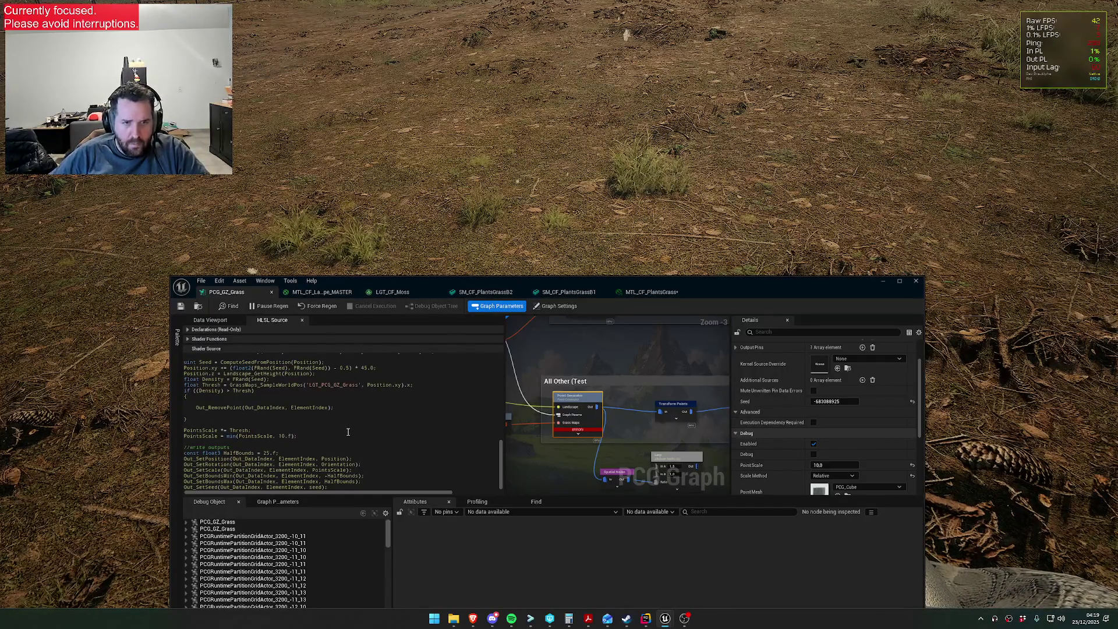
click(181, 306)
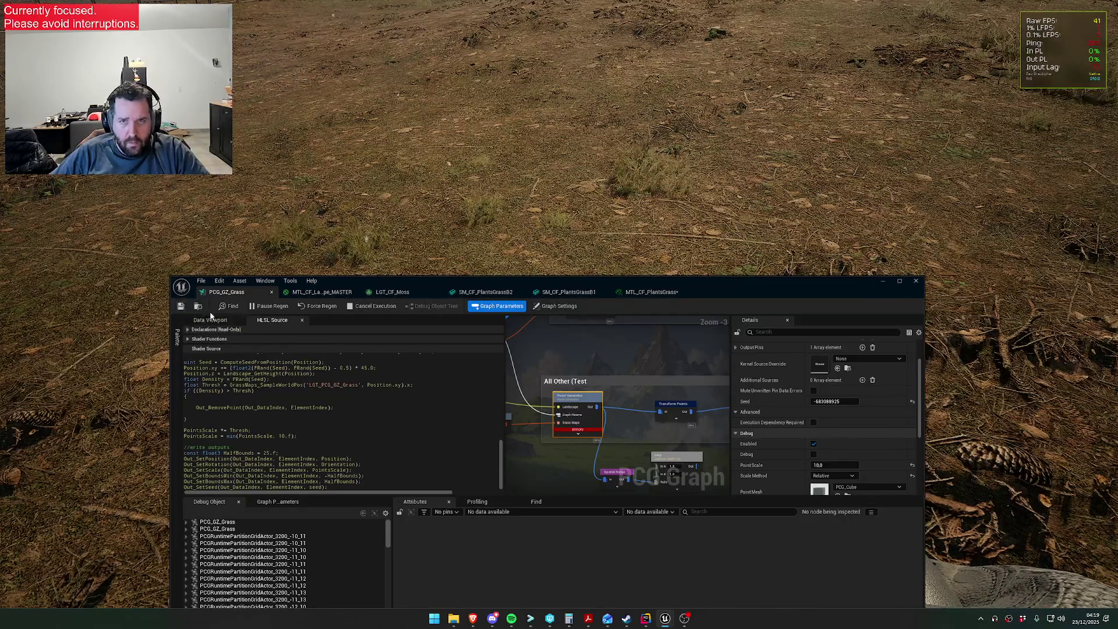
- Switch the clamp from min() to max() and save to regenerate the grass
key(super)
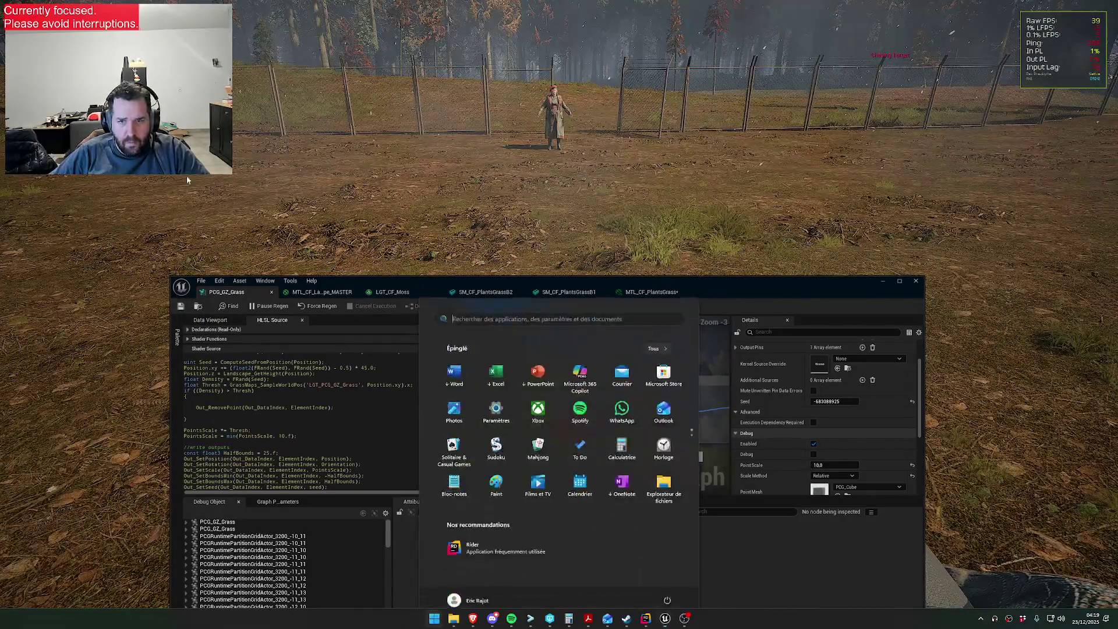
key(Escape)
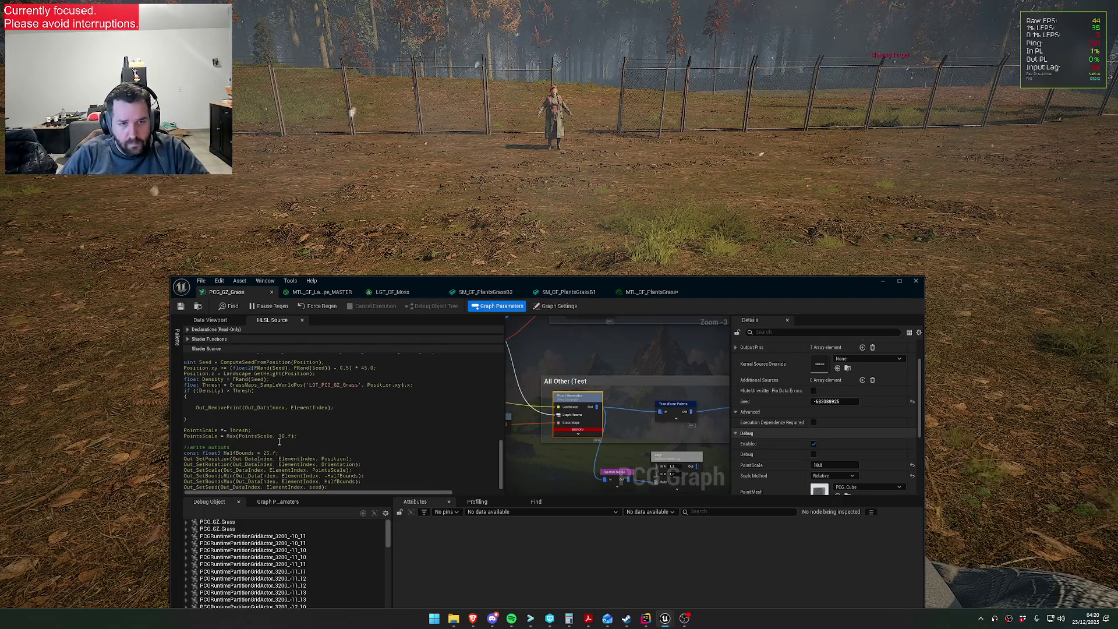
key(BackSpace)
key(BackSpace)
text(max)
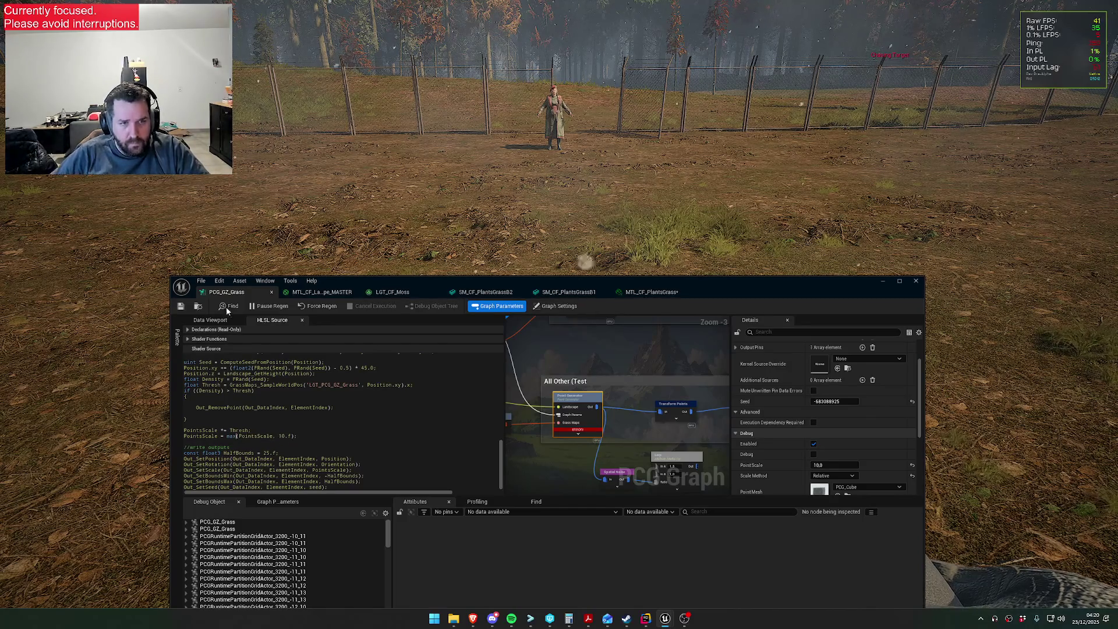
key(ctrl+s)
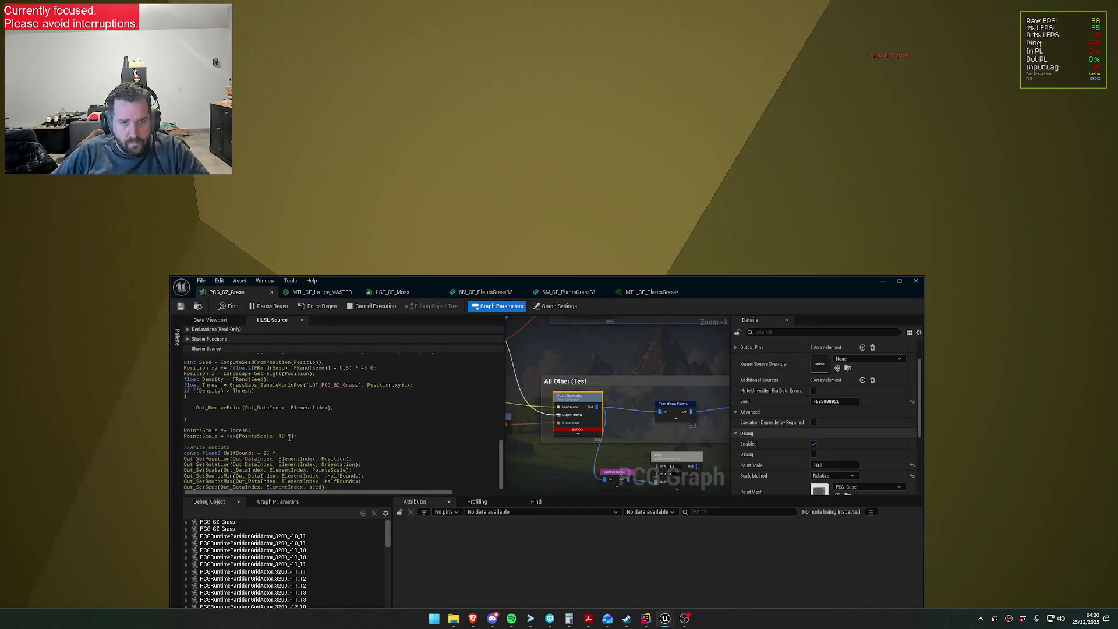
- Lower the max() minimum scale from 10 down to 0.01 and save
key(Left)
key(Left)
key(BackSpace)
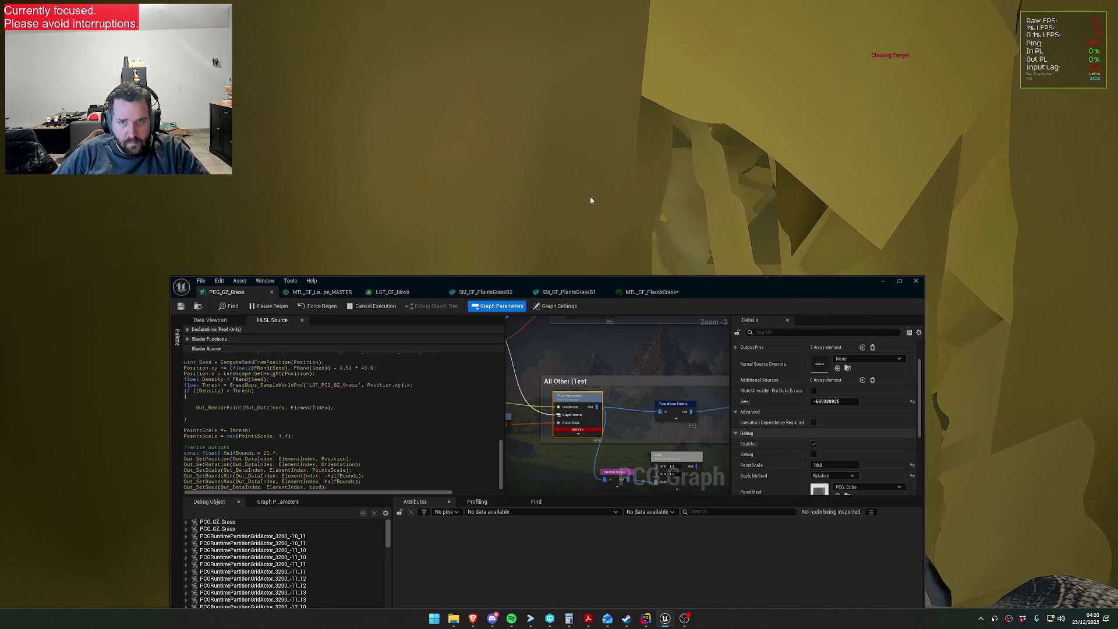
key(super)
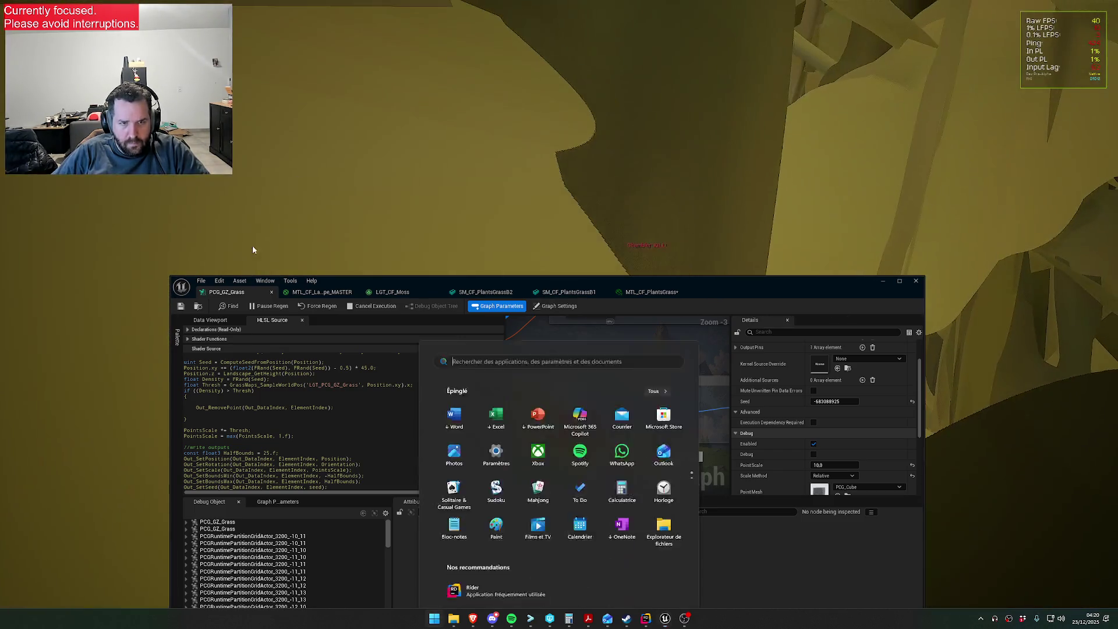
click(279, 431)
key(BackSpace)
key(BackSpace)
text(0.1)
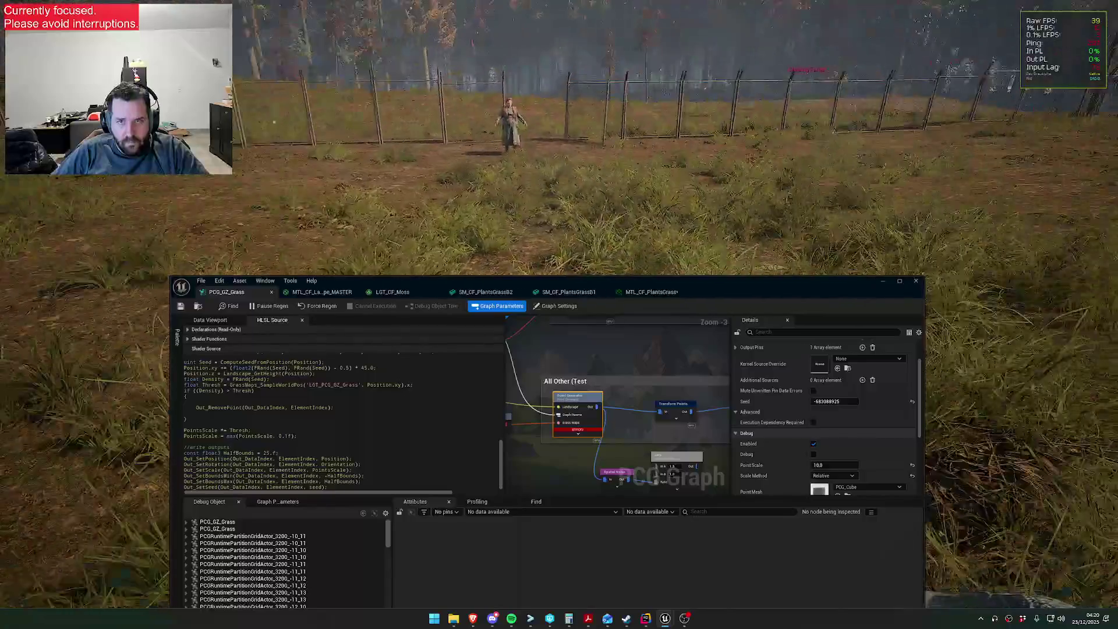
key(super)
key(Escape)
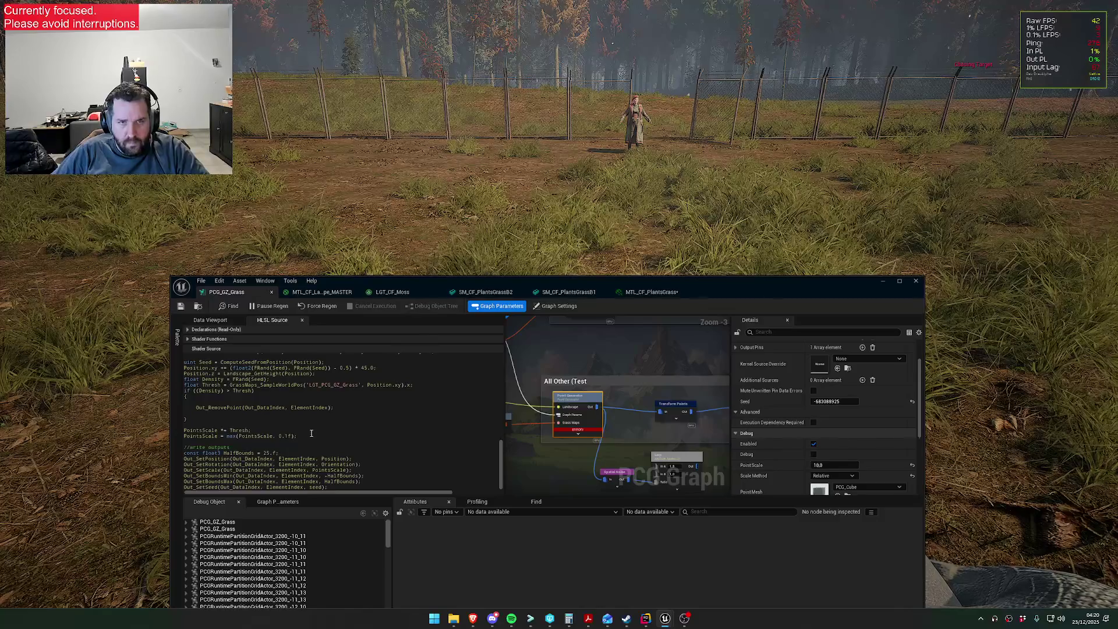
text(0)
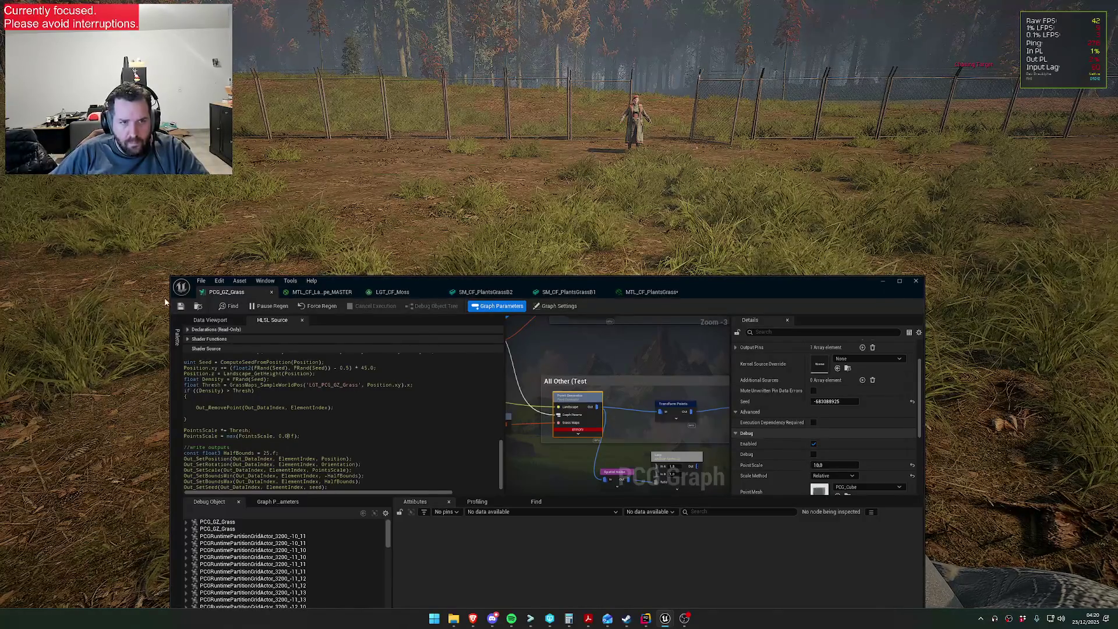
click(181, 306)
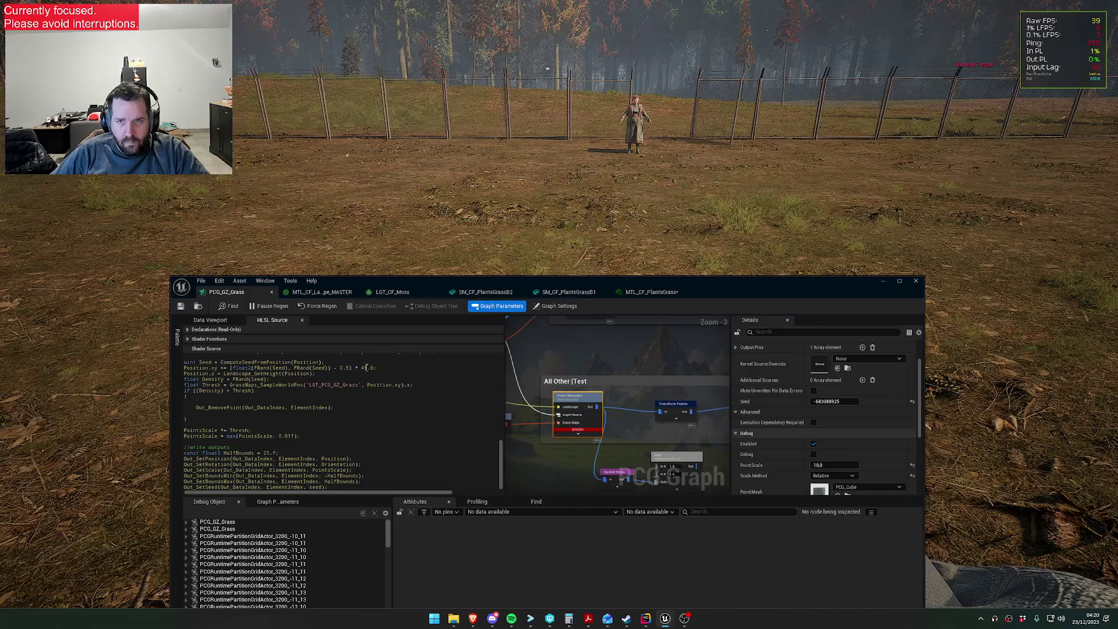
- Check the grass in play, then set the minimum to 0.05f and save
click(388, 174)
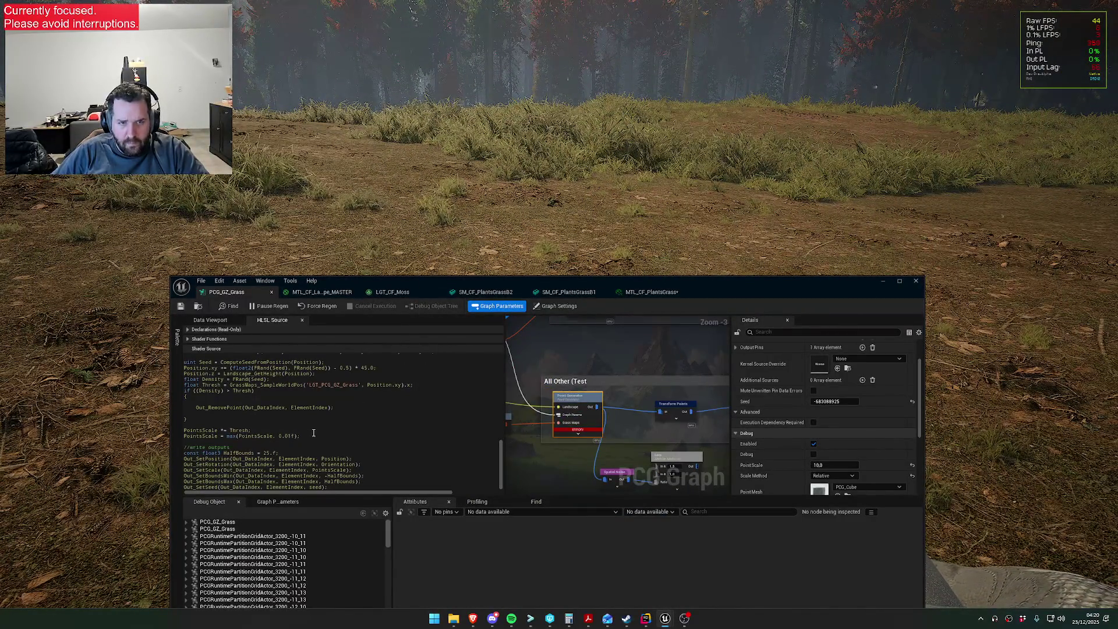
click(291, 435)
key(BackSpace)
text(5)
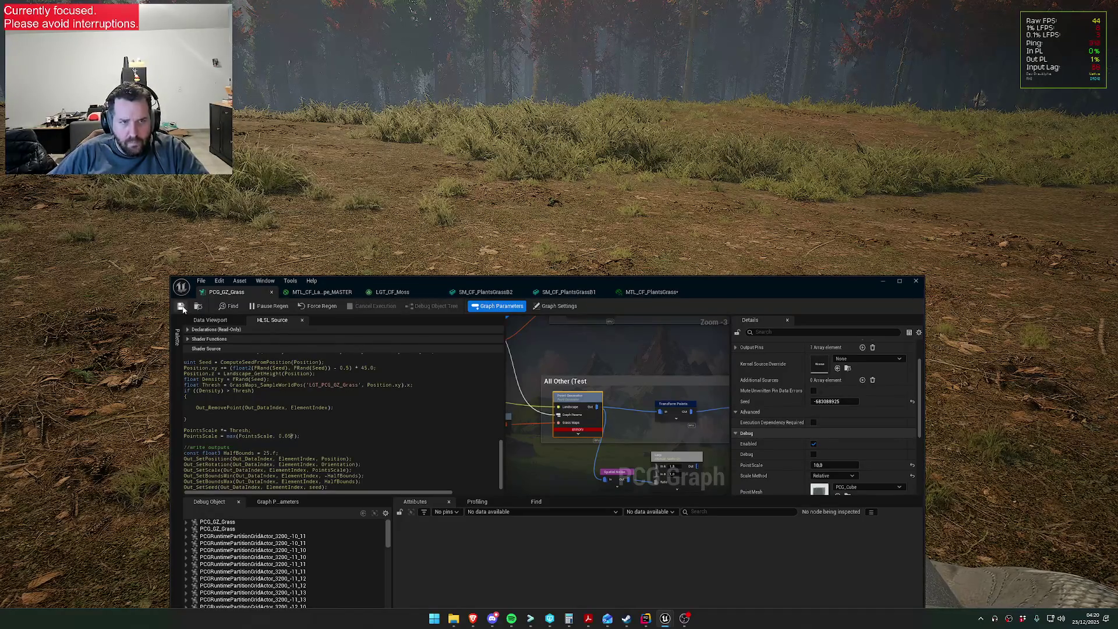
click(180, 306)
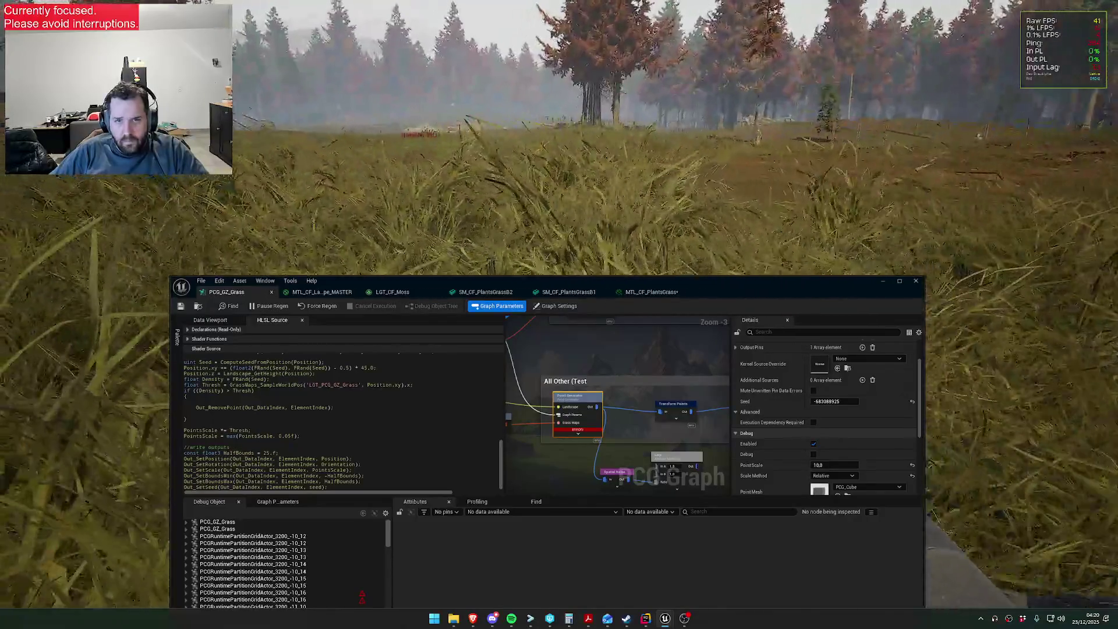
- Select the Transform Points node in the grass graph
key(super)
scroll(568, 362, up, 2)
click(599, 397)
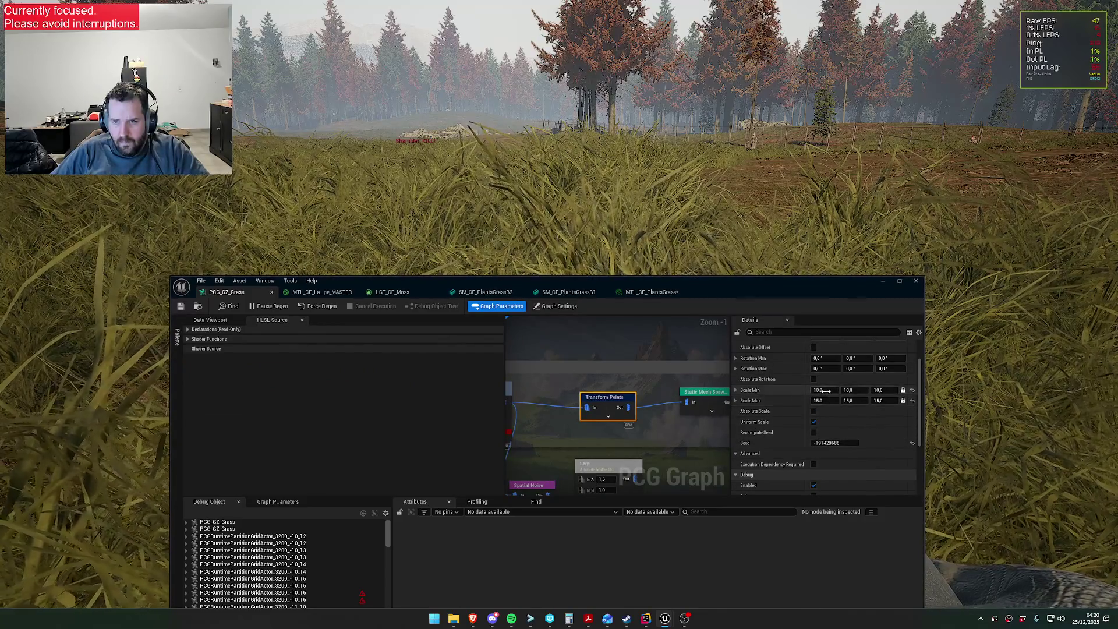
- Commit uniform Scale Max and Scale Min values, ending at 13.0 and 7.0
click(818, 390)
click(819, 400)
text(10)
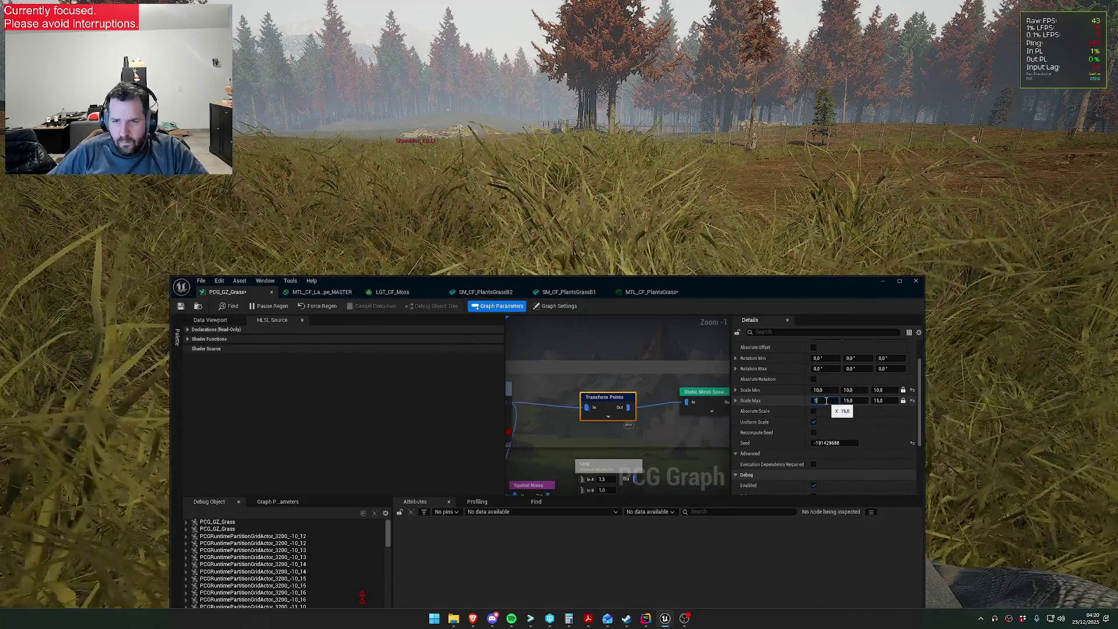
key(Return)
click(819, 390)
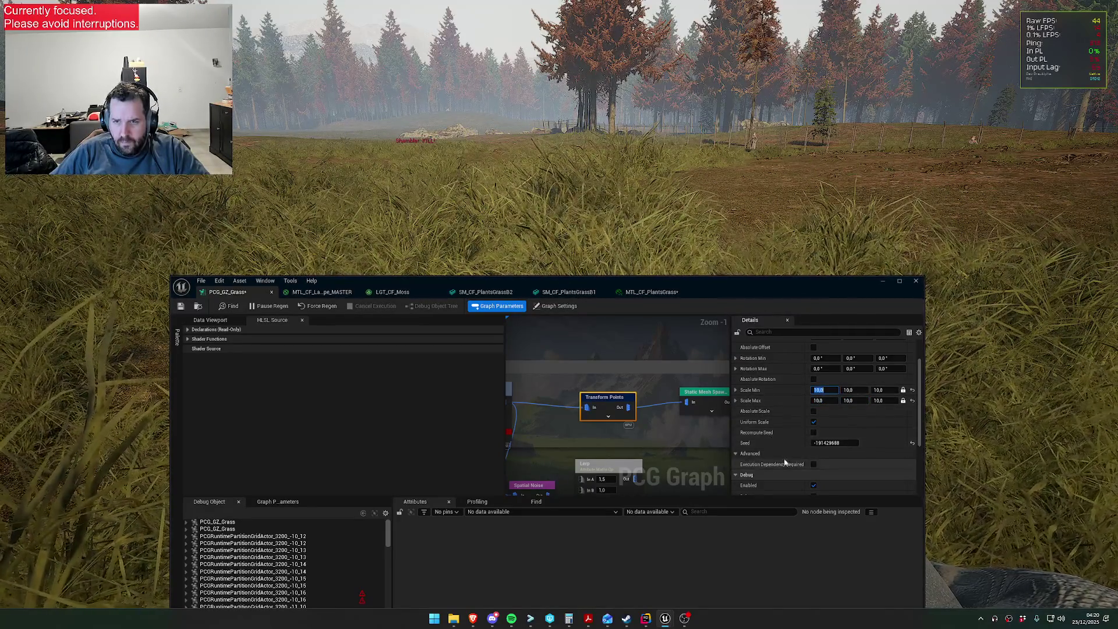
scroll(783, 458, up, 2)
scroll(786, 449, down, 2)
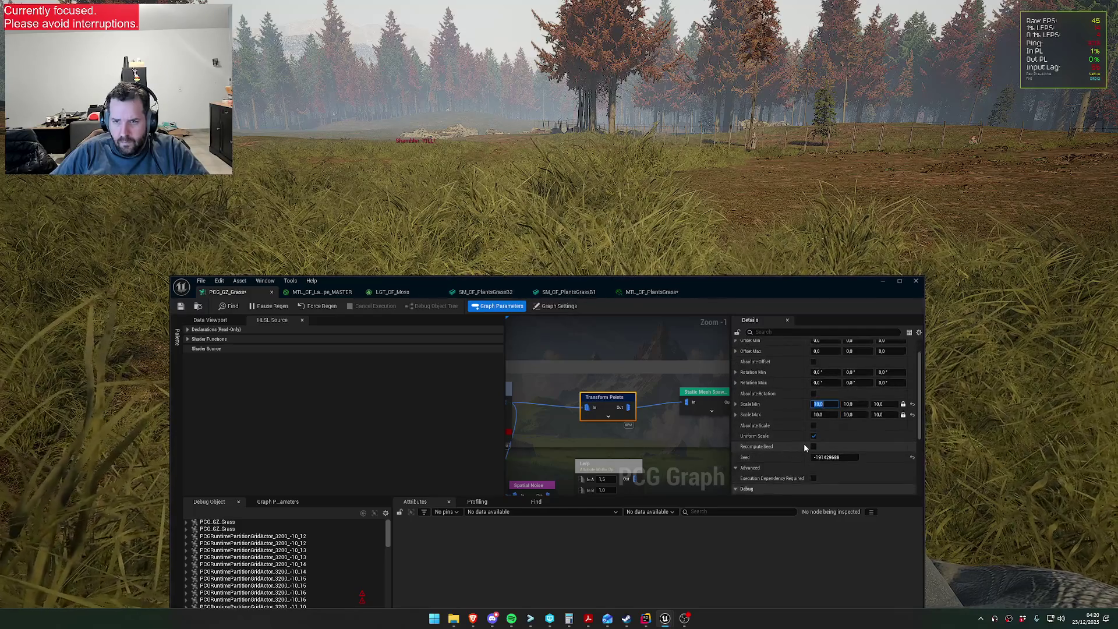
text(5)
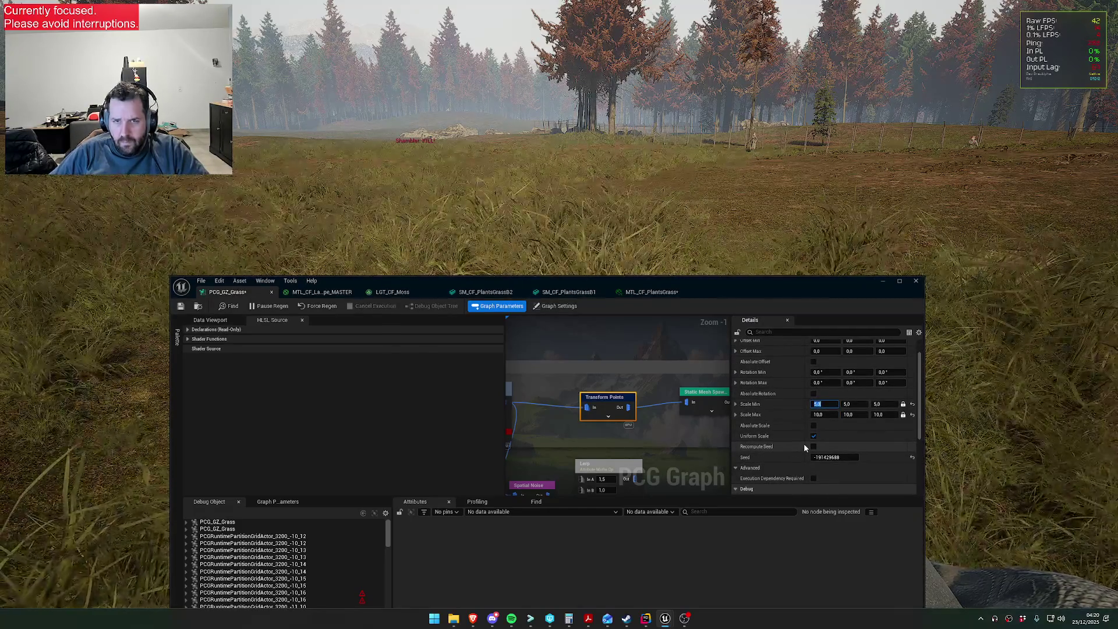
text(7)
key(Return)
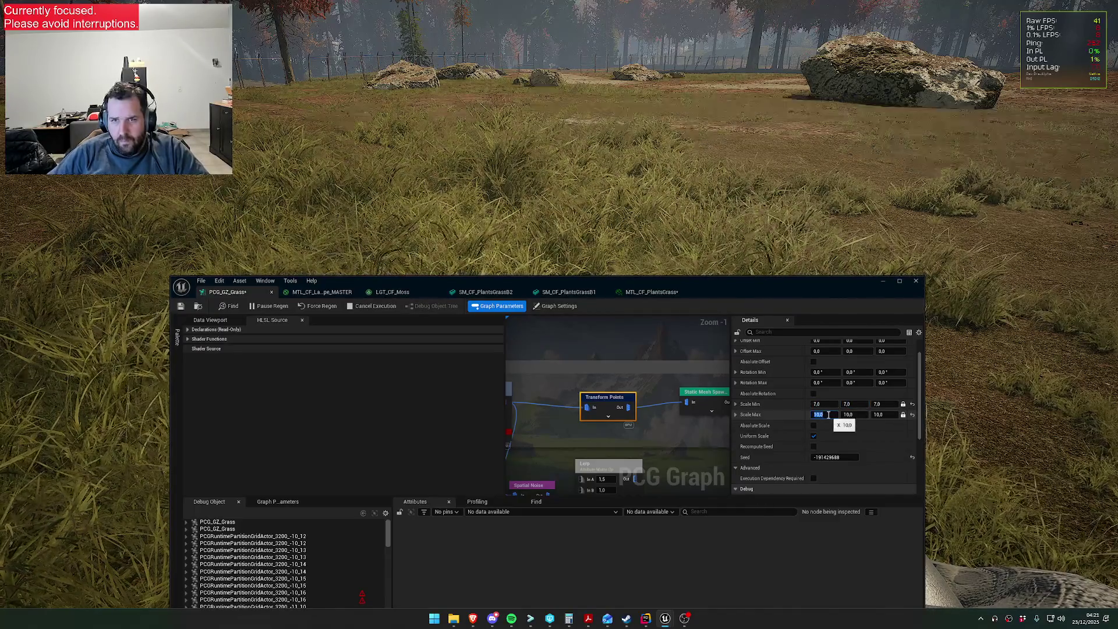
text(13)
key(Return)
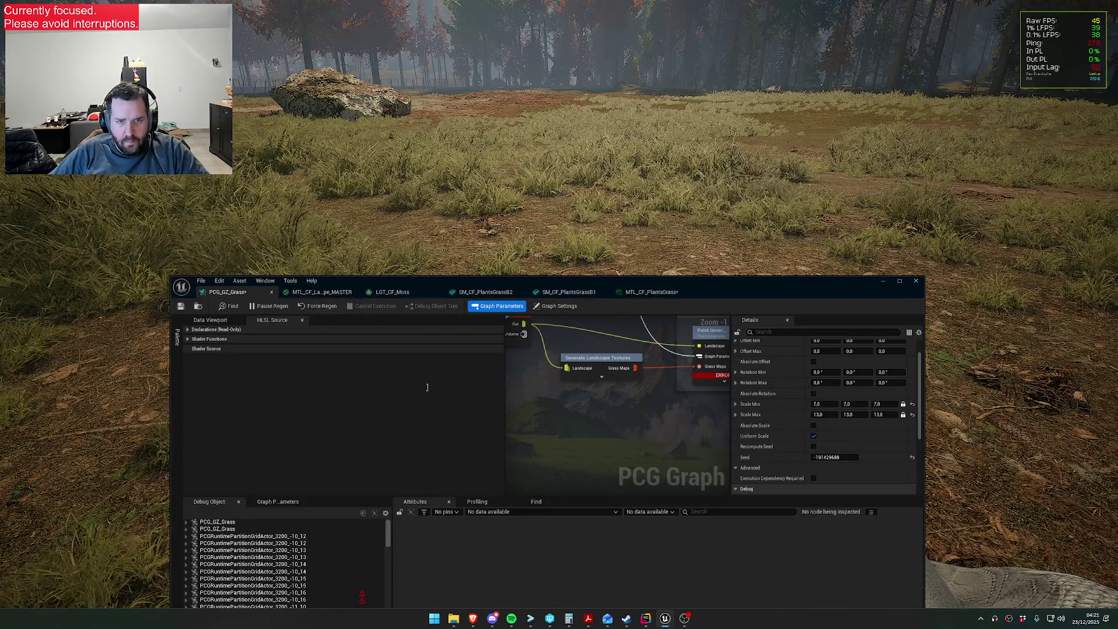
- Add a pow(PointsScale, 2.f) line after PointsScale *= Thresh in the Point Generator HLSL
click(643, 351)
scroll(279, 444, down, 5)
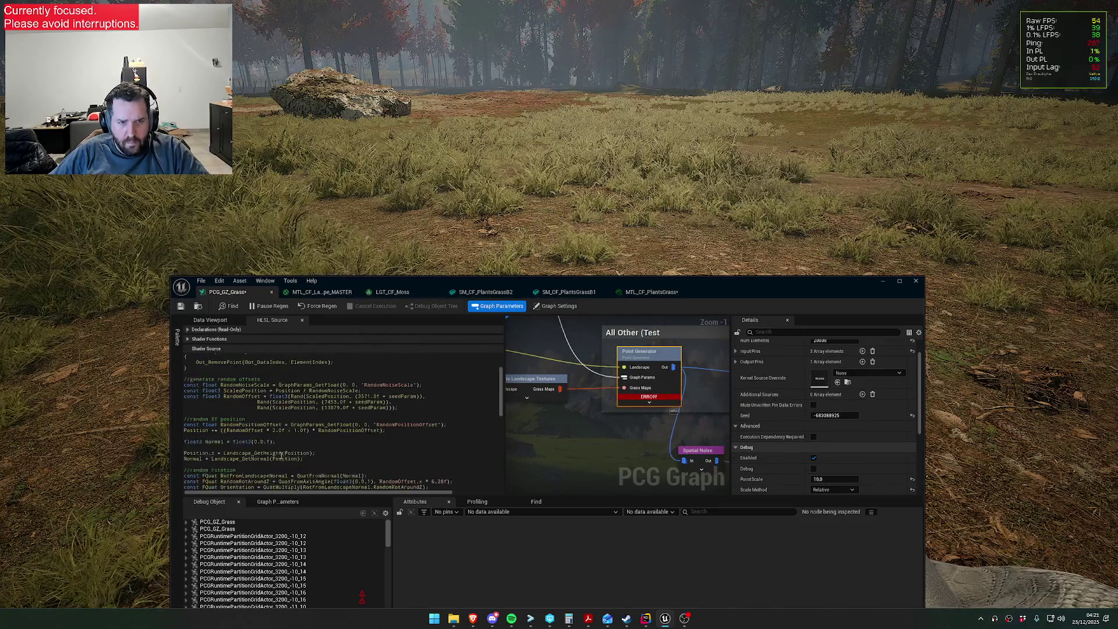
scroll(278, 442, down, 5)
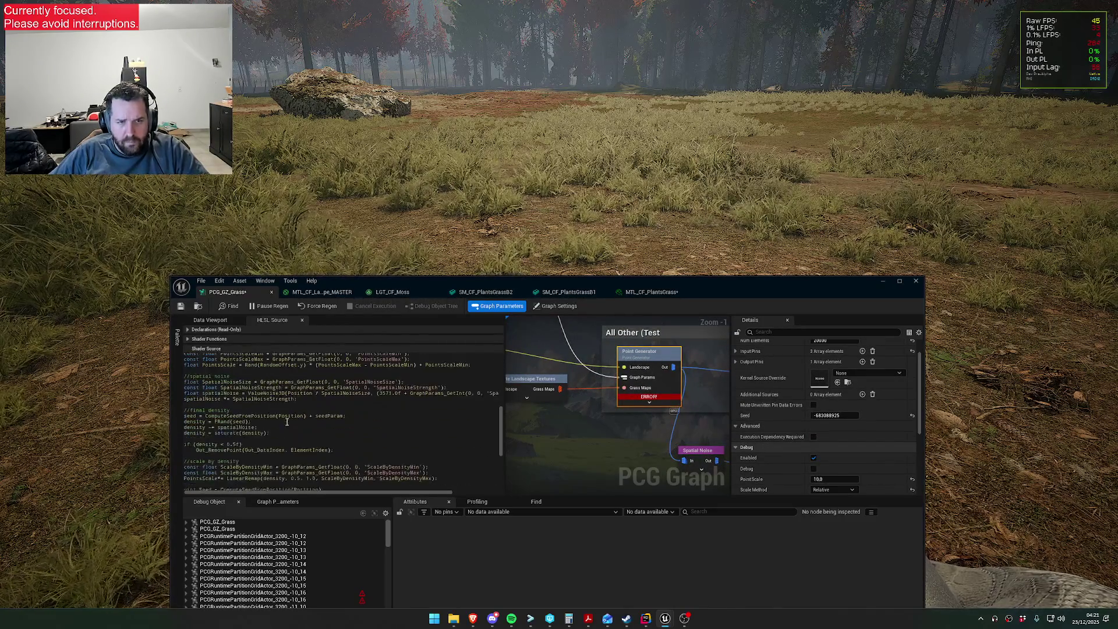
scroll(277, 436, down, 6)
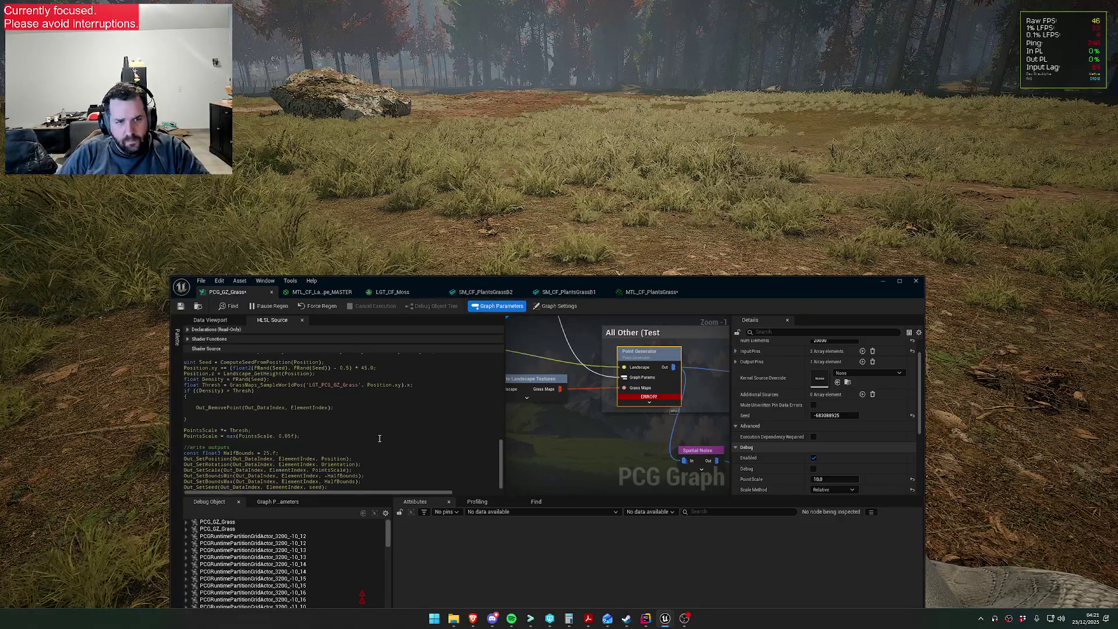
key(Return)
text(PointScale)
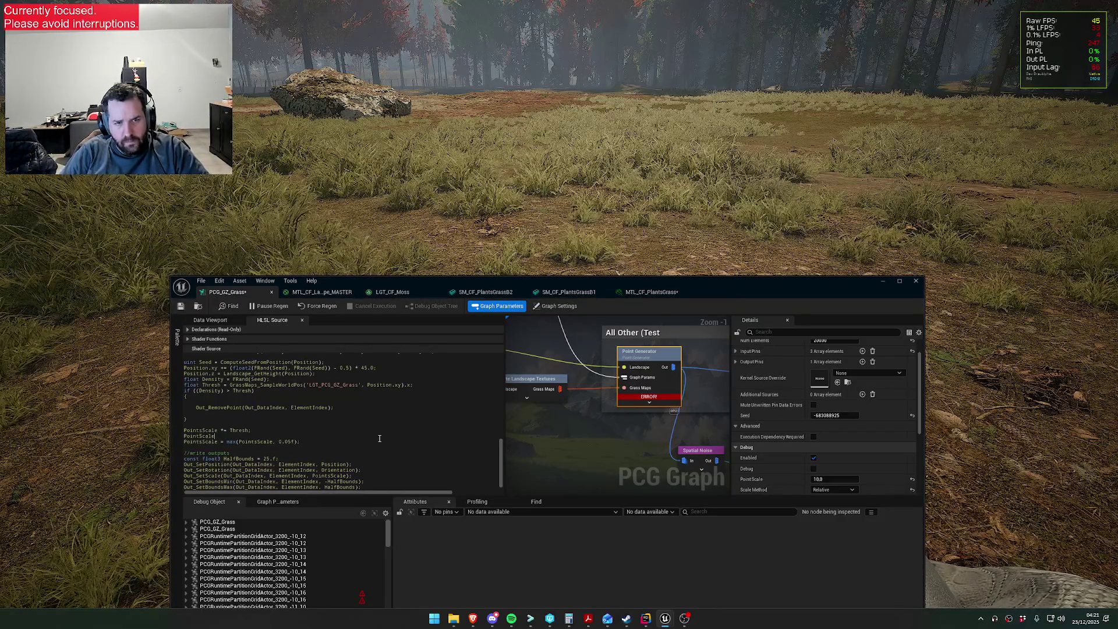
text( = Pow(PointsScale)
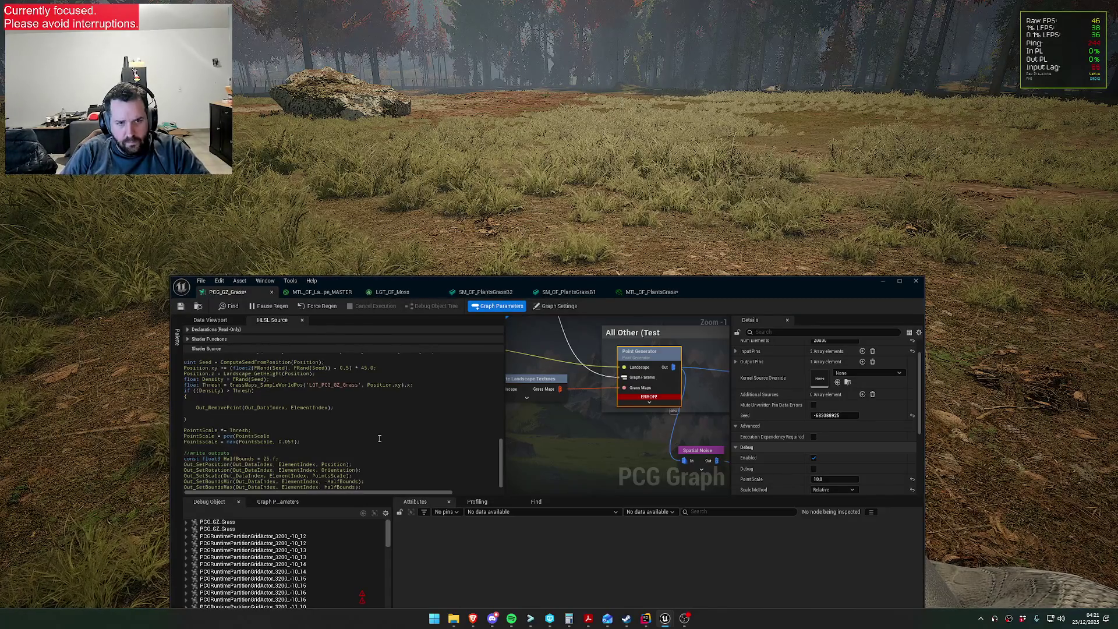
click(379, 437)
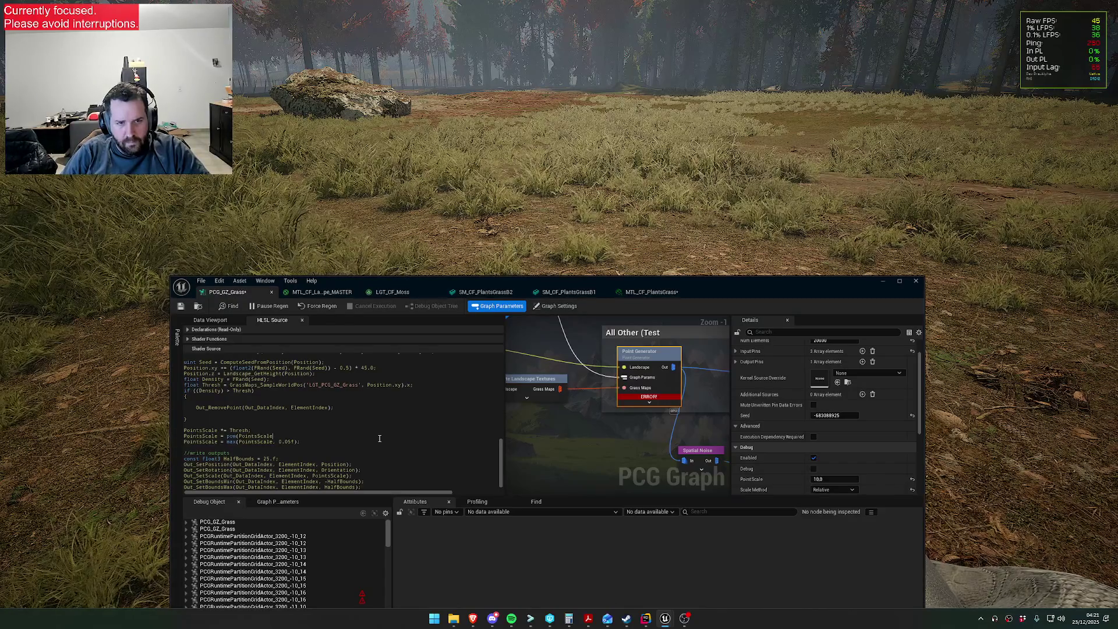
text(, 2.f);)
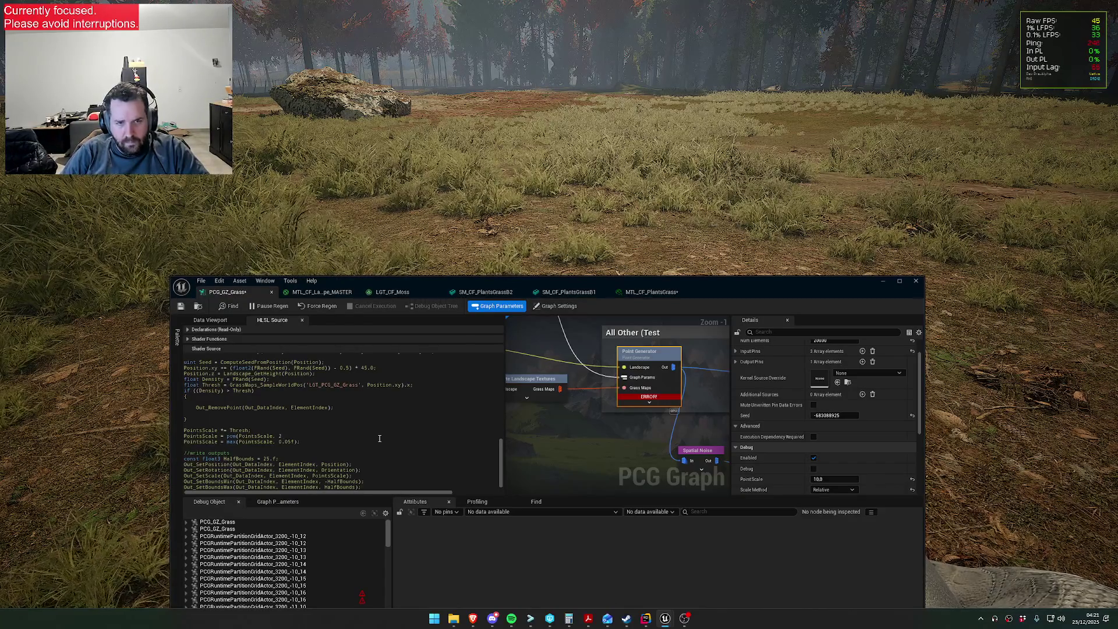
- Save the graph, then lower the pow exponent to 1.2f and save again
click(181, 308)
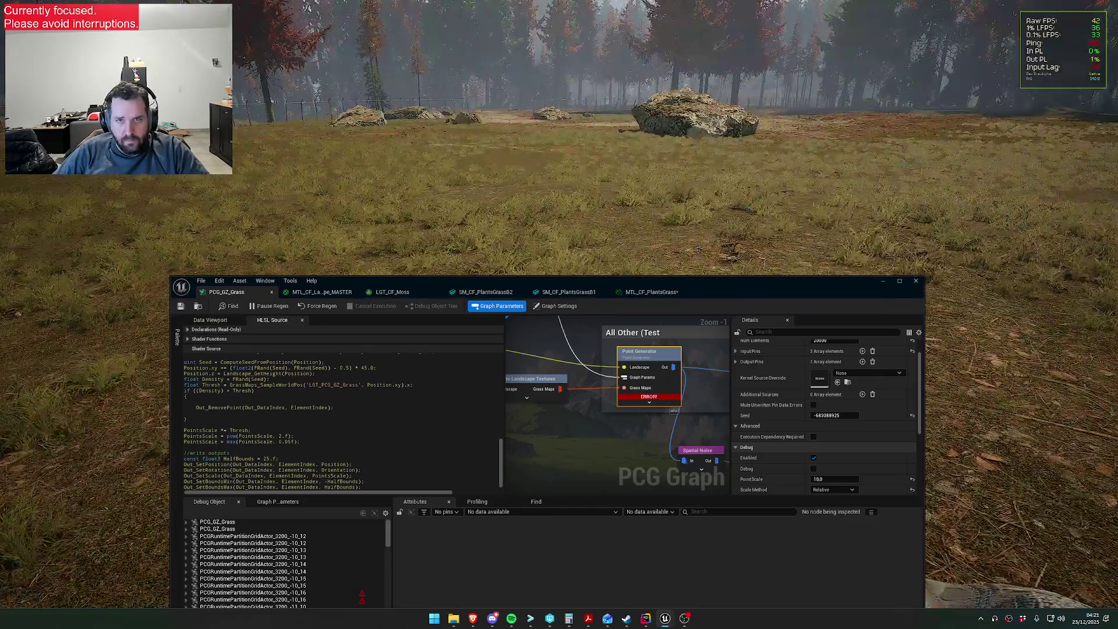
key(super)
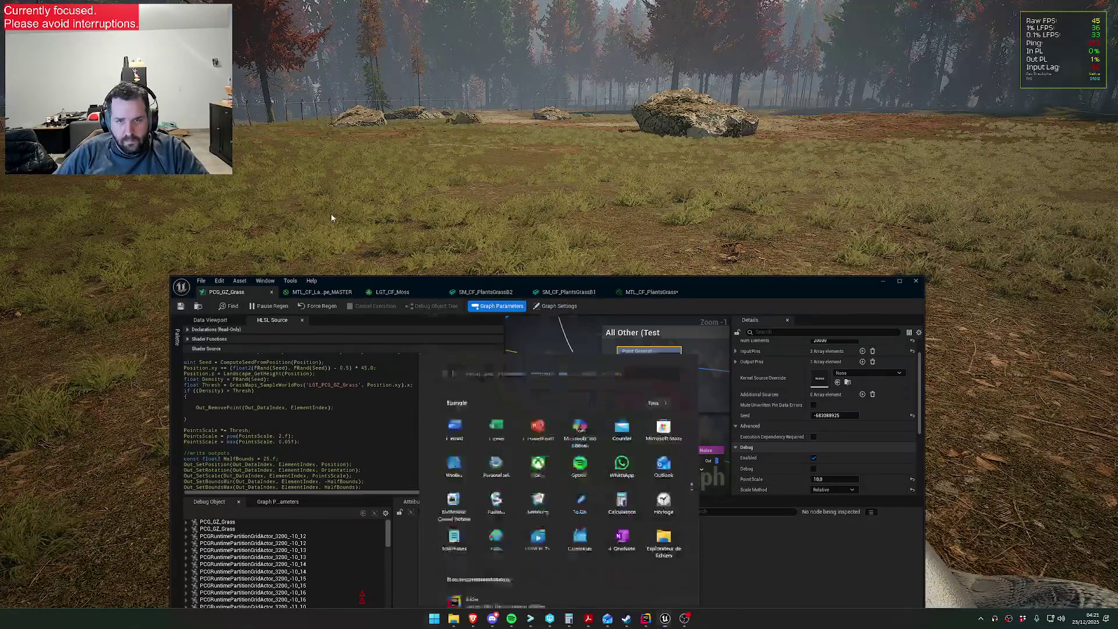
click(299, 418)
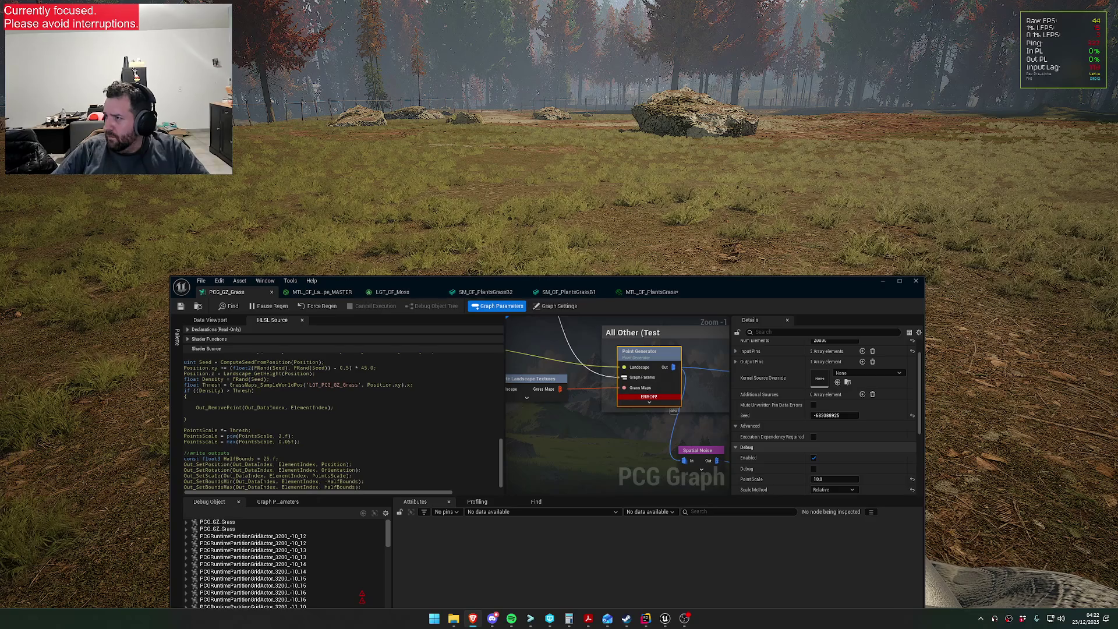
click(232, 436)
text(1.)
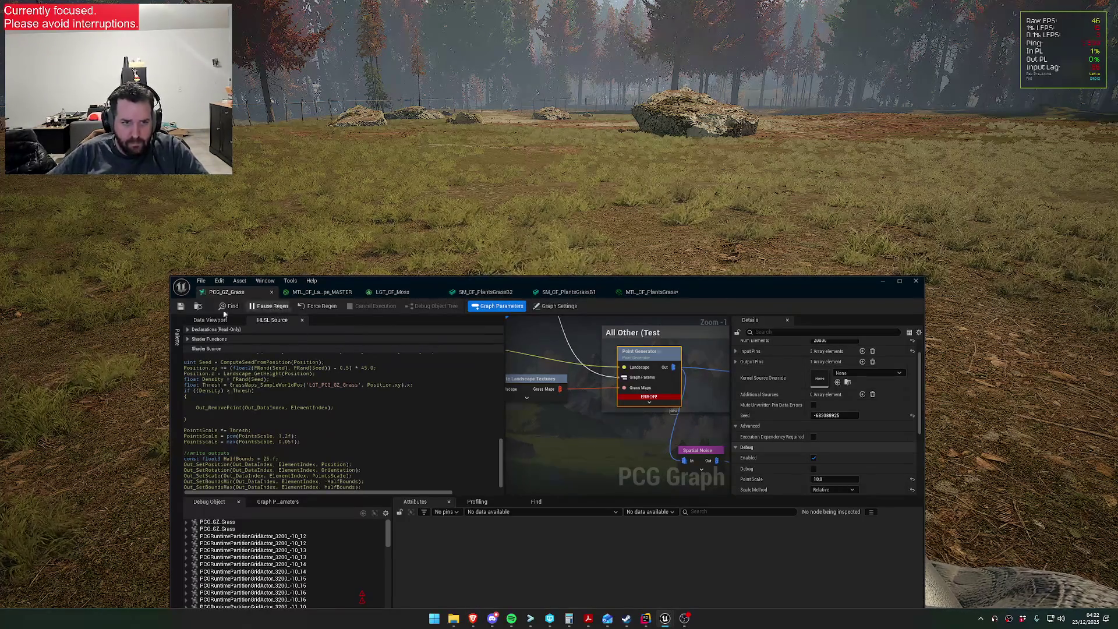
click(181, 307)
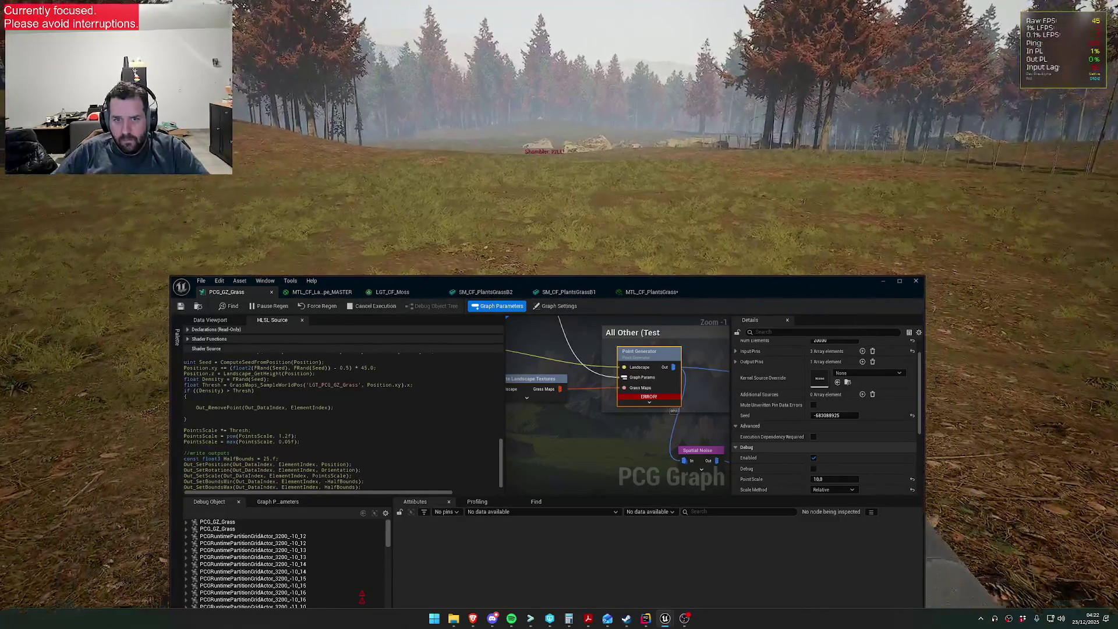
key(super)
click(575, 292)
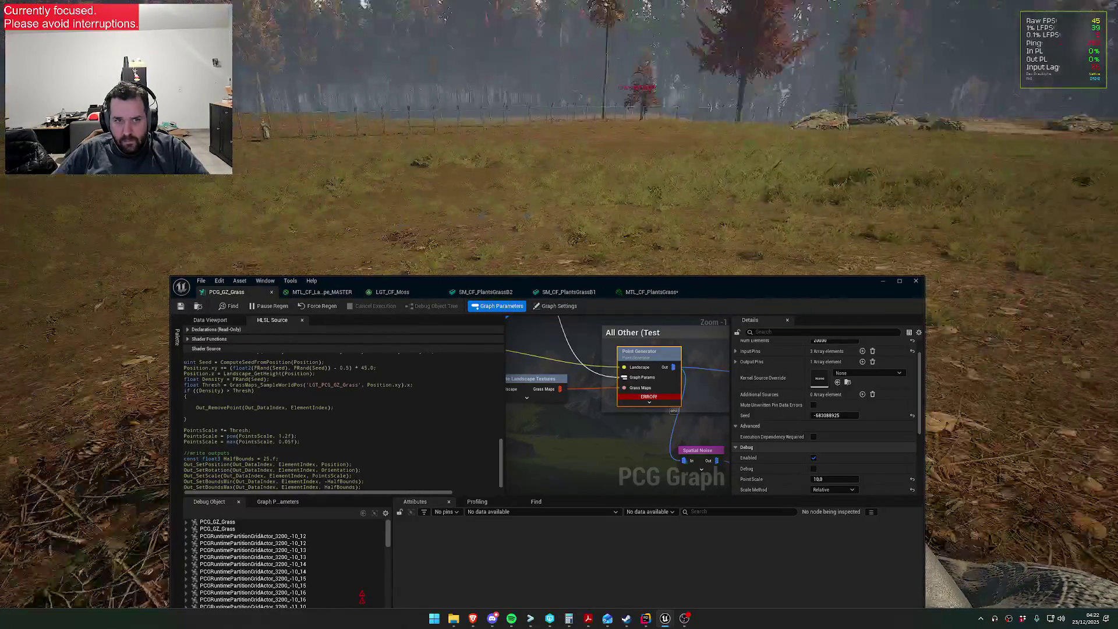
key(super)
click(280, 438)
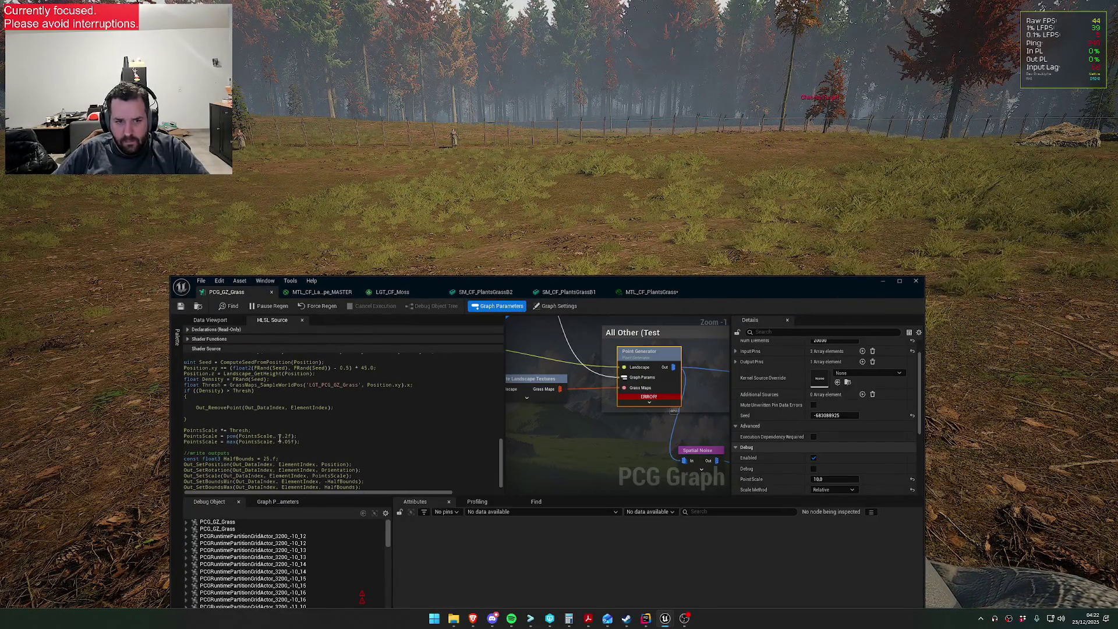
- Delete the pow line from the scale code and regenerate the grass
click(181, 306)
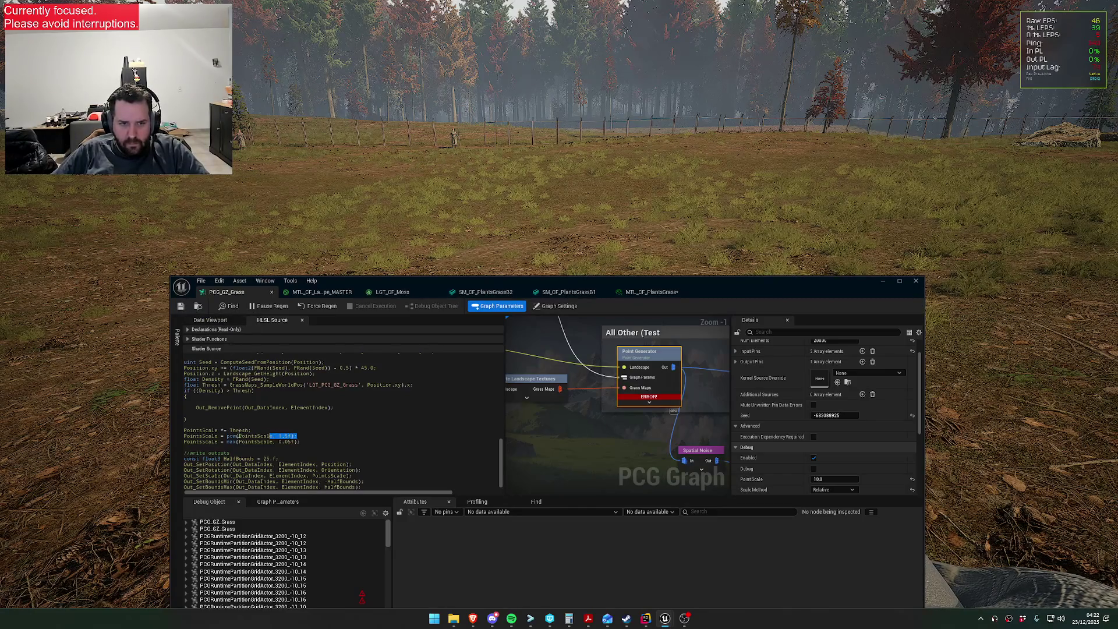
key(Delete)
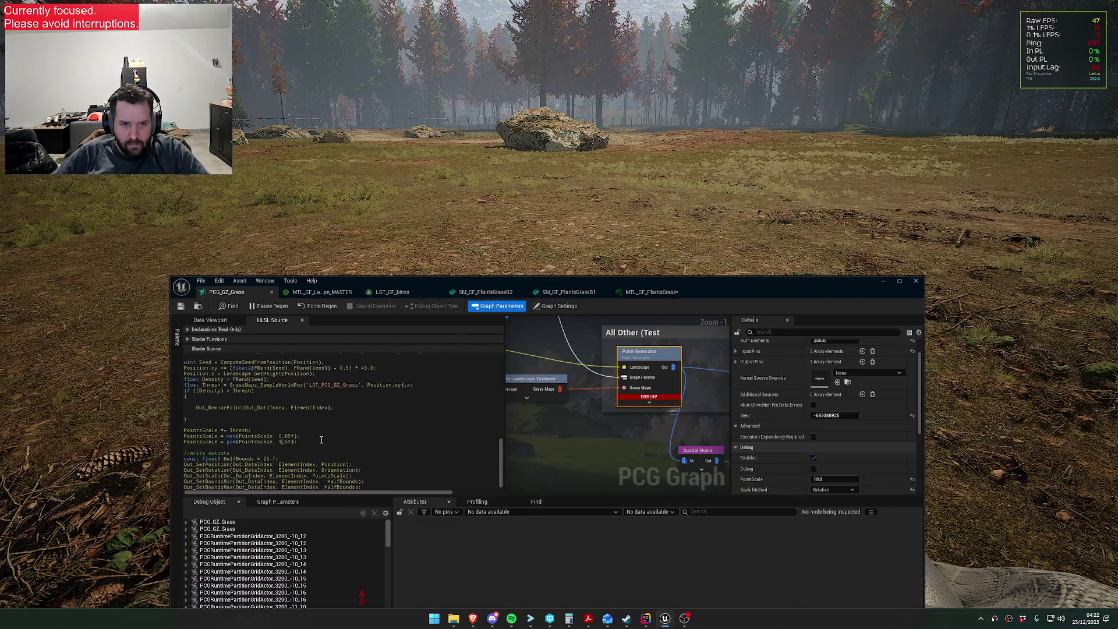
text(2)
click(183, 307)
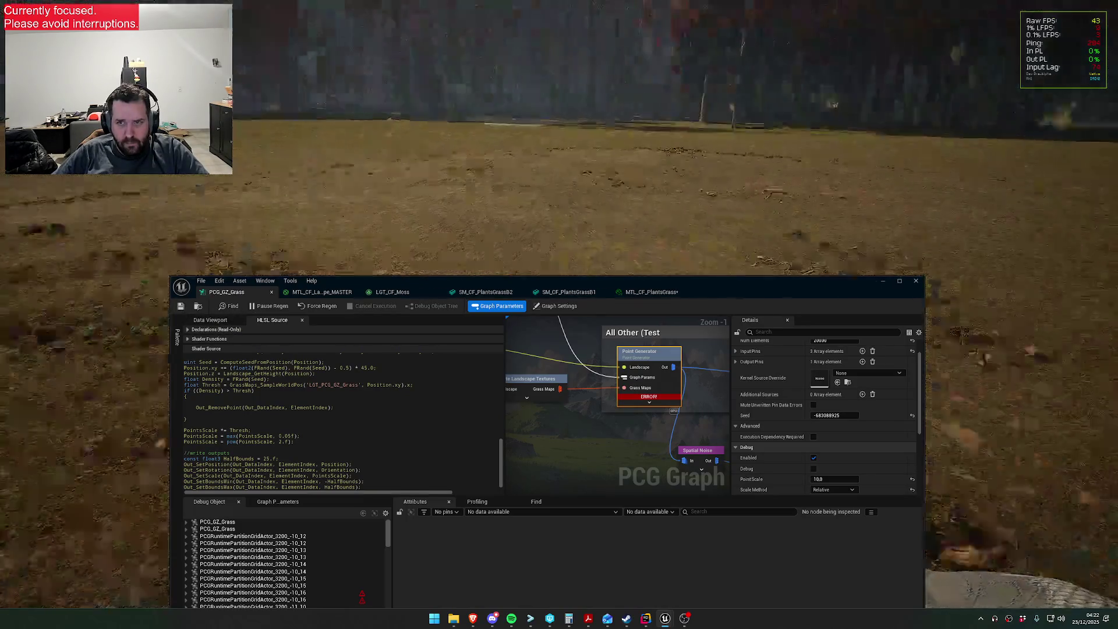
- Adjust the max() and min() clamp values on PointsScale and save again
key(super)
click(313, 437)
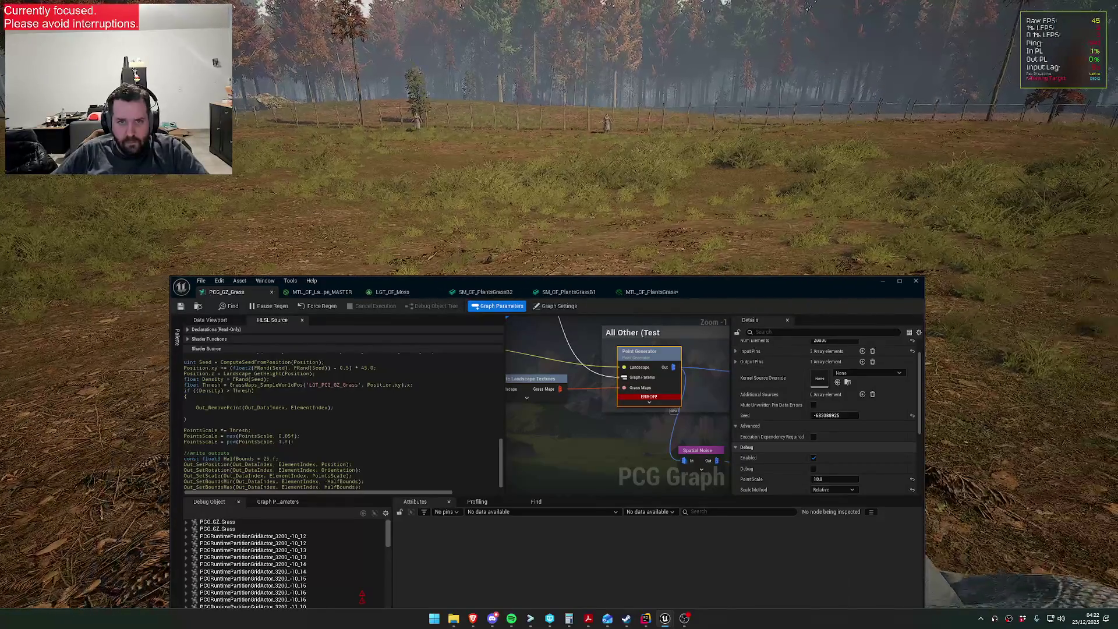
key(super)
click(308, 418)
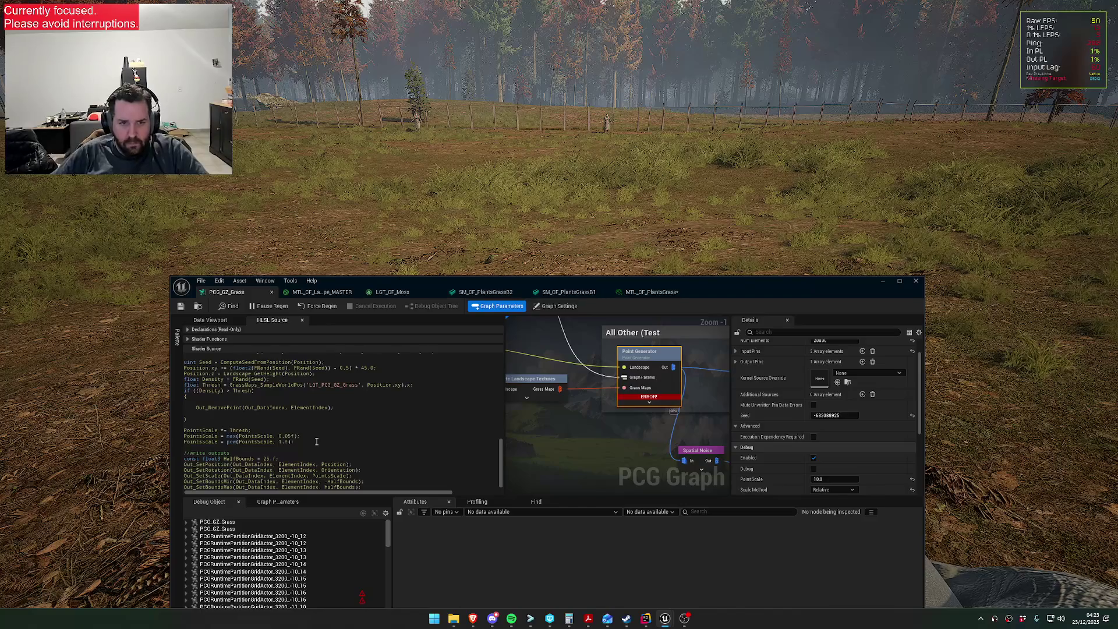
click(180, 307)
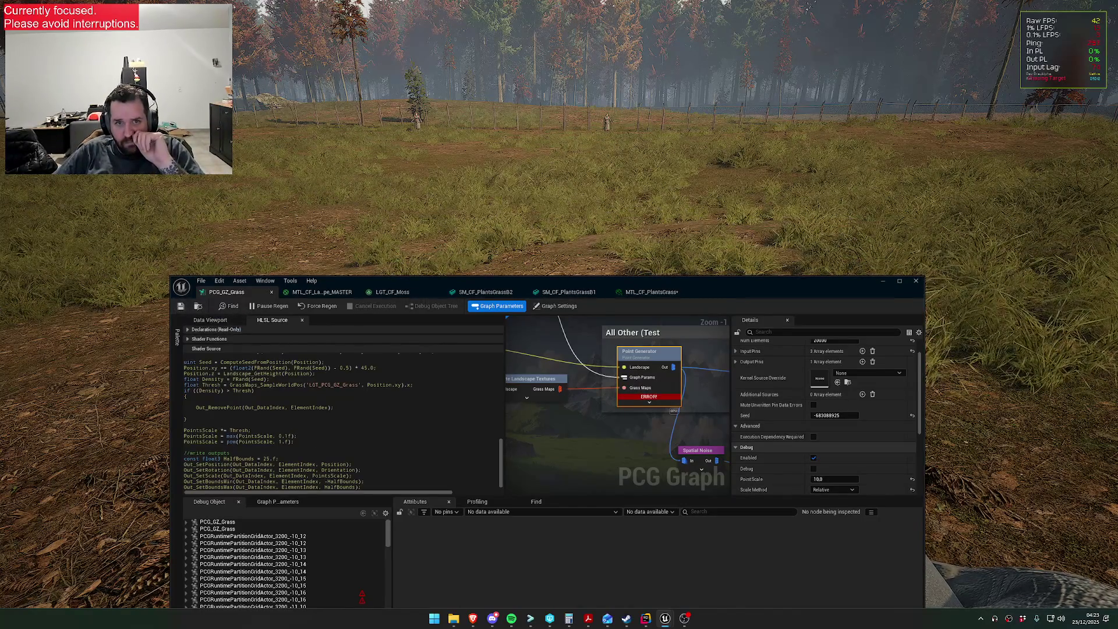
key(super)
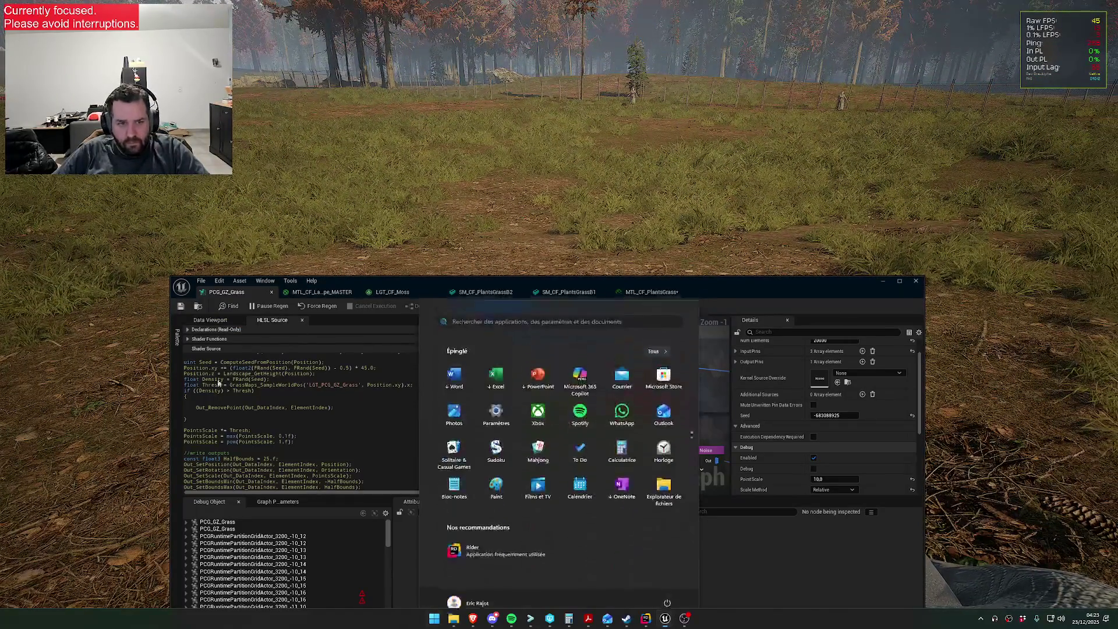
click(287, 437)
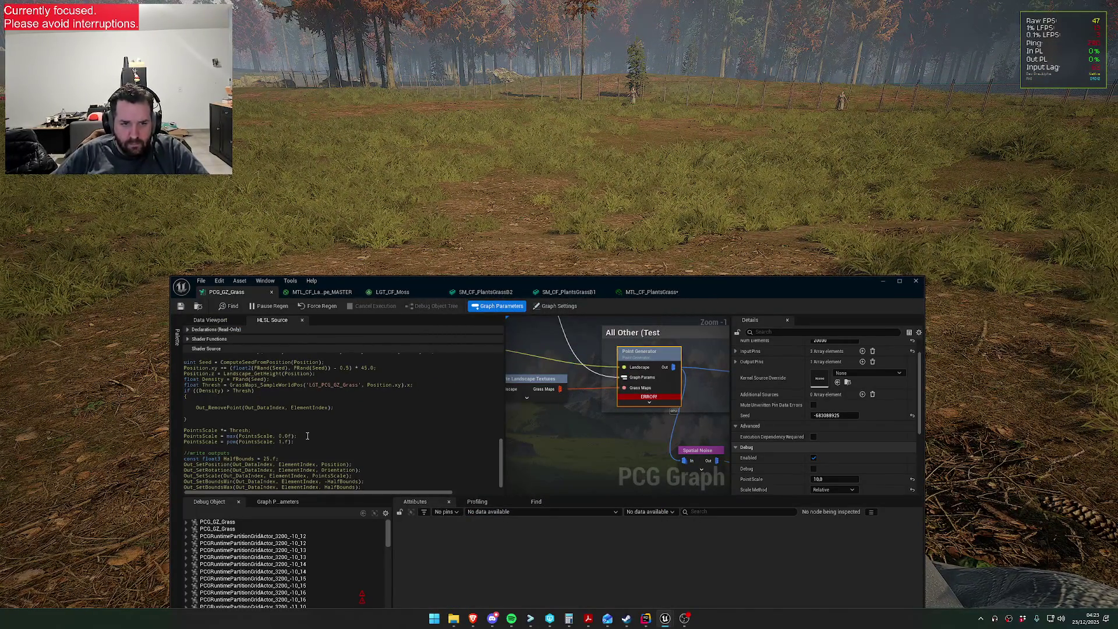
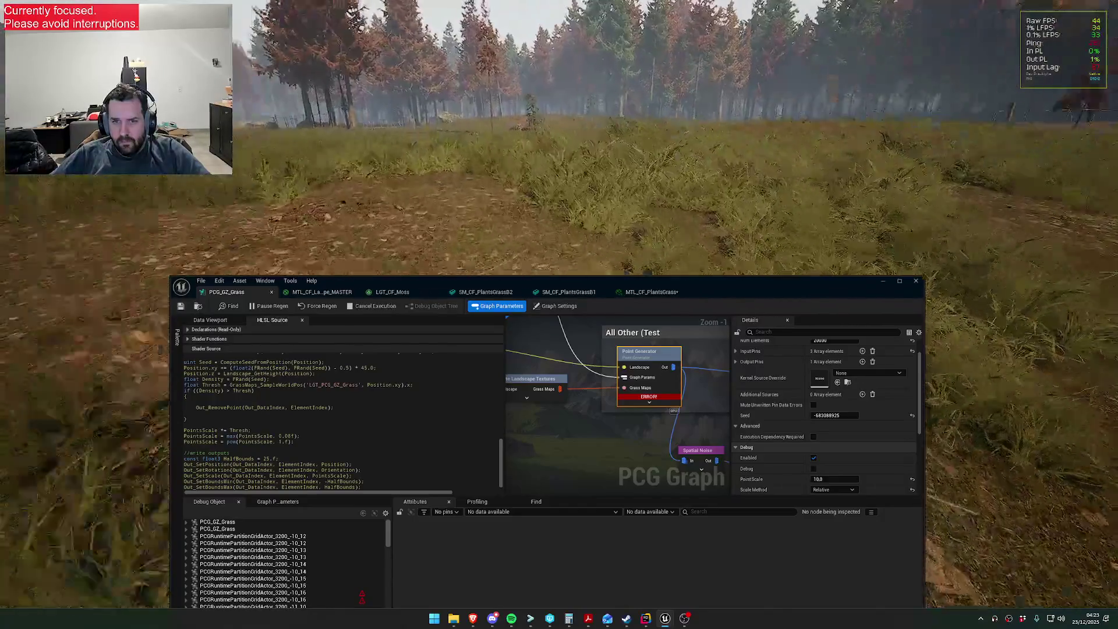
- In MTL_CF_PlantsGrass, try pink and orange base colour corrections, then cancel
click(652, 292)
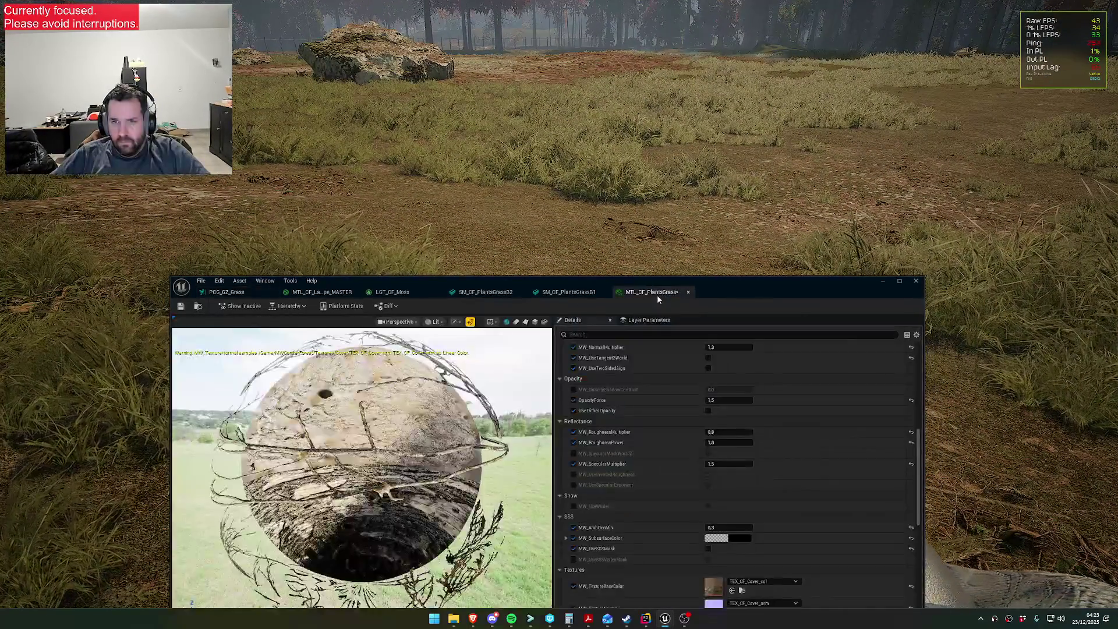
scroll(734, 429, up, 10)
click(714, 389)
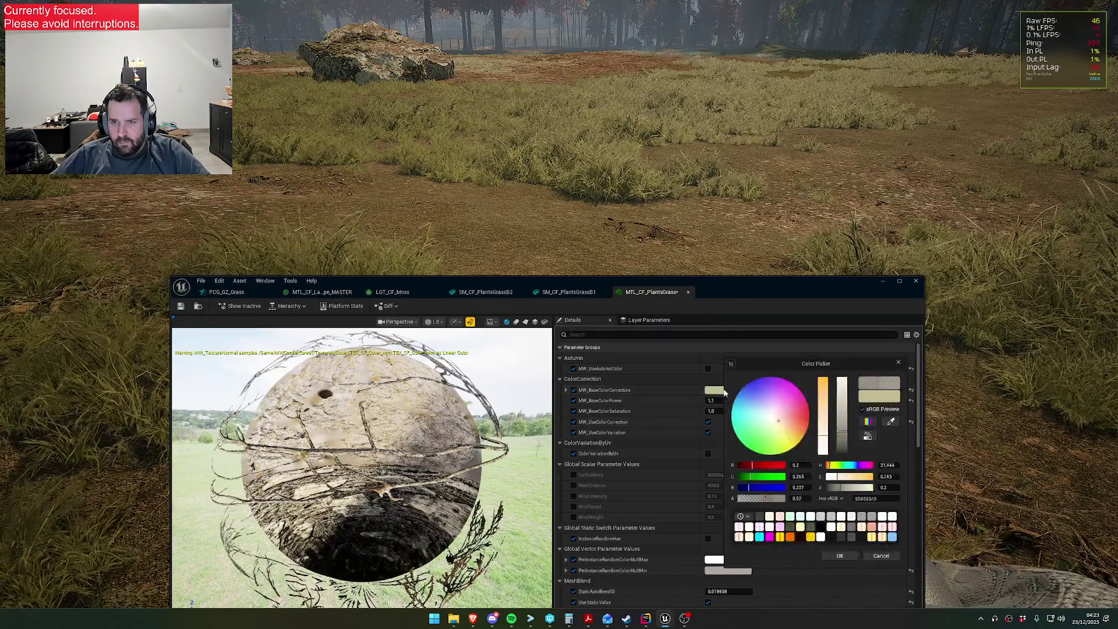
click(786, 415)
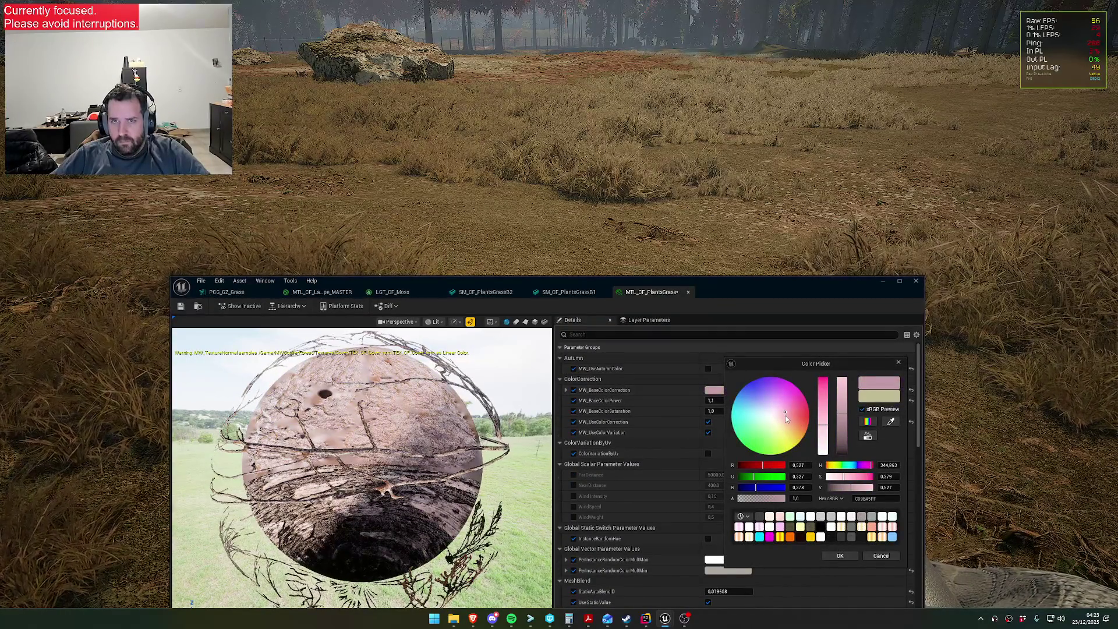
click(784, 420)
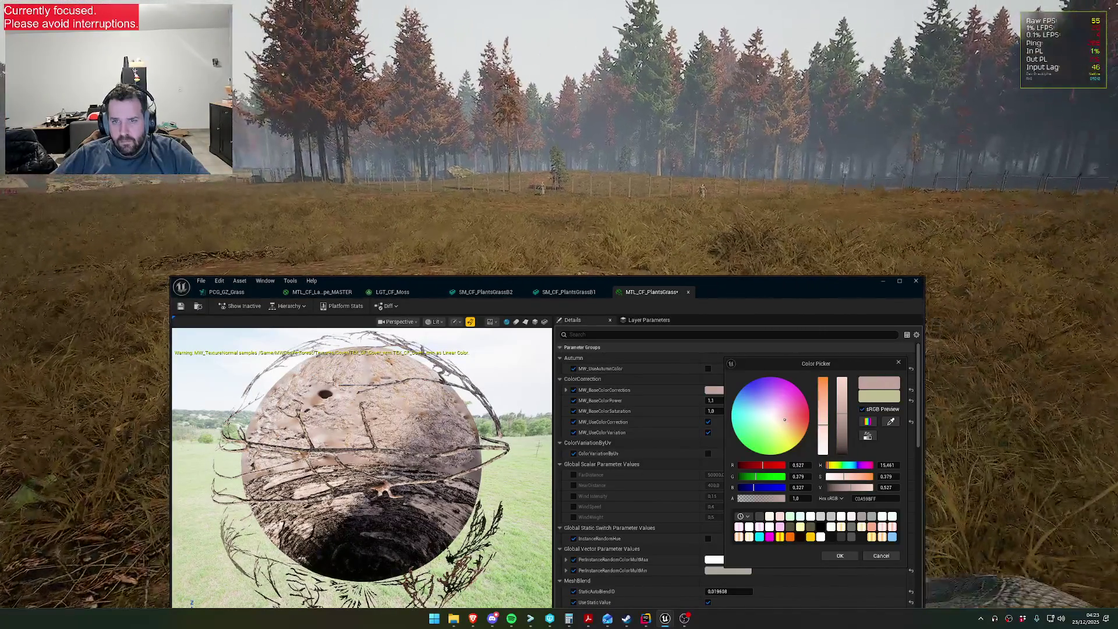
click(889, 556)
- Try a pinker orange hue for MW_BaseColorCorrection, then discard it to keep the pale beige
click(720, 389)
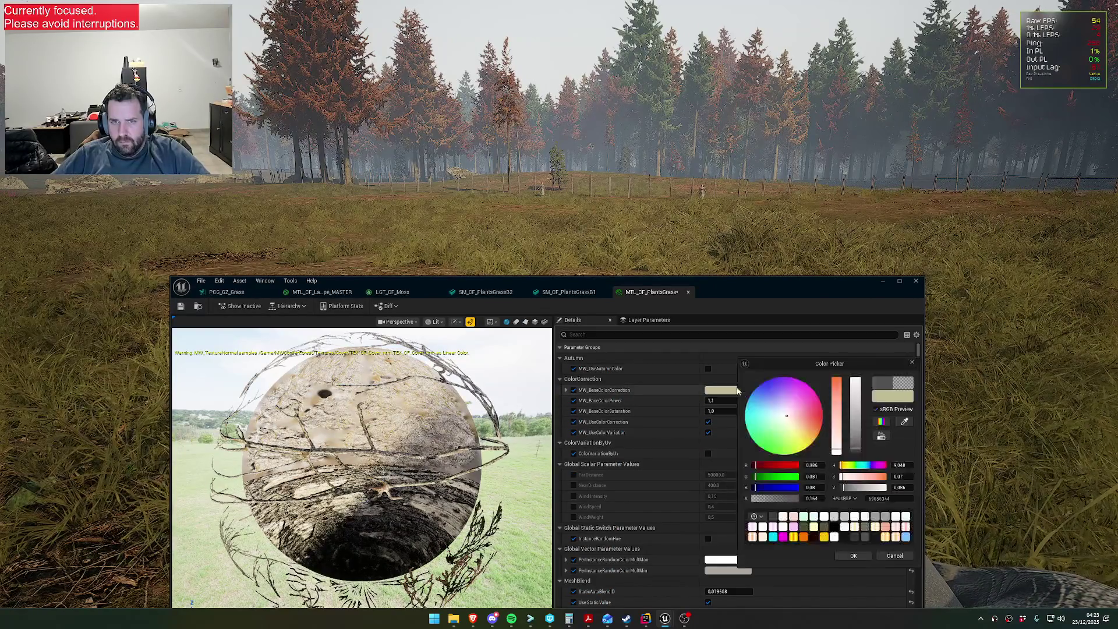
drag(795, 429, 799, 426)
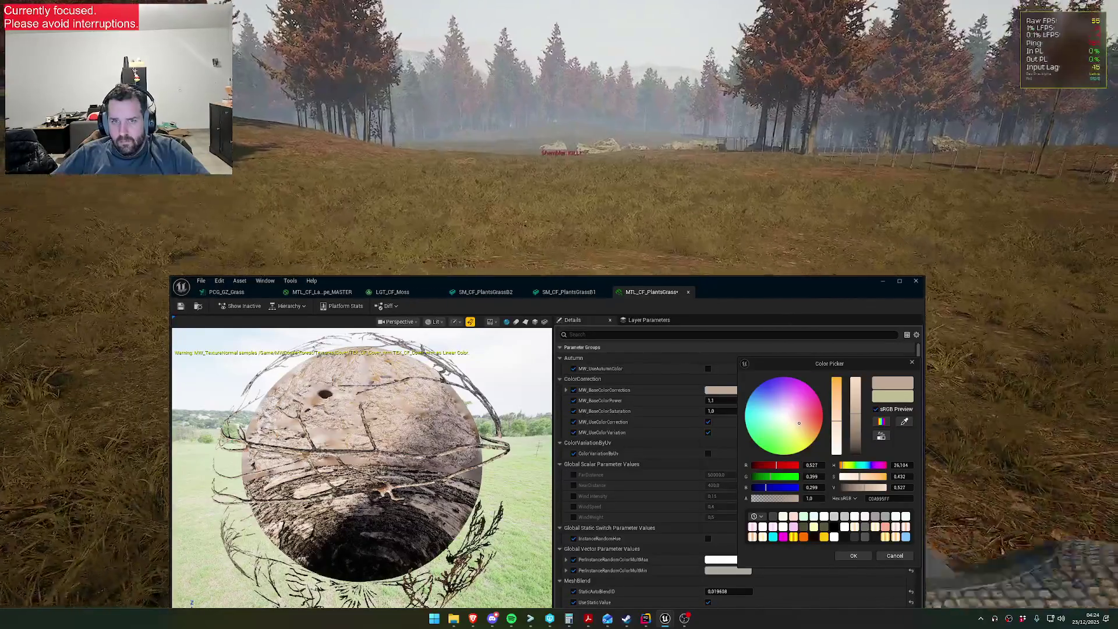
key(super)
key(super)
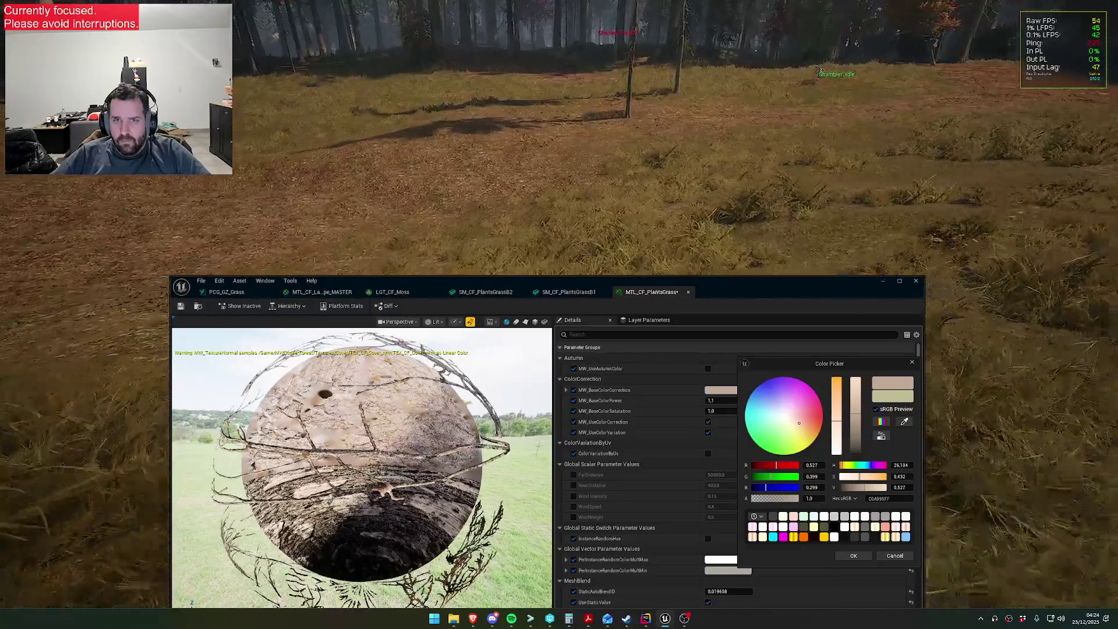
key(super)
key(super)
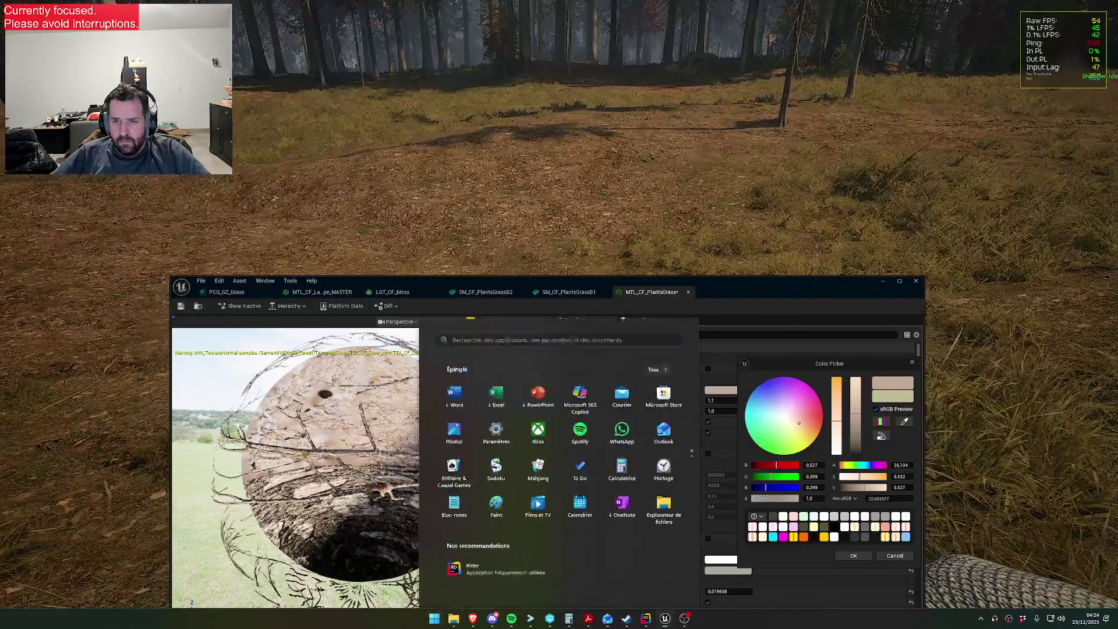
click(793, 429)
click(853, 555)
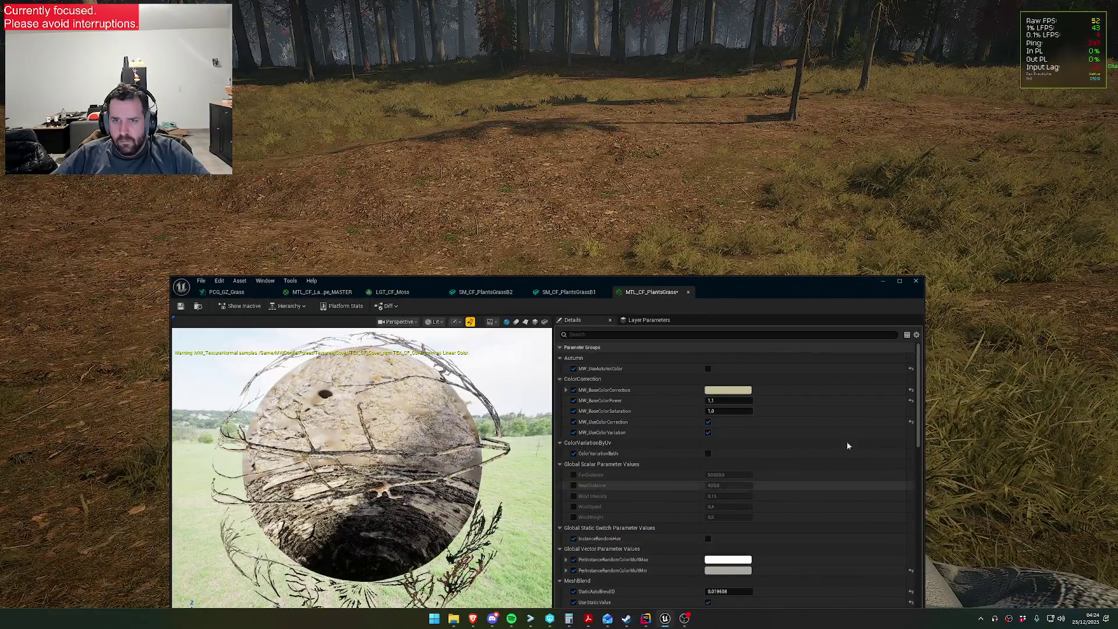
- Try several darker values for the base colour correction, discarding each attempt
click(719, 390)
click(850, 489)
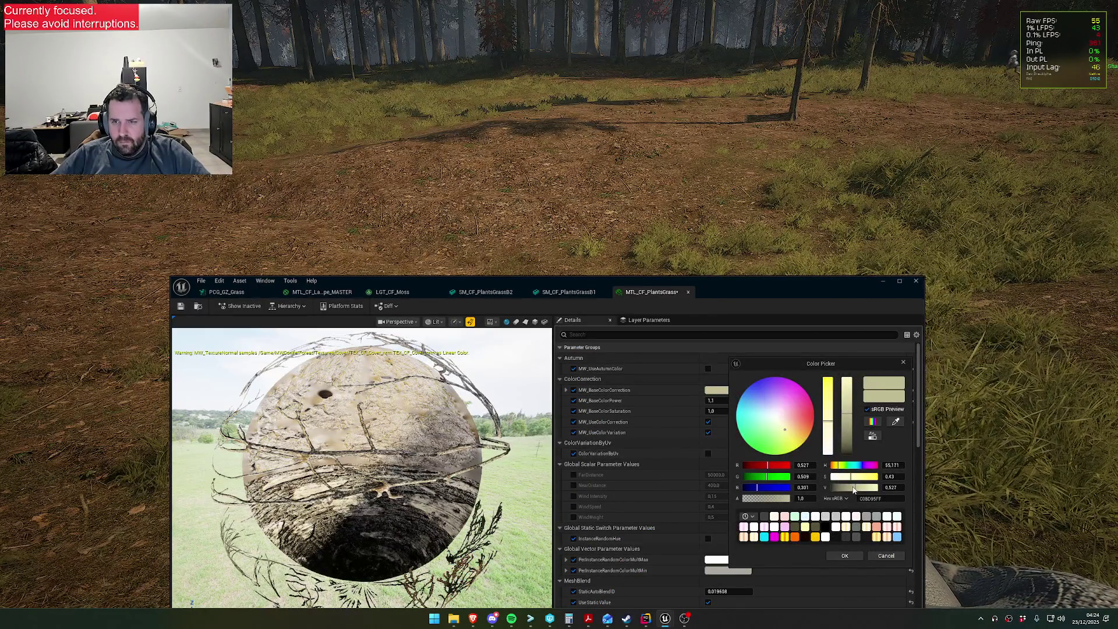
click(845, 488)
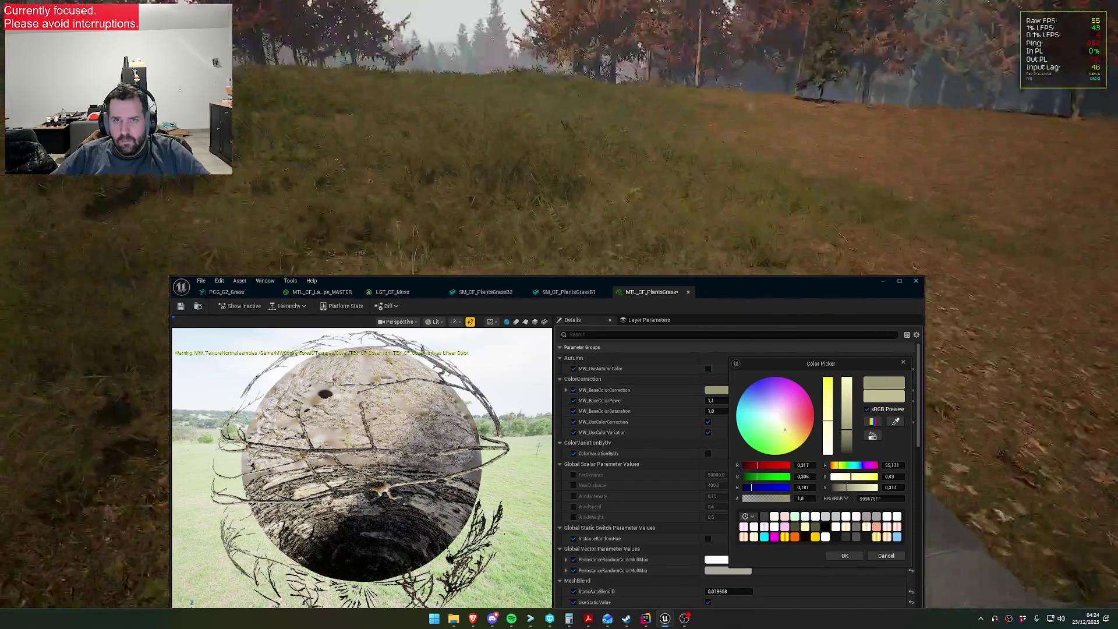
key(super)
key(super)
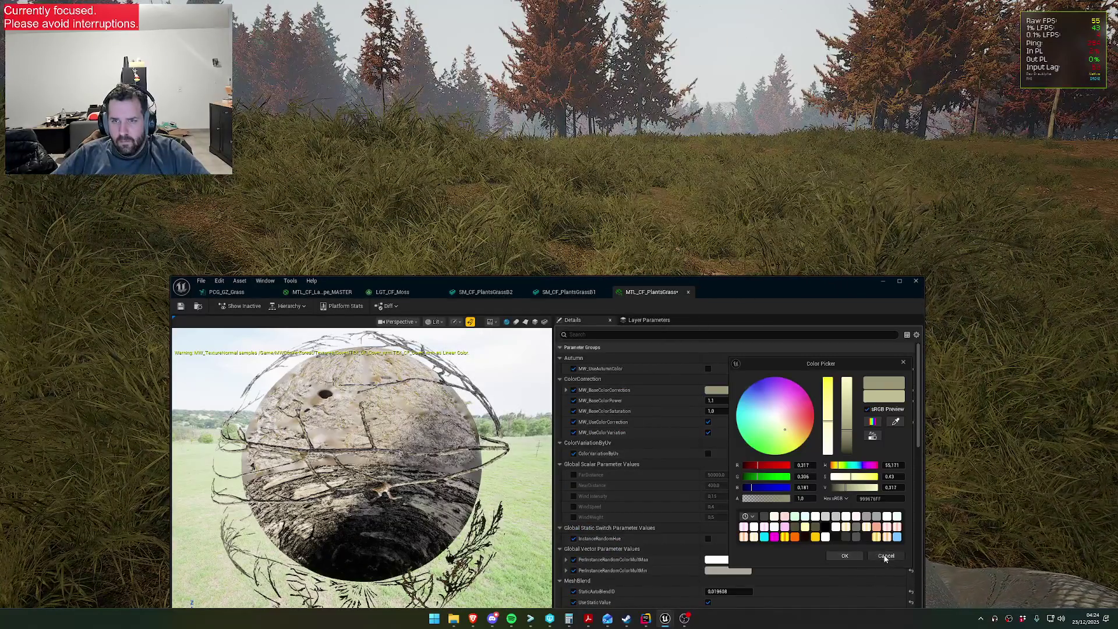
click(844, 555)
click(727, 390)
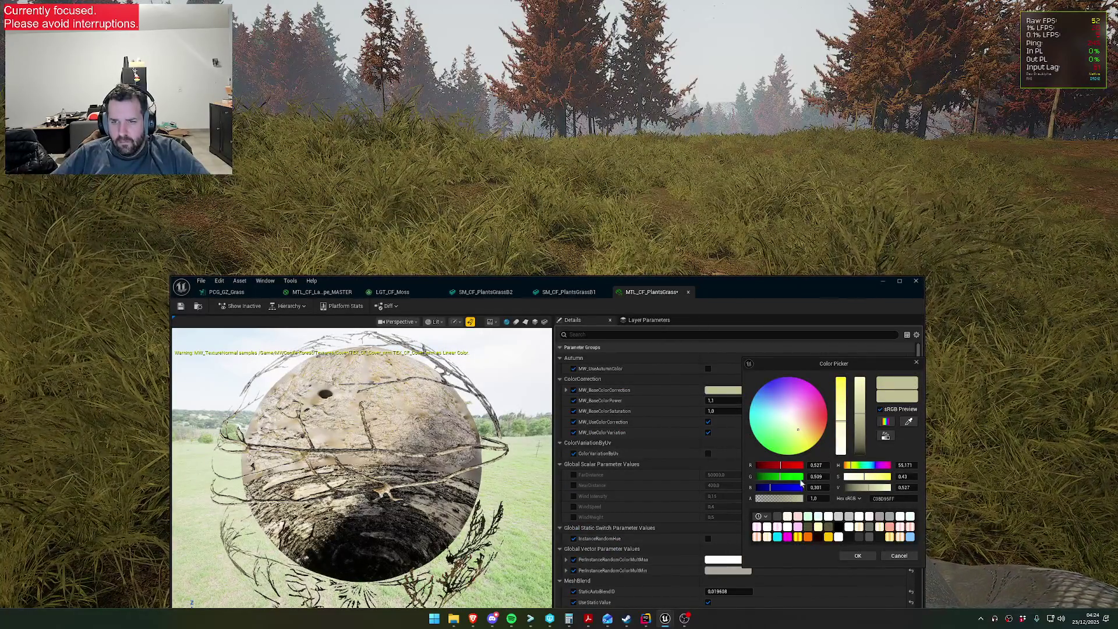
drag(848, 487, 844, 487)
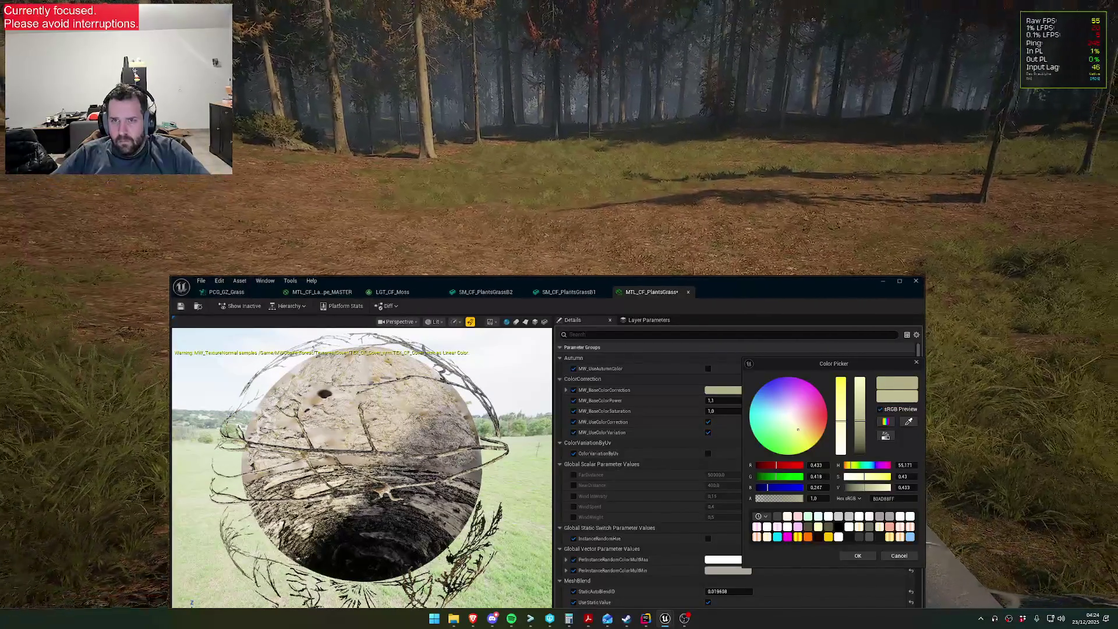
key(super)
key(Escape)
click(899, 556)
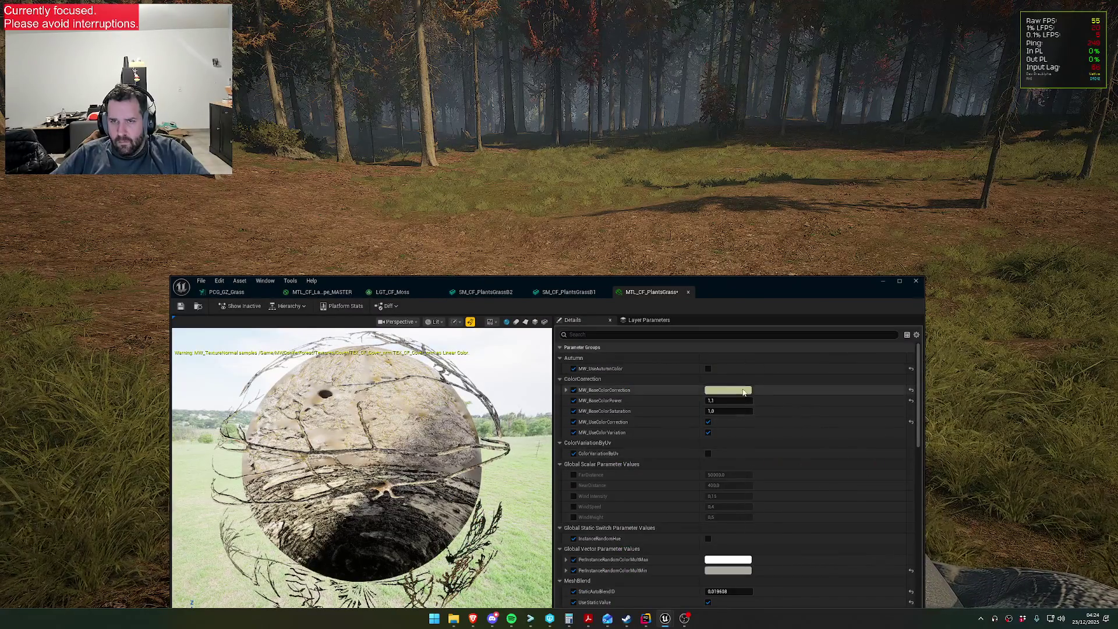
- Try a more orange hue and a full-brightness value, discarding both
click(727, 389)
click(802, 427)
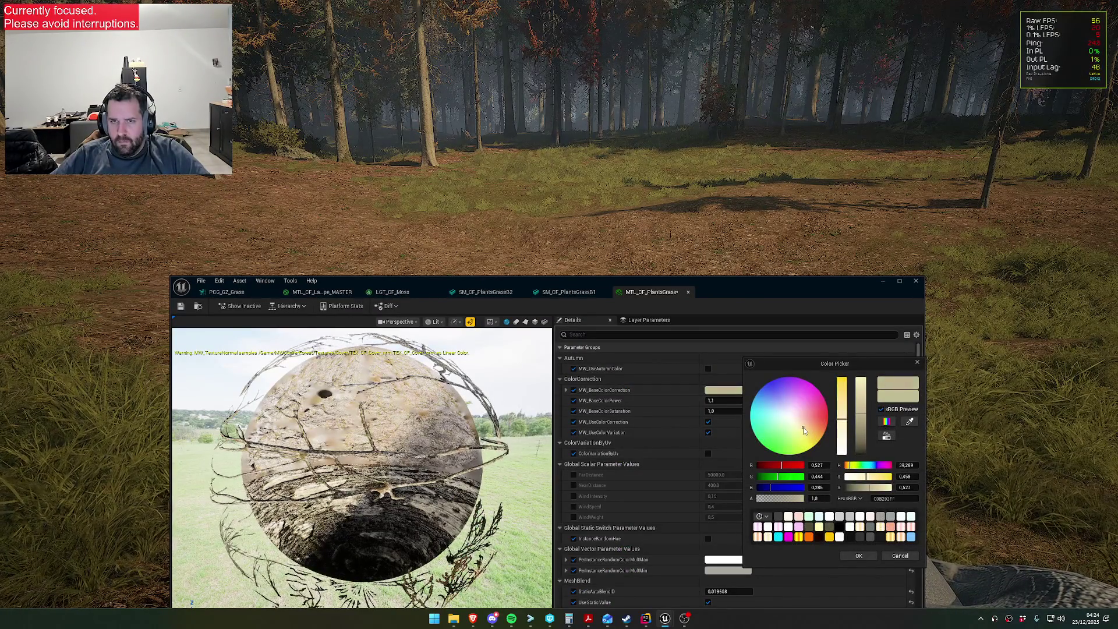
click(899, 555)
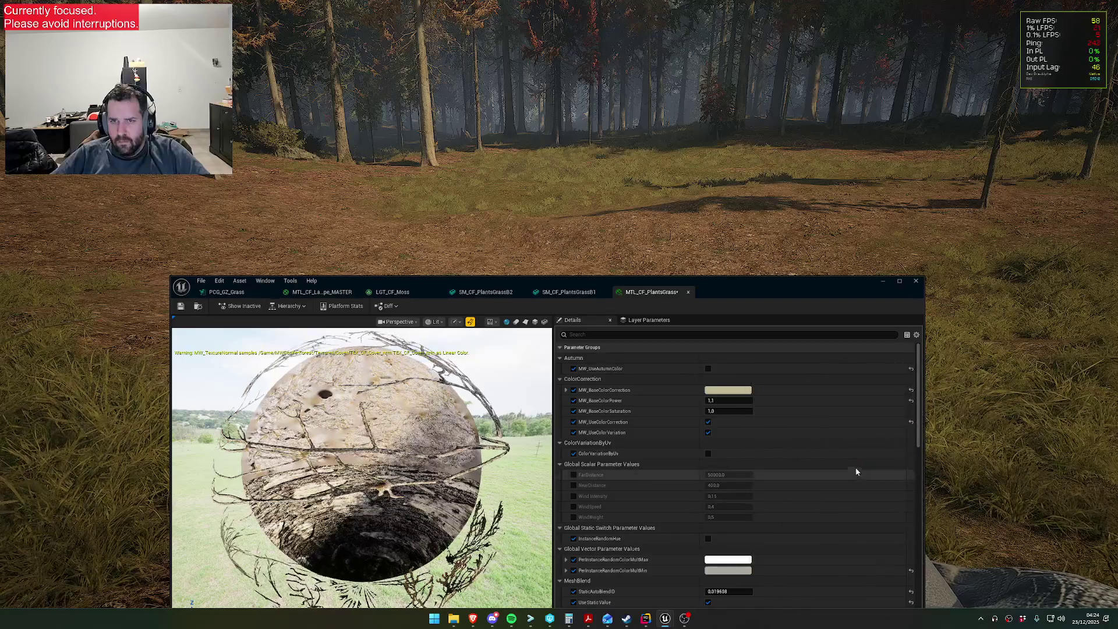
click(720, 389)
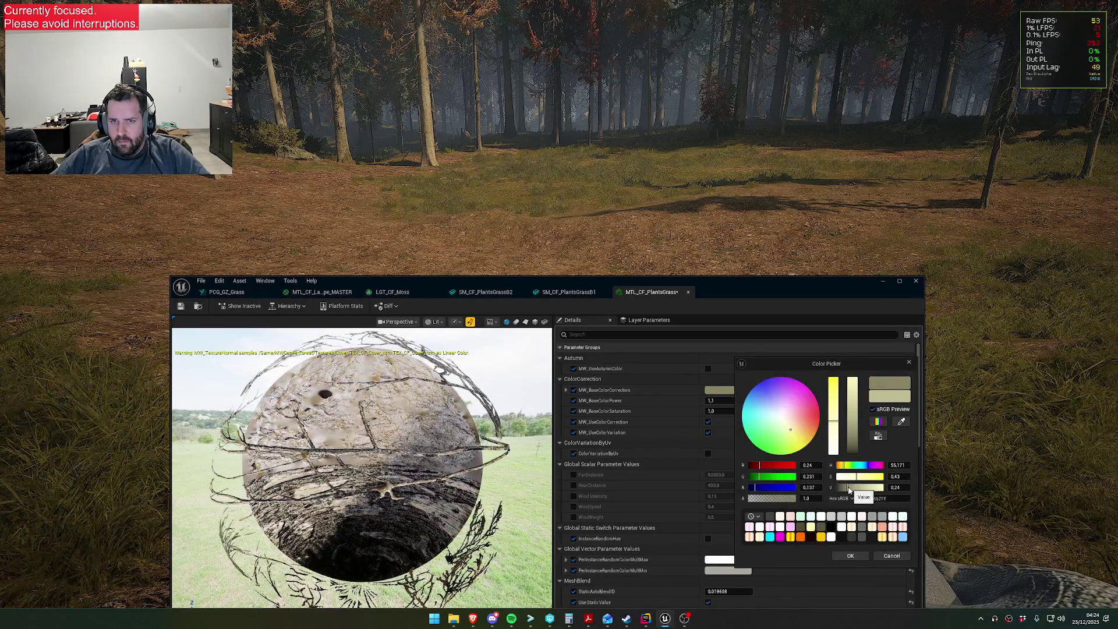
drag(850, 491, 905, 488)
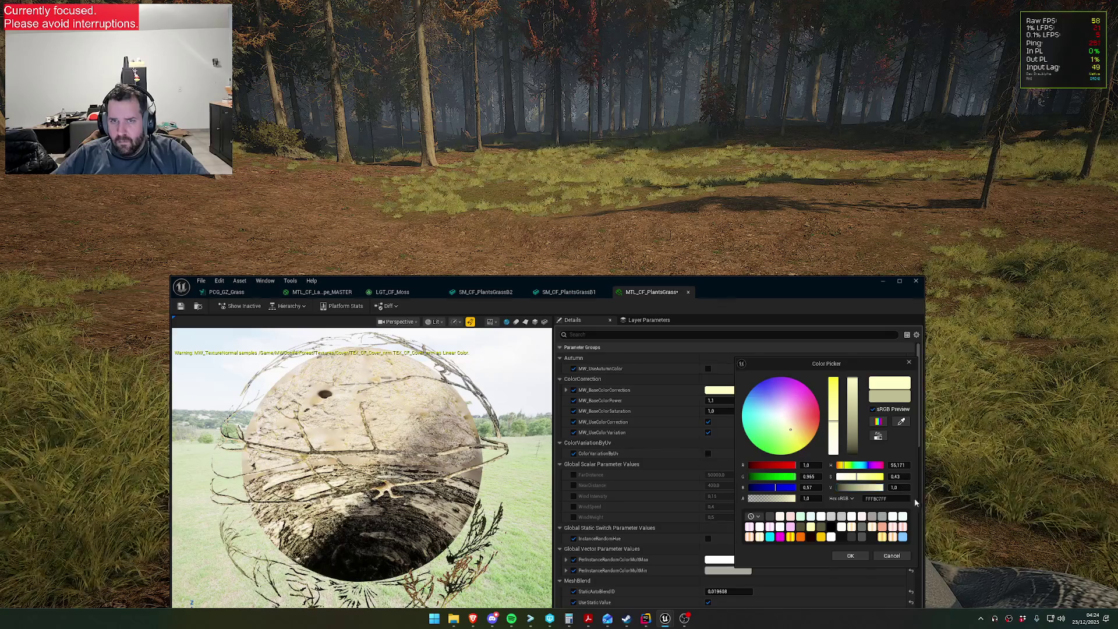
click(894, 555)
- Lower the Value to about 0.365 for a muted beige and confirm it
click(728, 389)
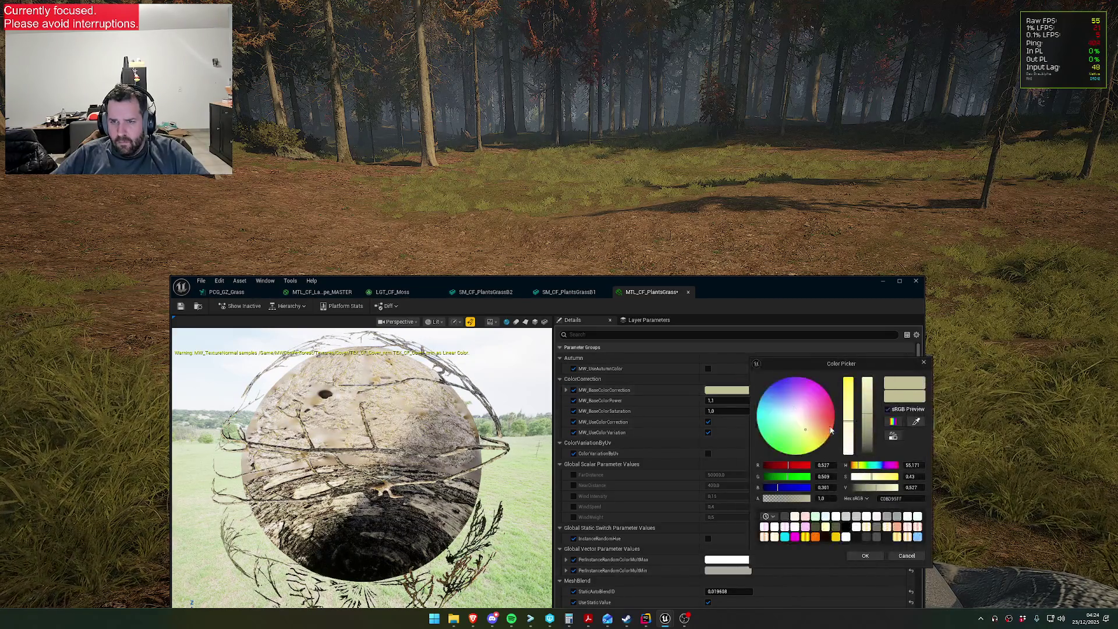
drag(877, 489, 869, 492)
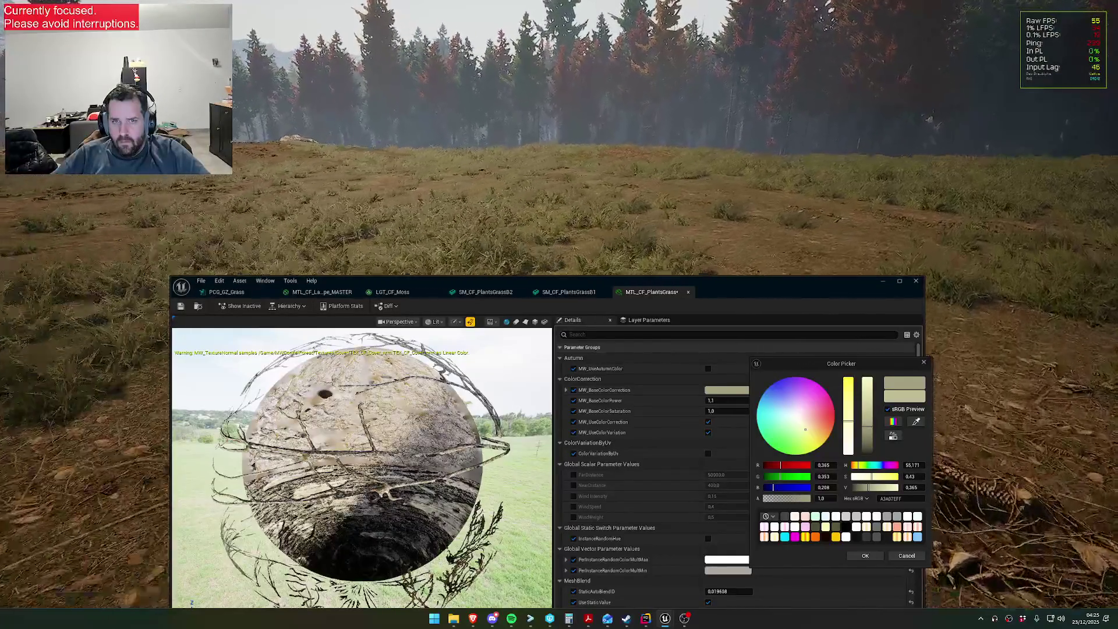
key(super)
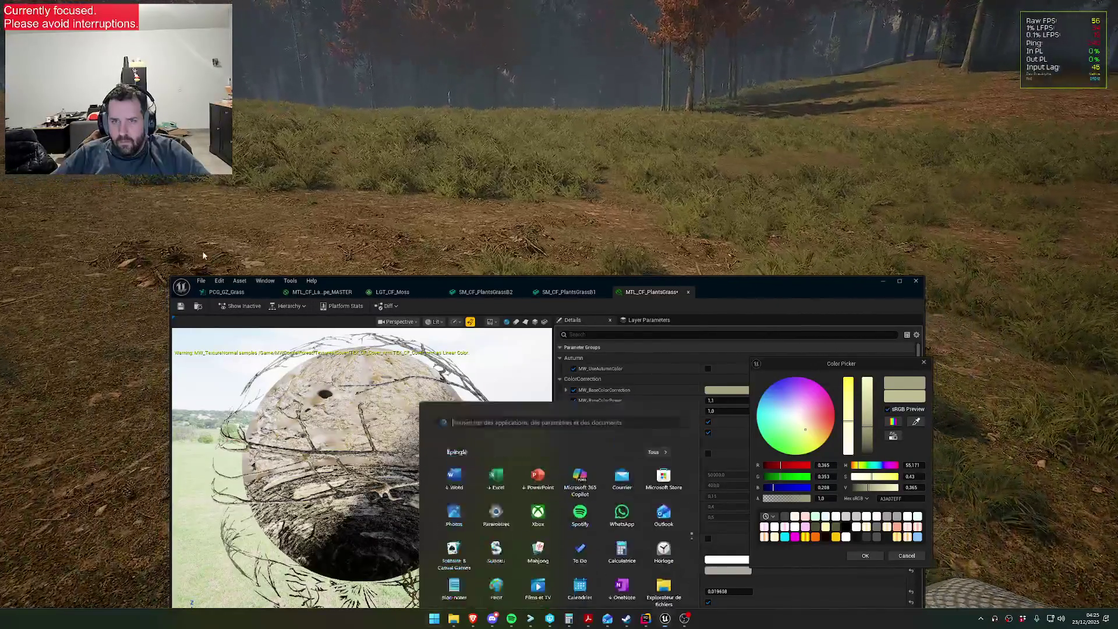
key(super)
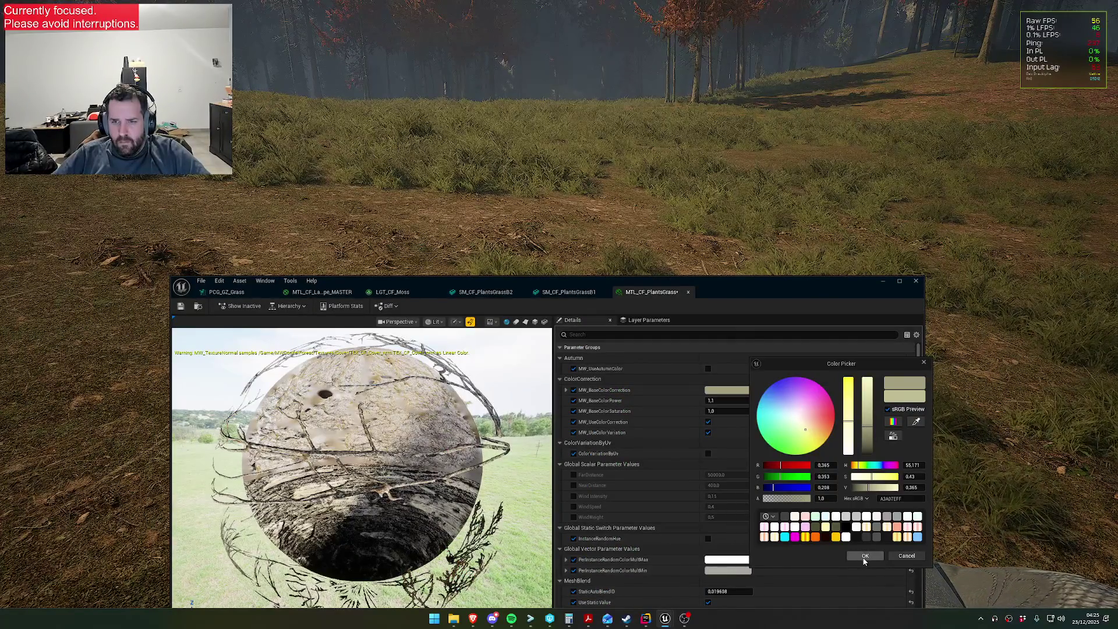
click(865, 556)
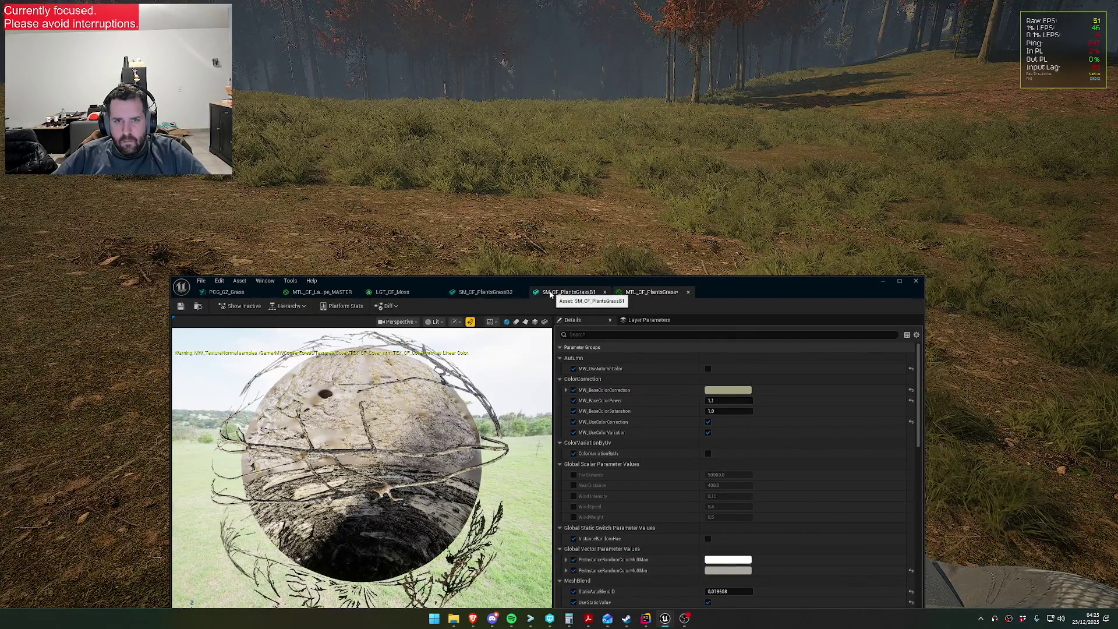
key(super)
key(super)
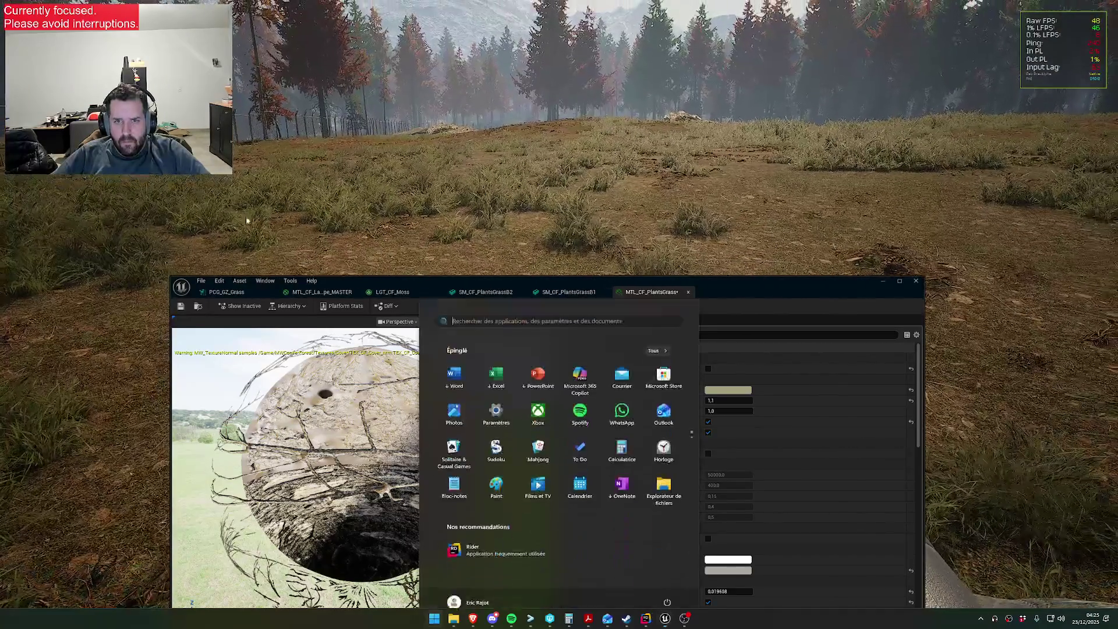
- Delete the pow(PointsScale, 1.f) line from the PCG_GZ_Grass HLSL source
click(305, 292)
click(227, 291)
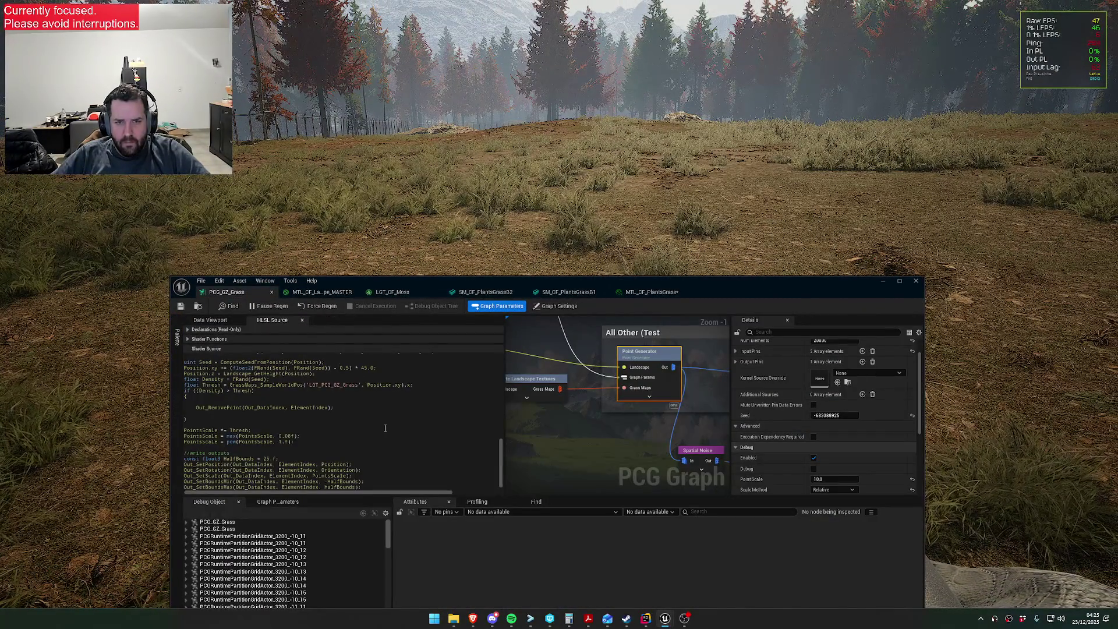
click(298, 443)
key(shift+Home)
key(BackSpace)
key(BackSpace)
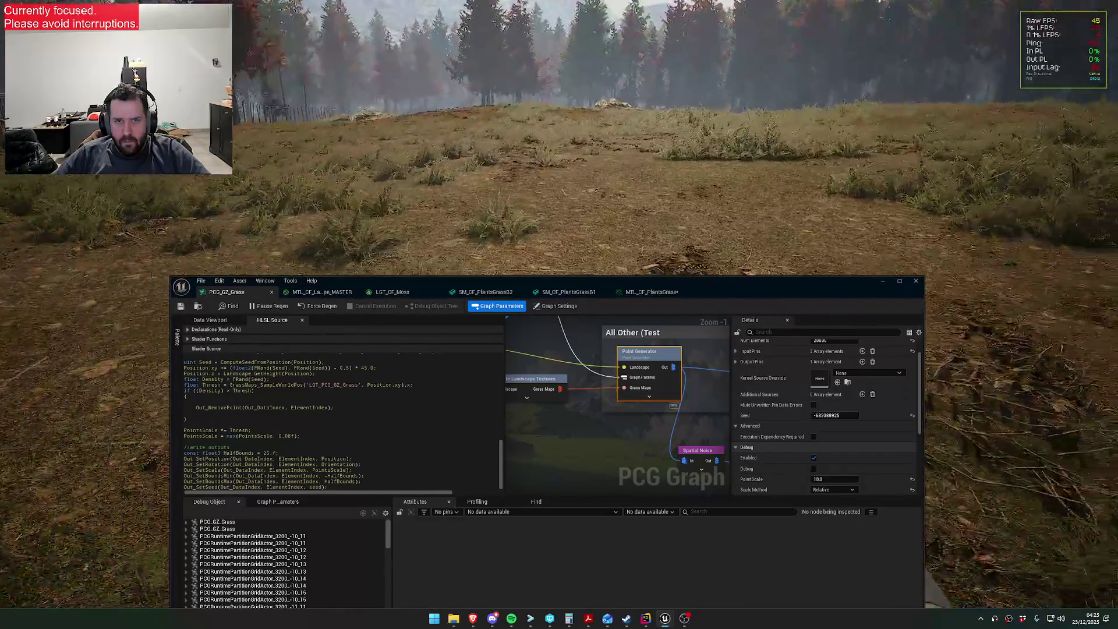
key(super)
key(super)
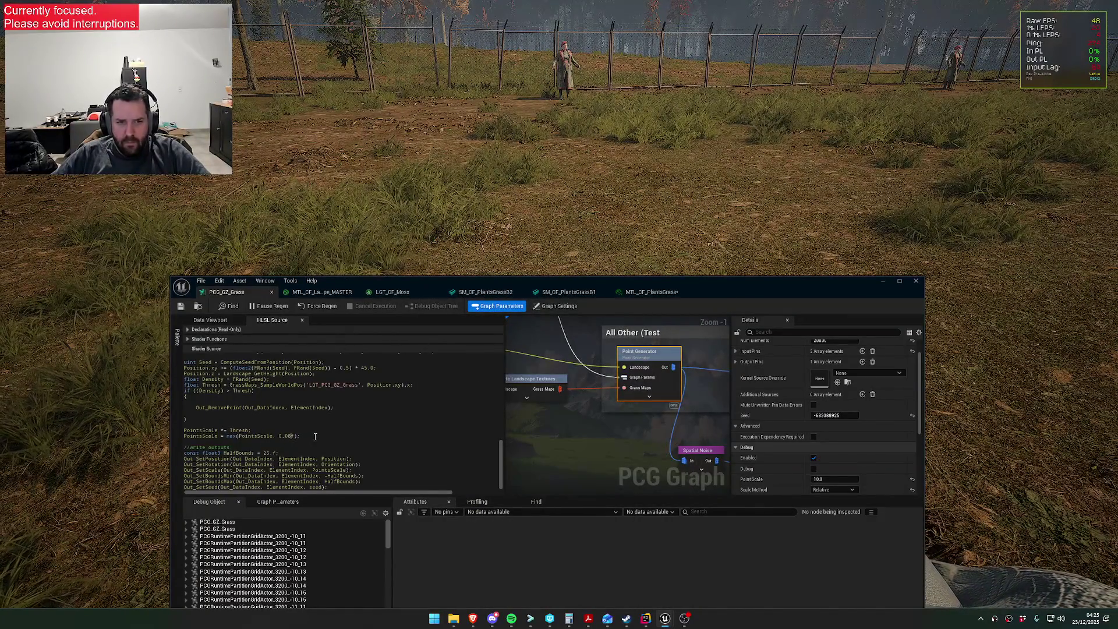
- Change the PointsScale limit from 0.08f to 0.07f and save the graph
key(BackSpace)
text(7)
key(Return)
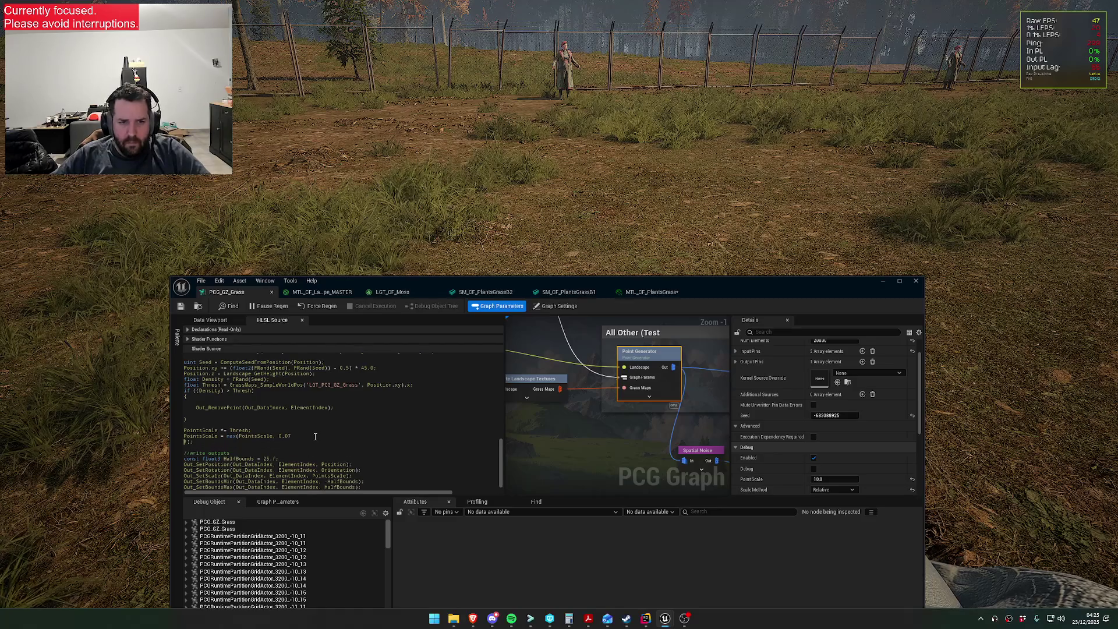
key(BackSpace)
click(181, 311)
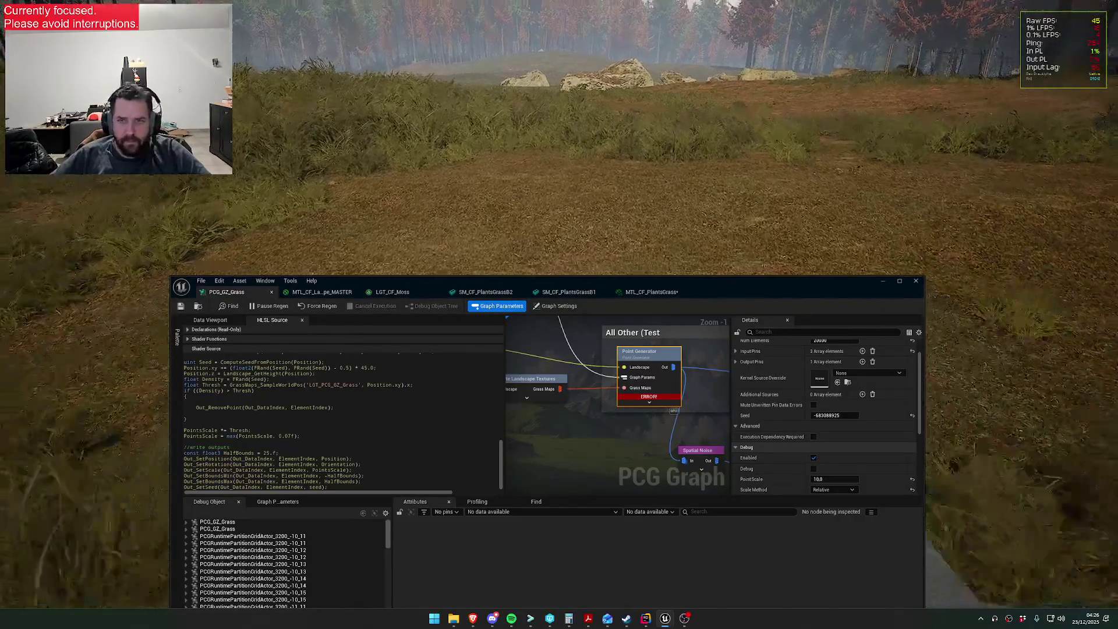
scroll(318, 440, up, 2)
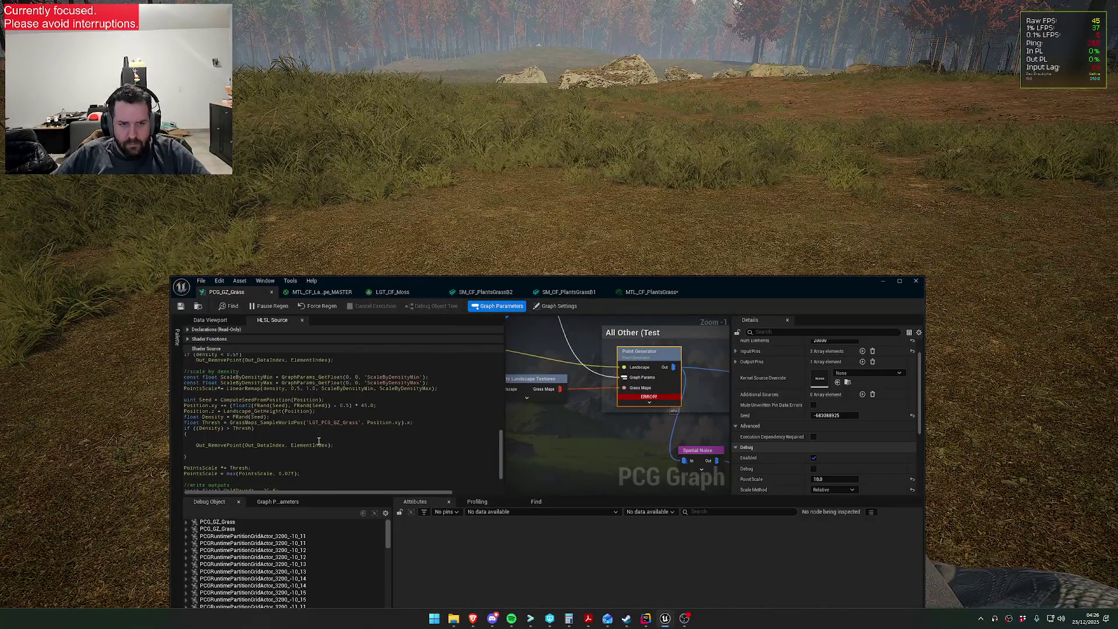
scroll(260, 417, down, 2)
scroll(257, 434, up, 2)
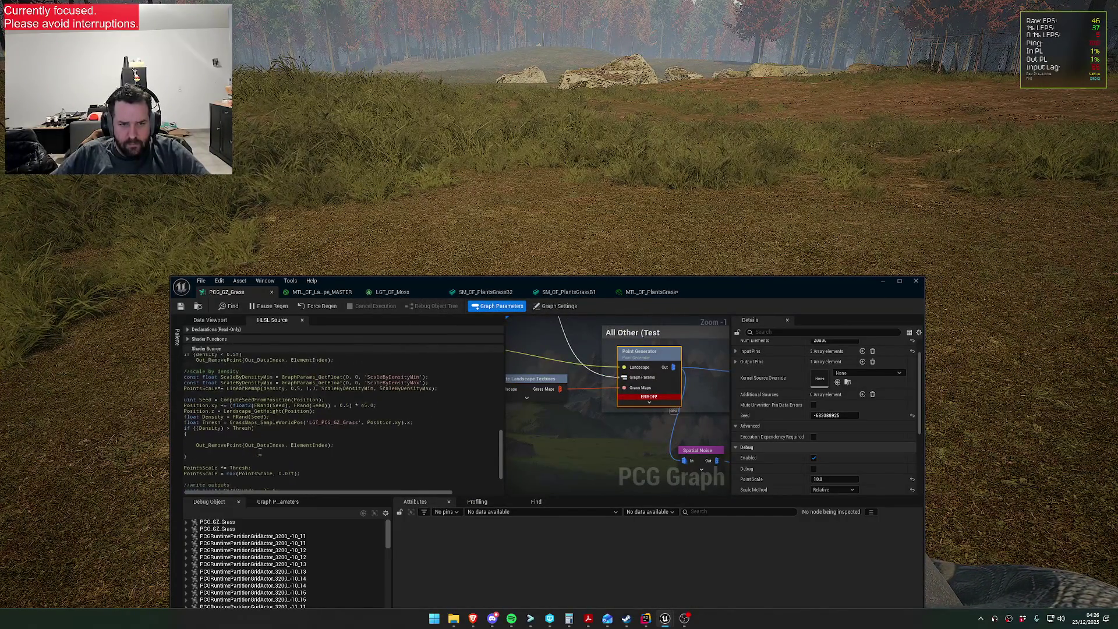
scroll(248, 465, up, 4)
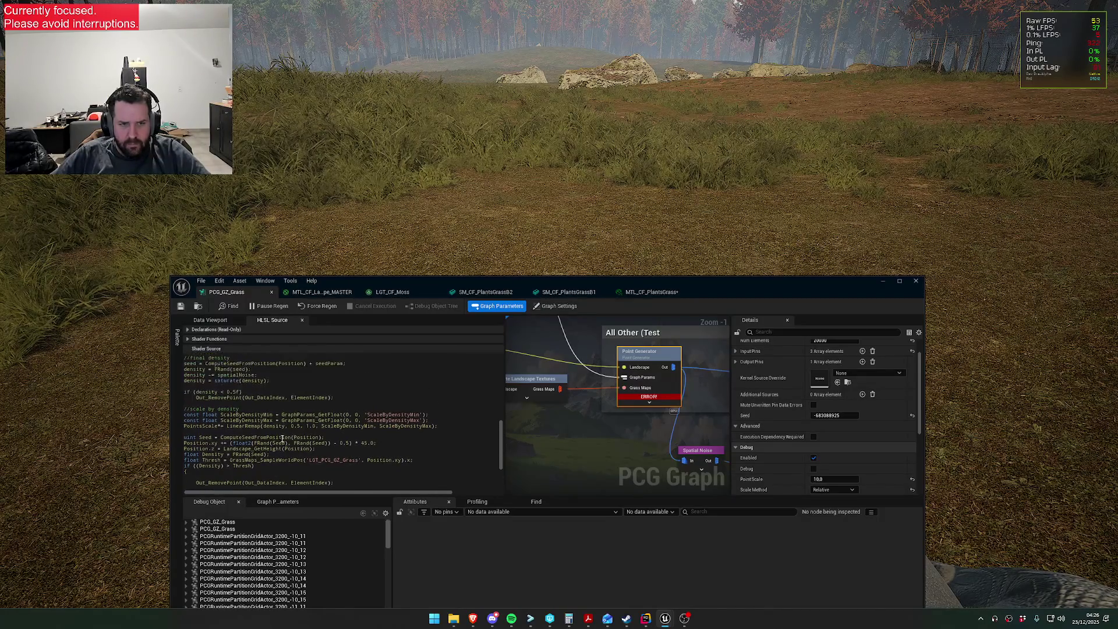
scroll(264, 438, down, 4)
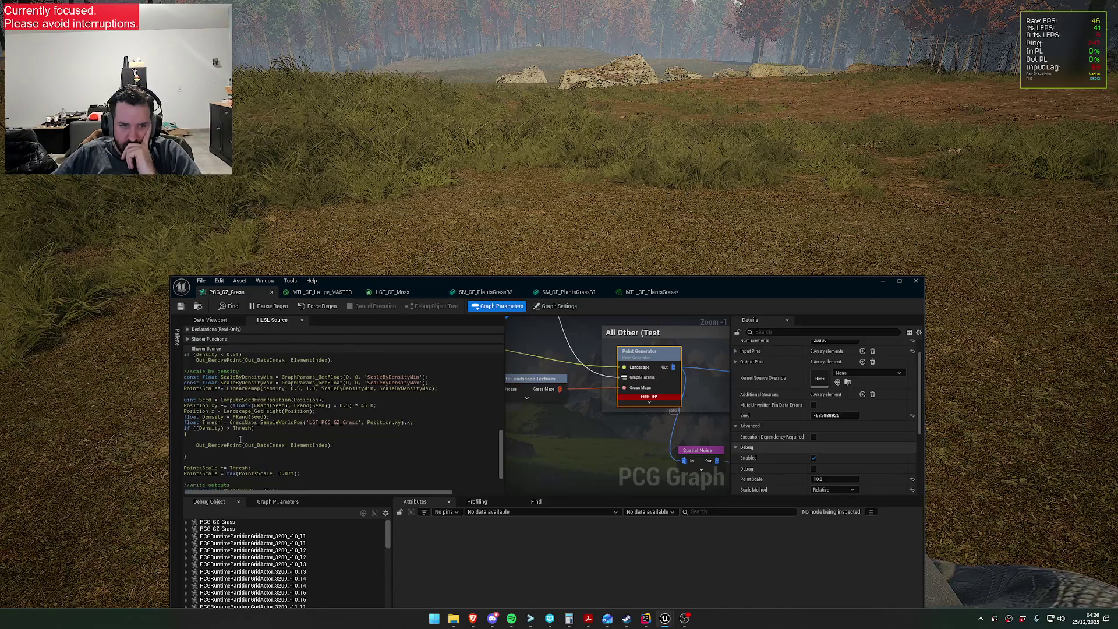
scroll(240, 440, down, 1)
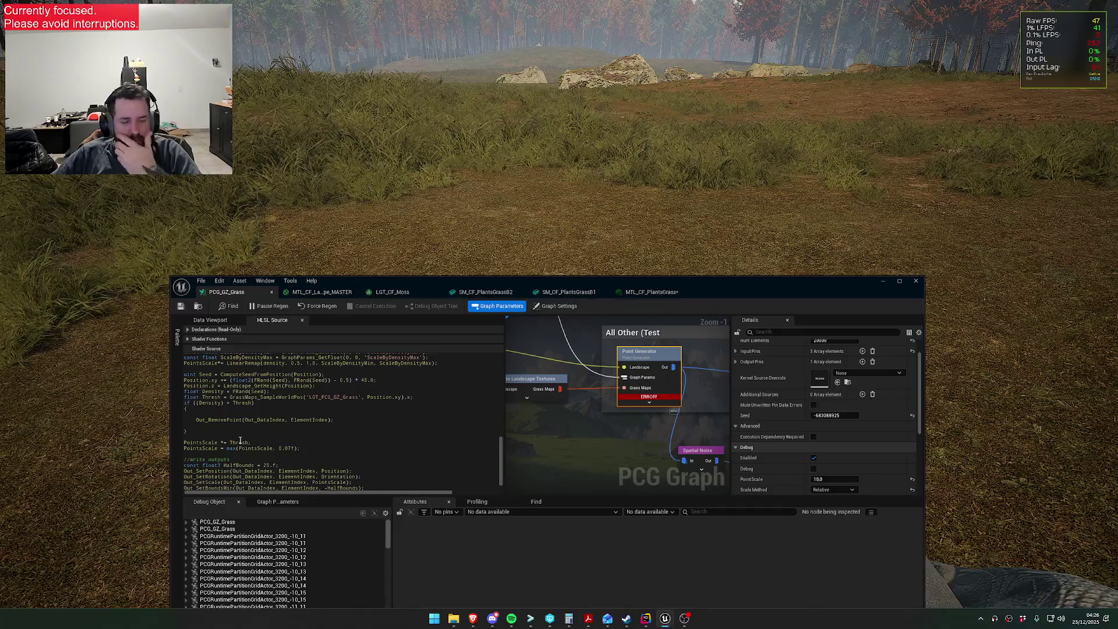
scroll(240, 439, down, 1)
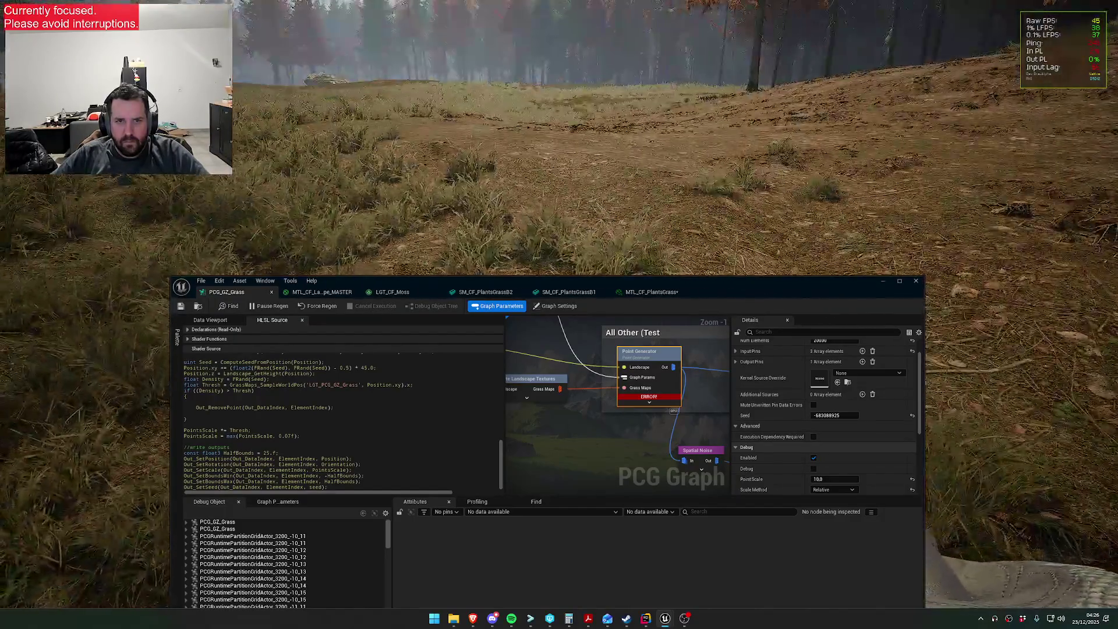
- Try the Point Generator's Num Elements at 40000, then reselect the field to restore 20000
key(super)
key(Escape)
scroll(729, 402, up, 1)
click(837, 365)
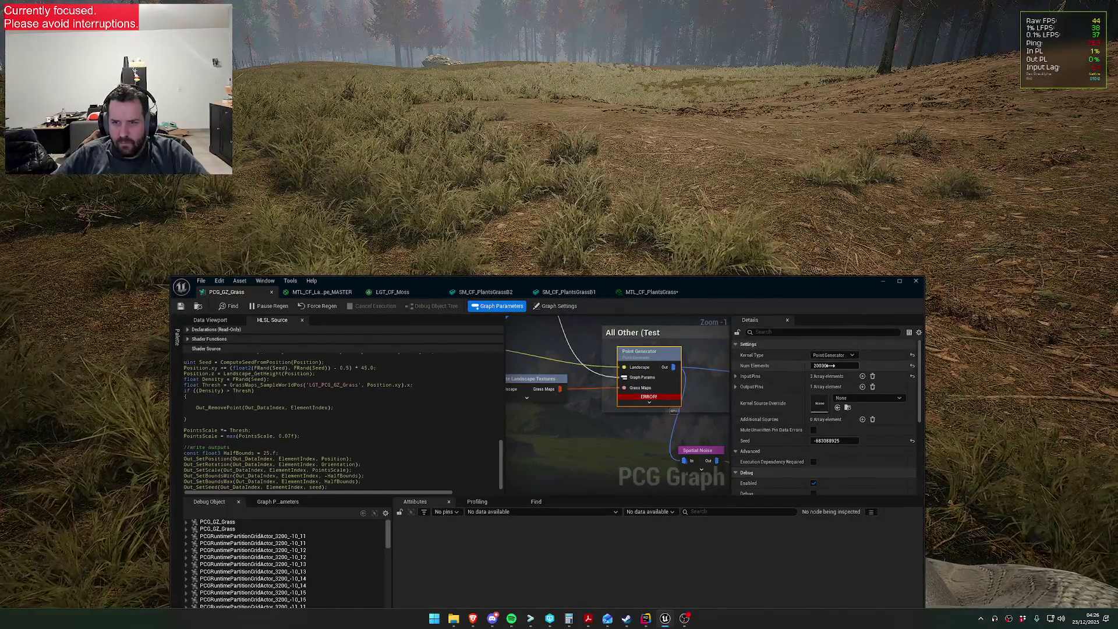
key(BackSpace)
key(BackSpace)
key(BackSpace)
text(40000)
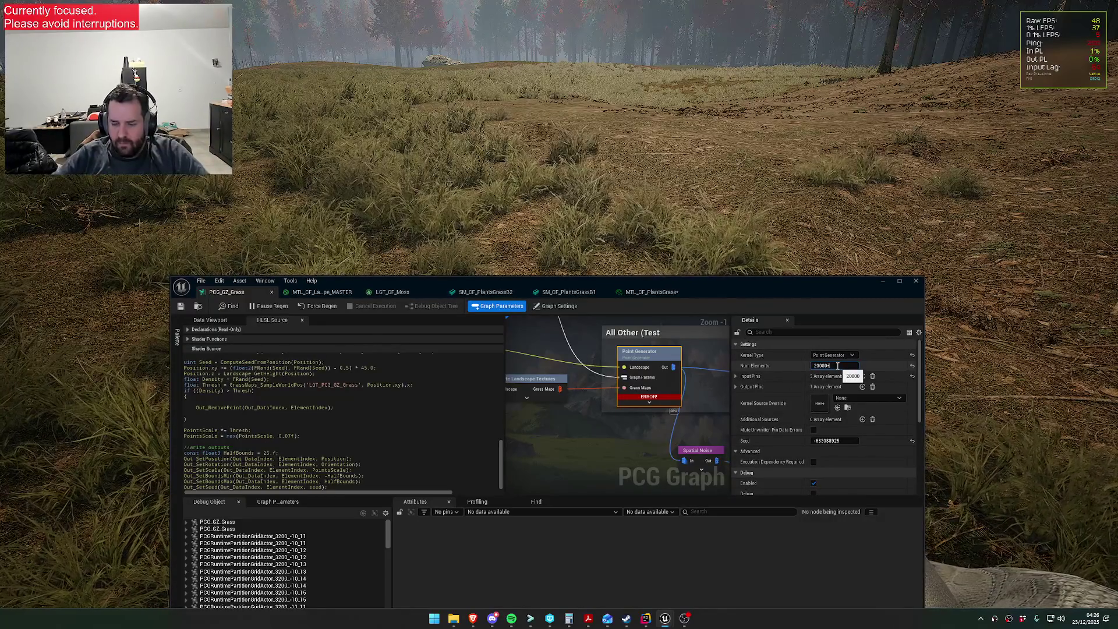
key(Return)
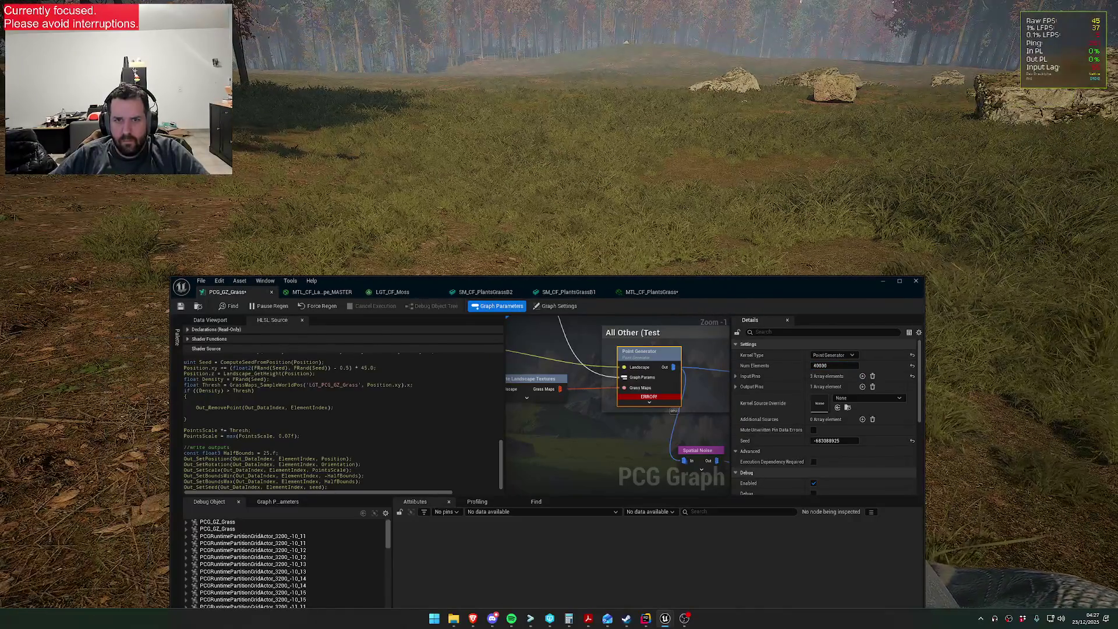
key(super)
key(Escape)
click(840, 364)
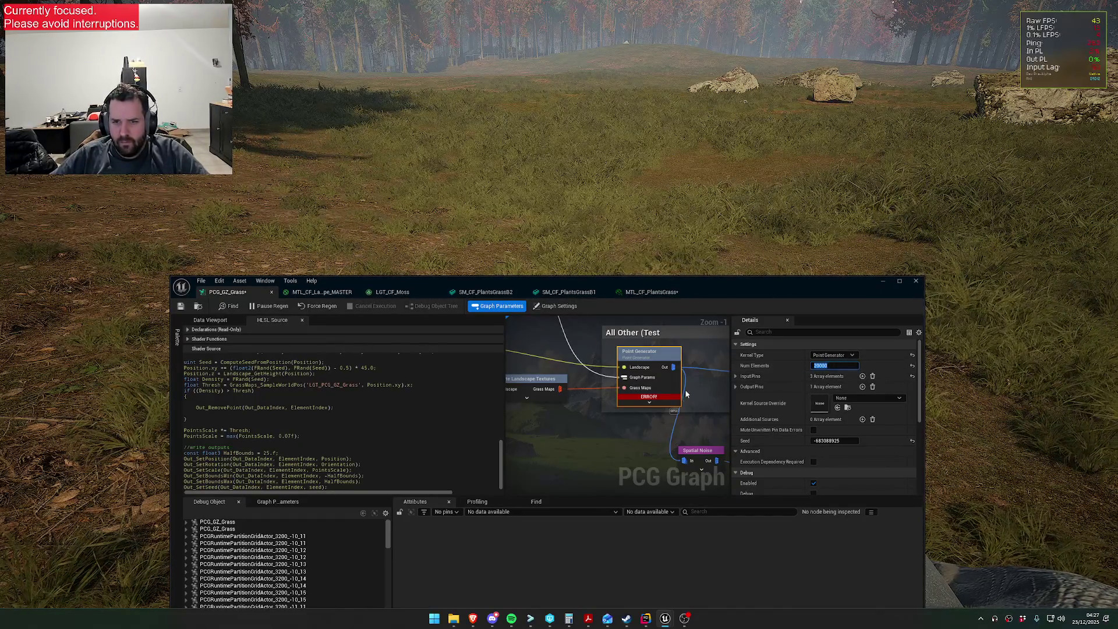
- Change the Lerp node's In A from 1.5 to 2.0
drag(685, 389, 563, 366)
click(648, 414)
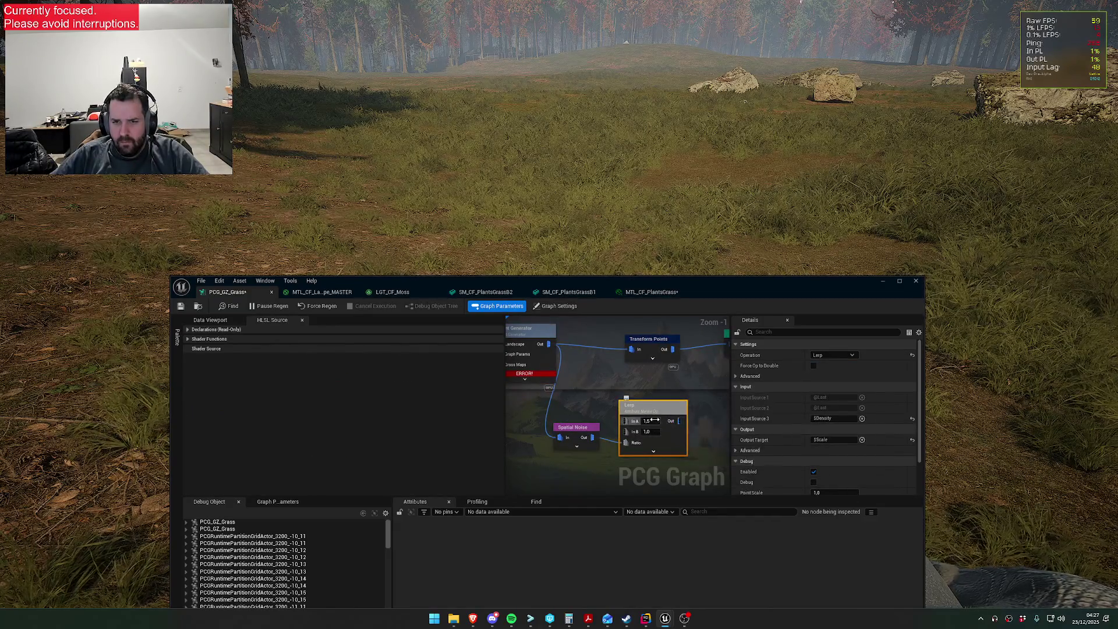
click(647, 421)
text(2)
key(Return)
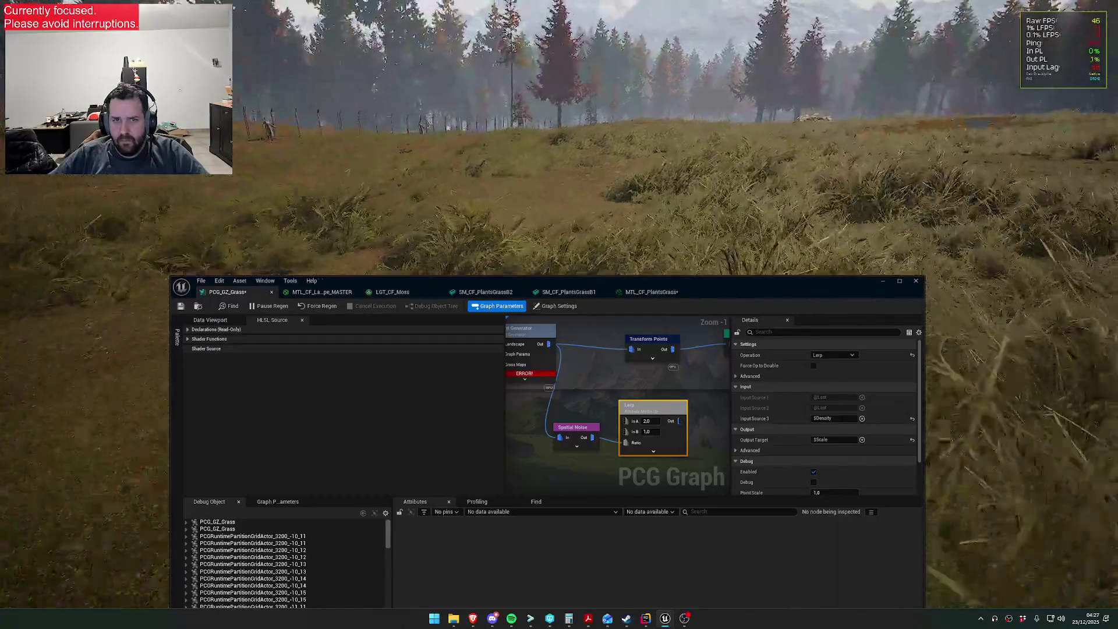
key(super)
key(Escape)
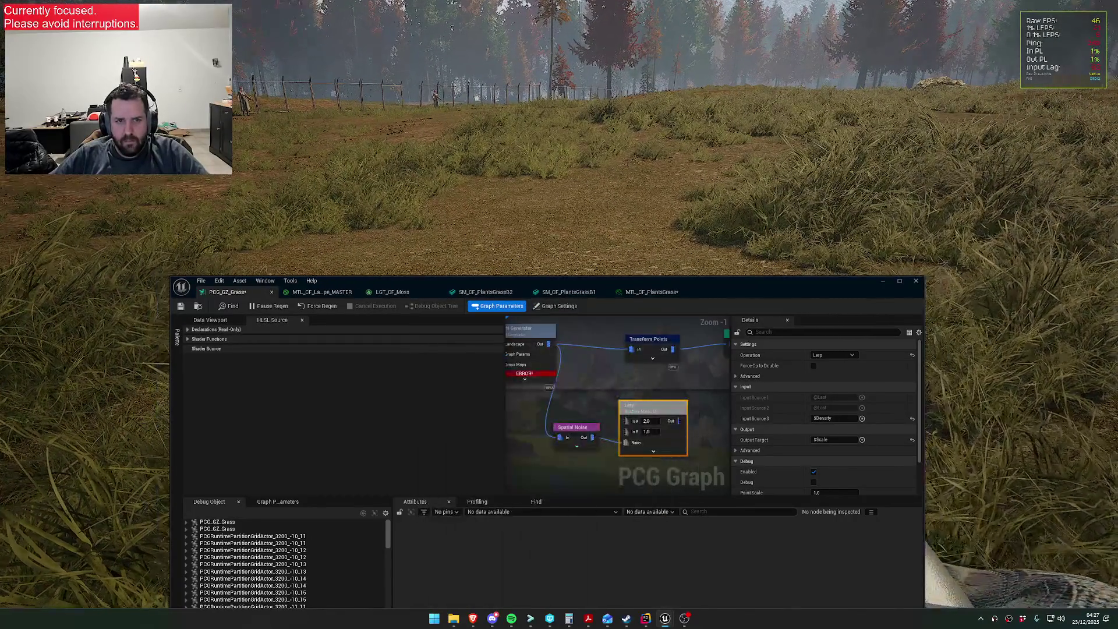
- Glance at the landscape material and LGT_CF_Moss tabs, then show the Point Generator's HLSL code
click(334, 293)
click(390, 292)
click(239, 293)
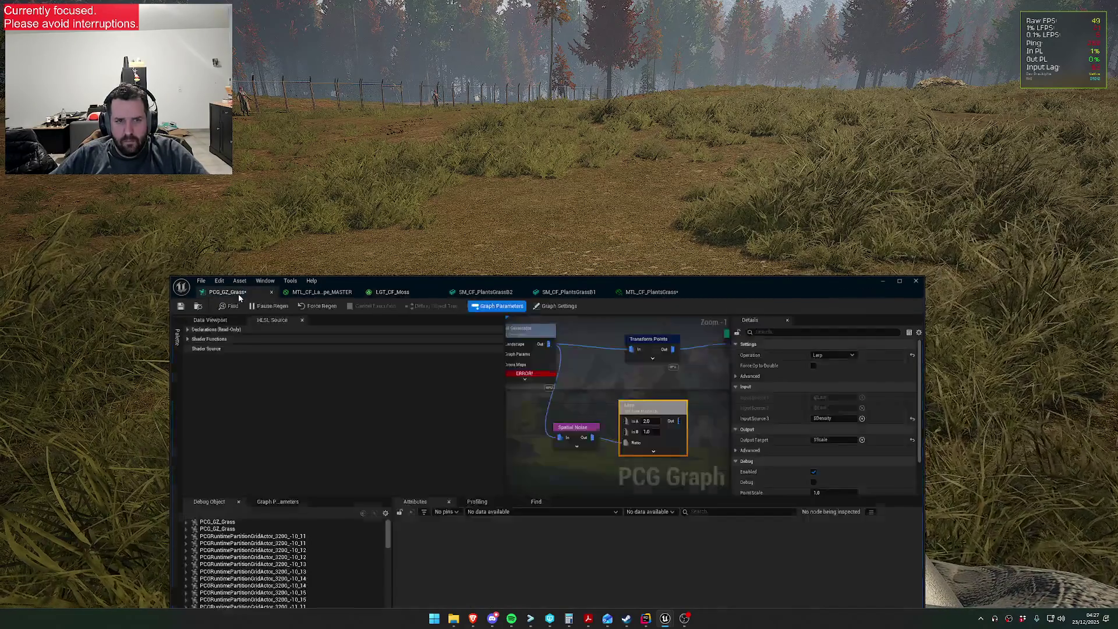
click(528, 356)
scroll(287, 456, down, 5)
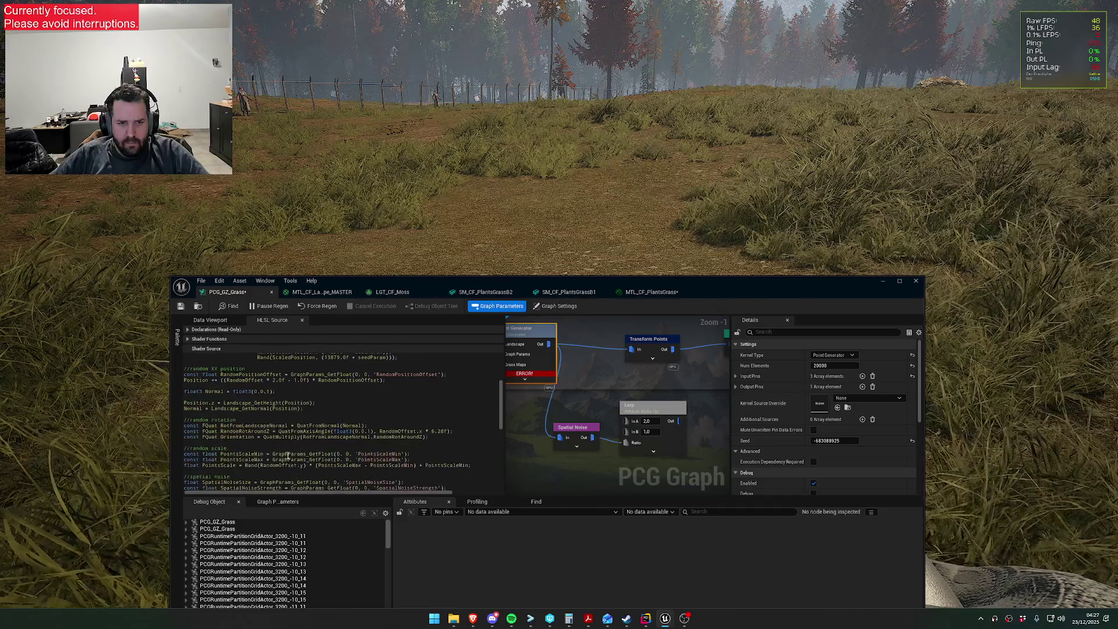
scroll(287, 456, down, 10)
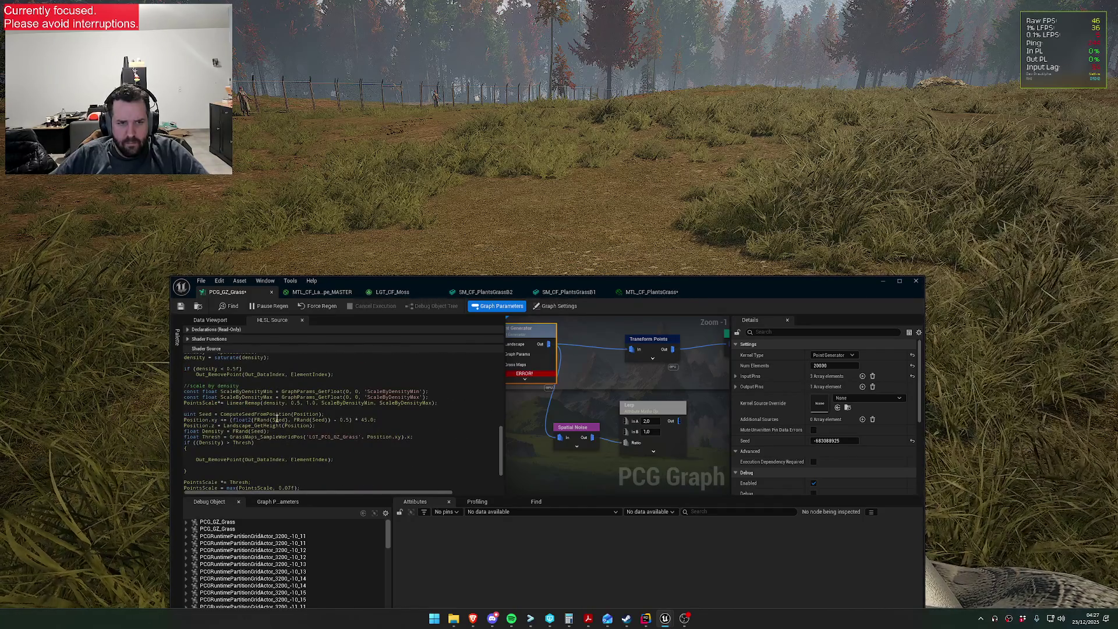
- Change the PointsScale max from 0.07f to 0.06f and save the grass graph
scroll(272, 424, down, 3)
scroll(271, 451, down, 1)
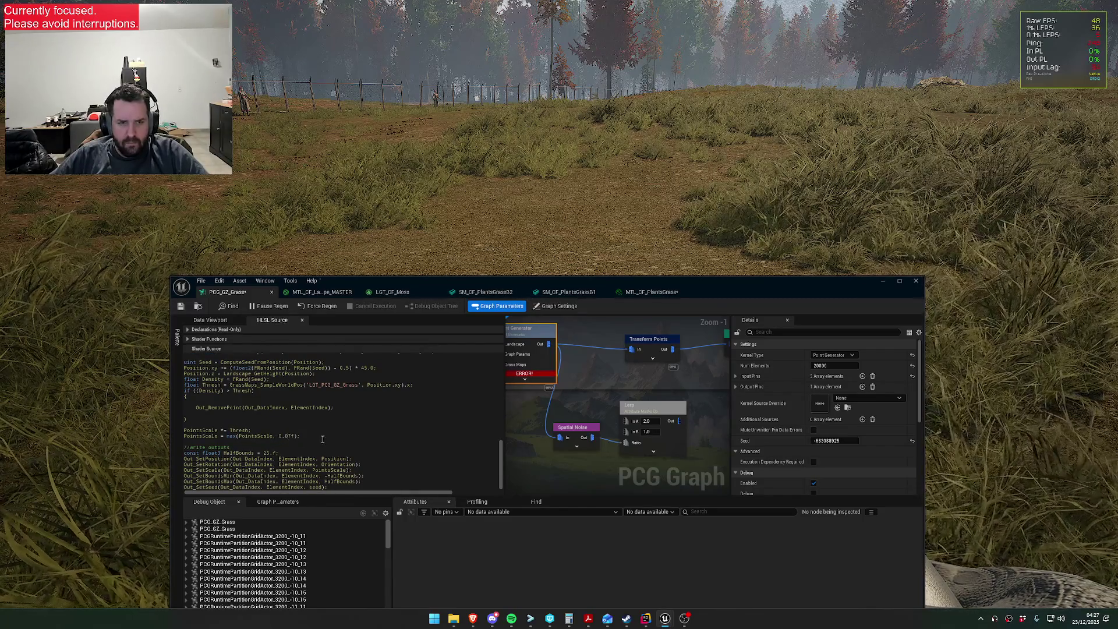
text(7)
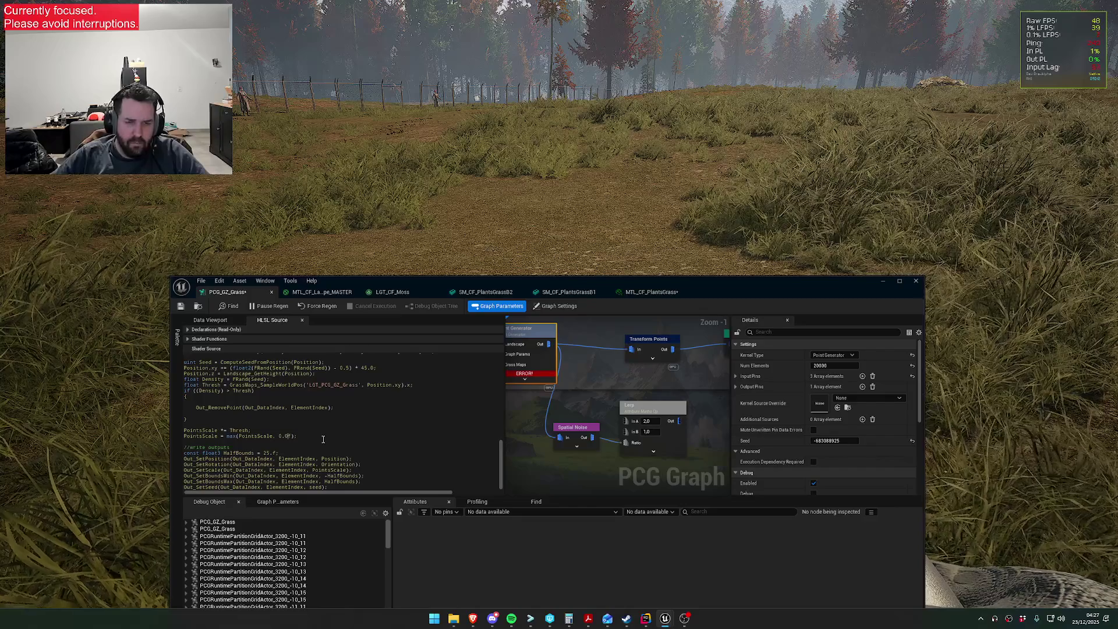
text(6)
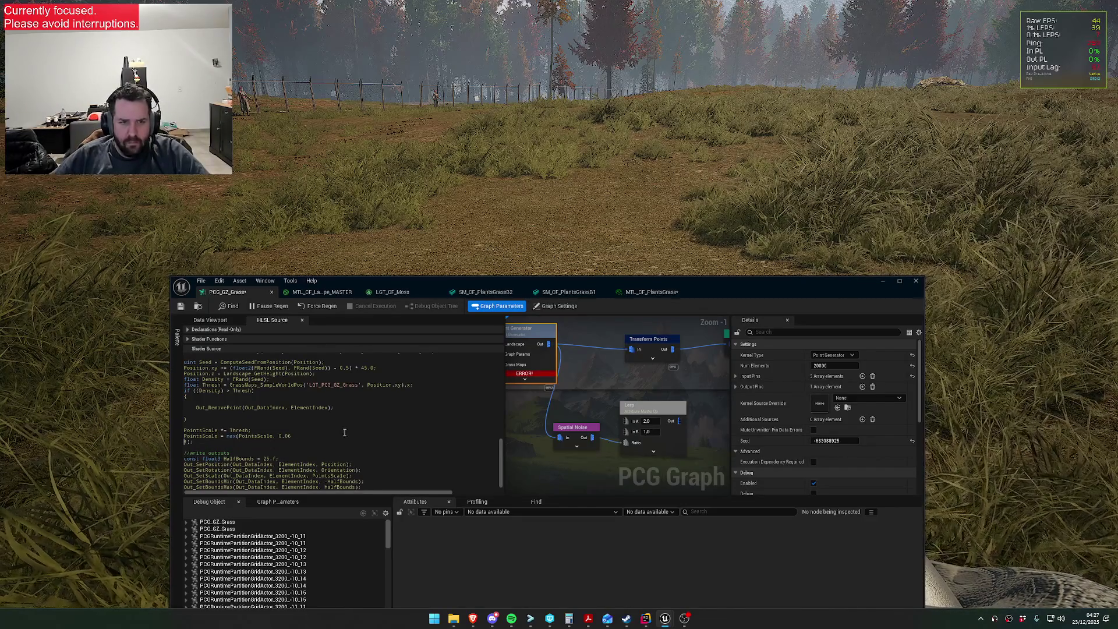
click(181, 306)
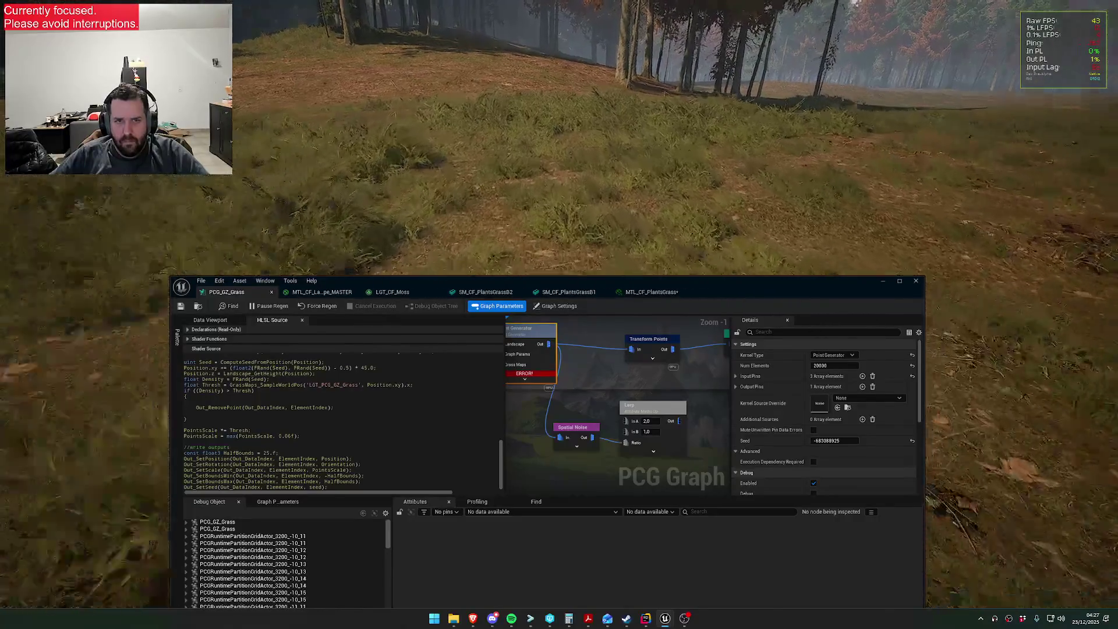
- Lower the HLSL density threshold from 0.5f to 0.2f and save the graph
scroll(237, 395, up, 4)
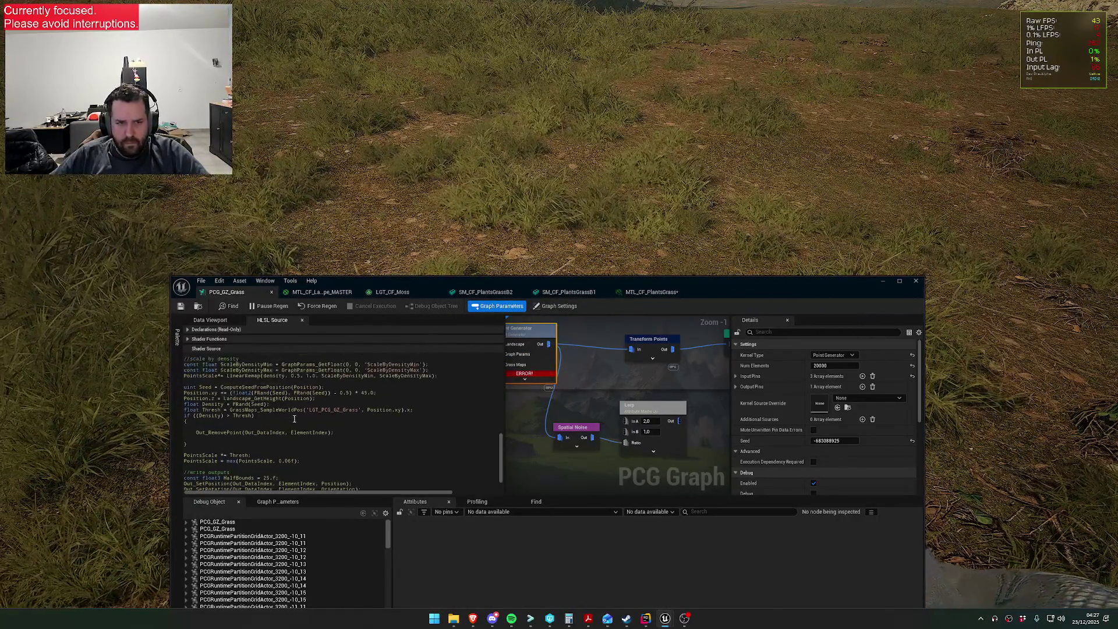
click(234, 393)
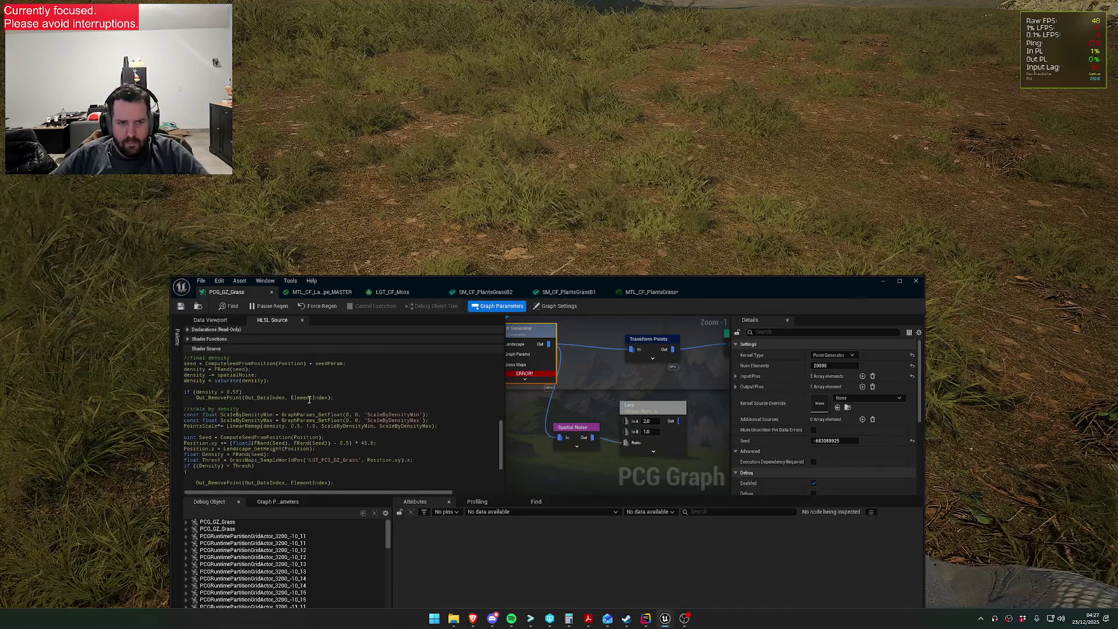
key(BackSpace)
text(2)
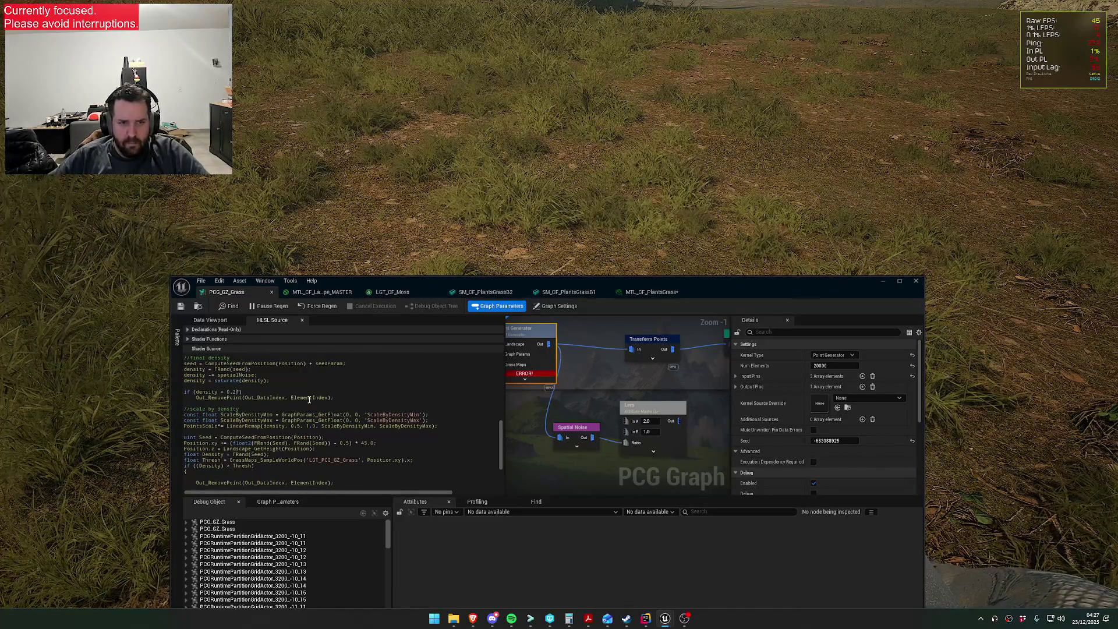
click(181, 307)
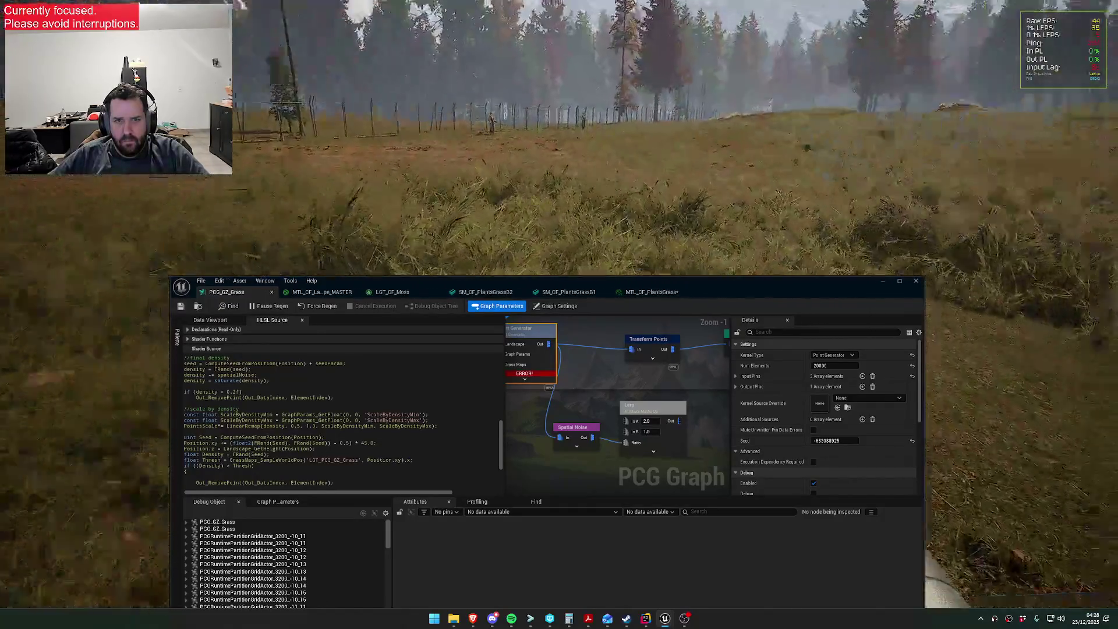
- Raise the density threshold from 0.2f to 0.3f
key(super)
key(Escape)
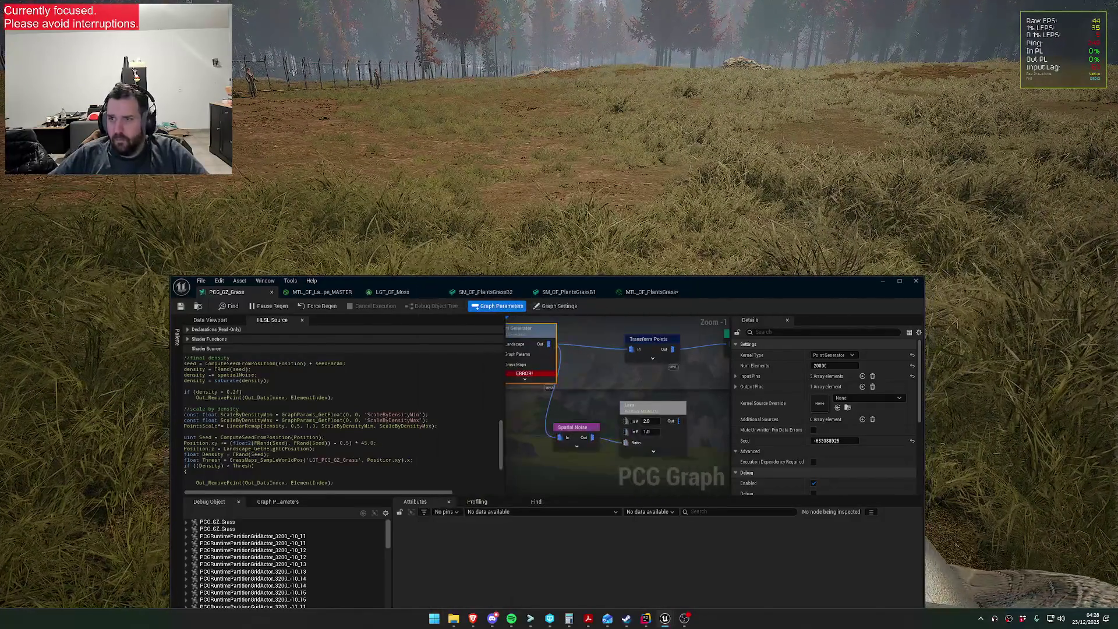
click(238, 392)
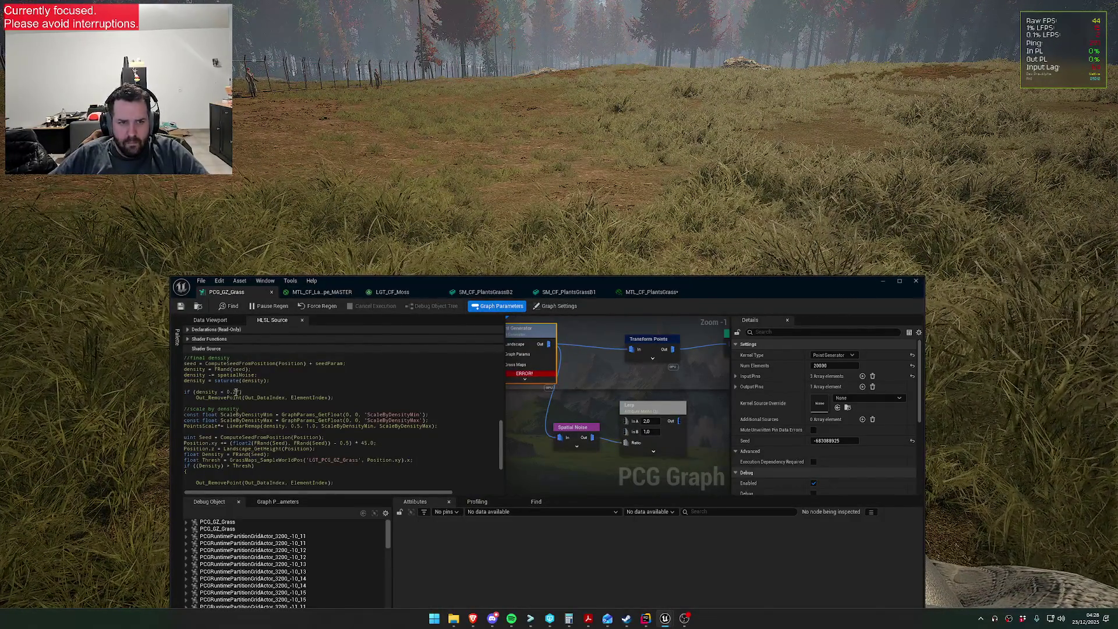
key(BackSpace)
key(BackSpace)
text(3f)
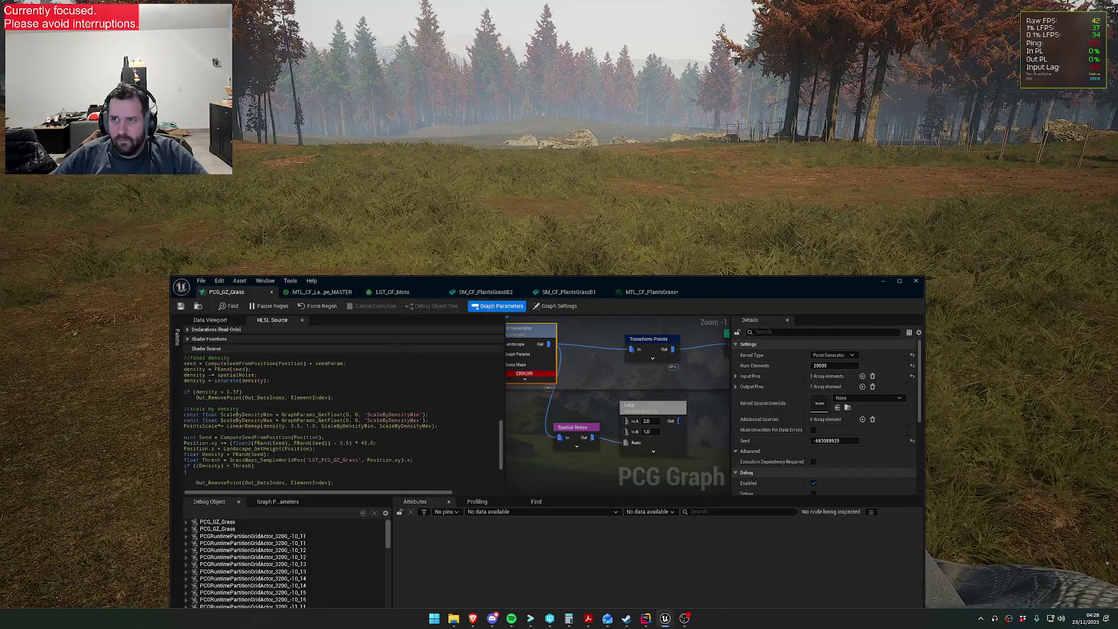
key(super)
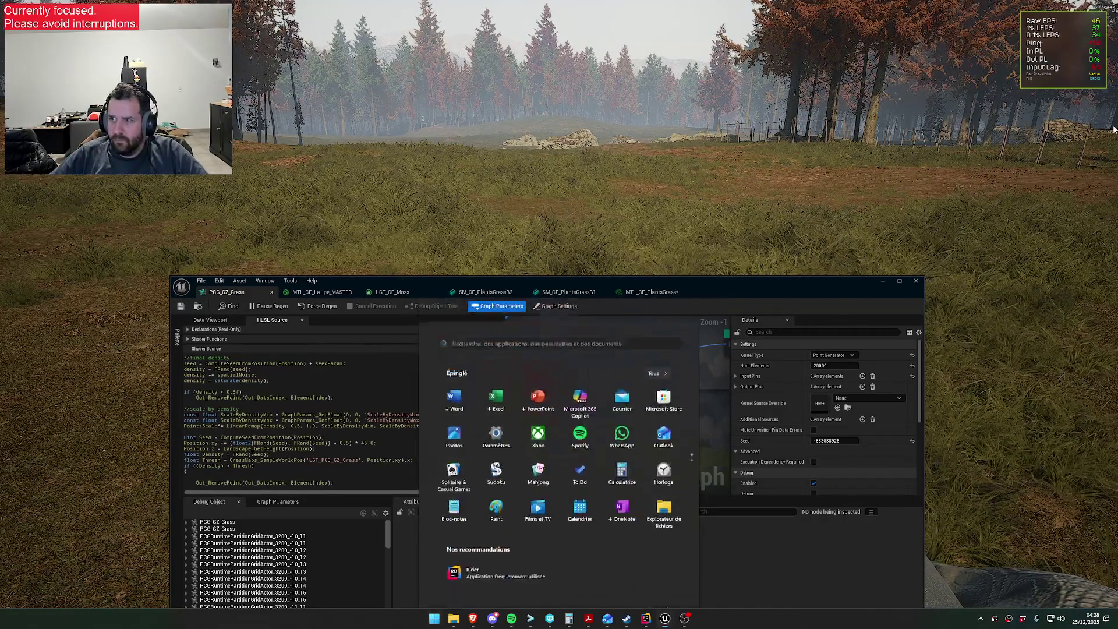
- Drag the Unreal editor window down and close it so the game fills the screen
key(super)
drag(742, 304, 738, 468)
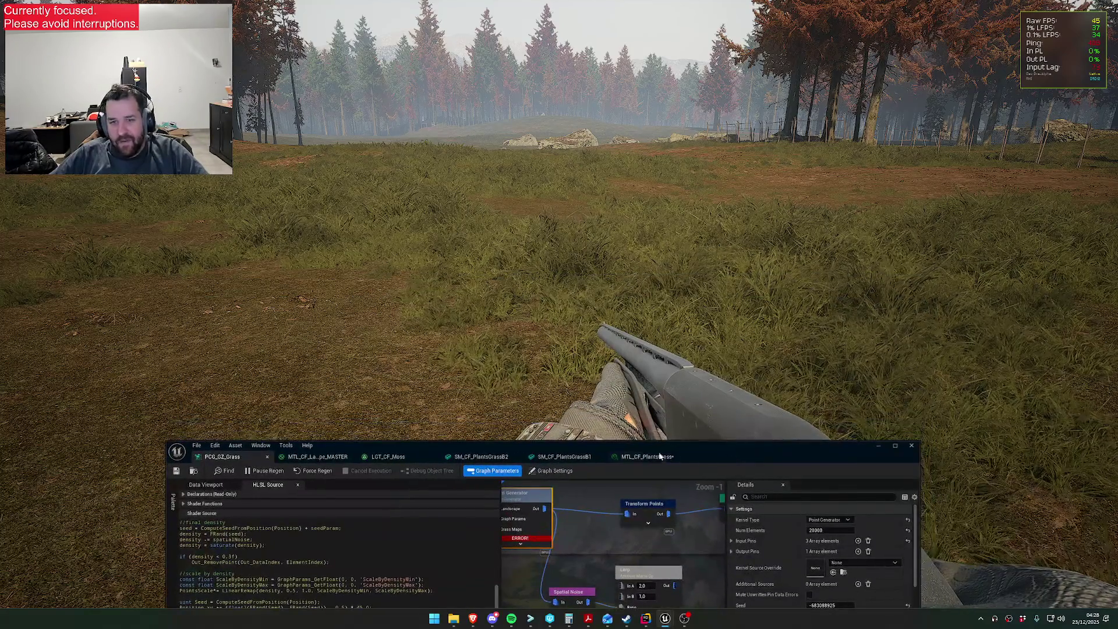
key(super)
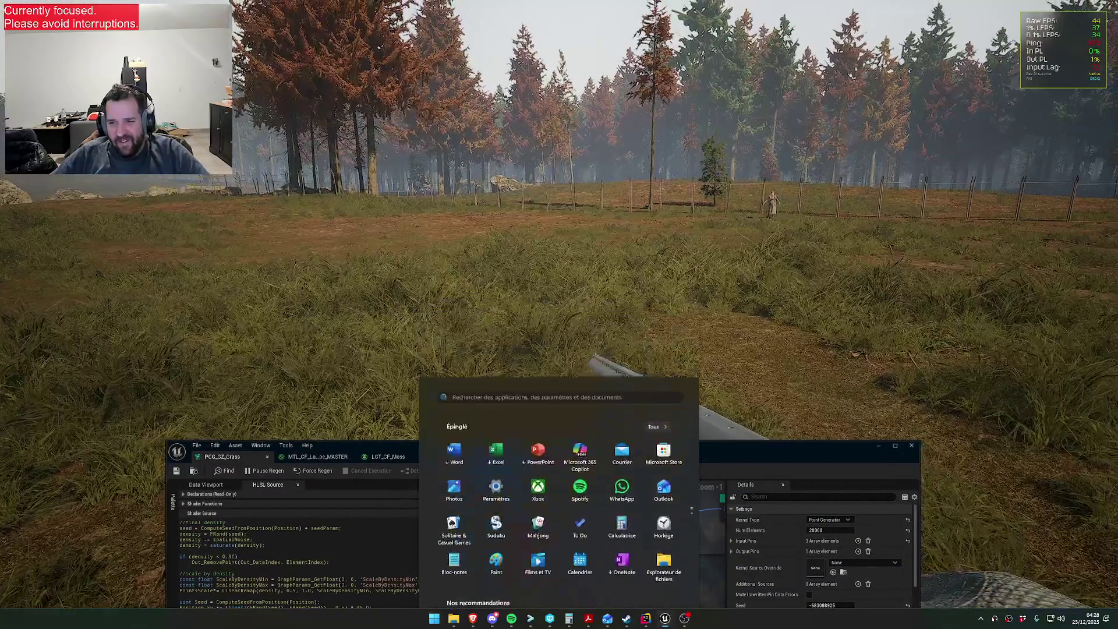
key(super)
click(912, 449)
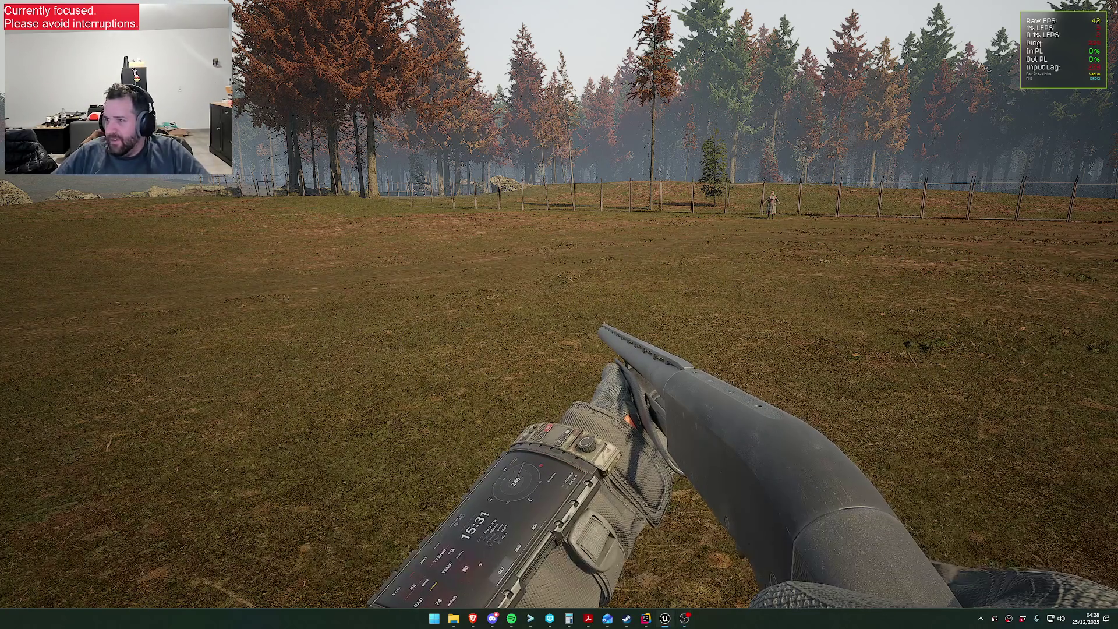
key(x)
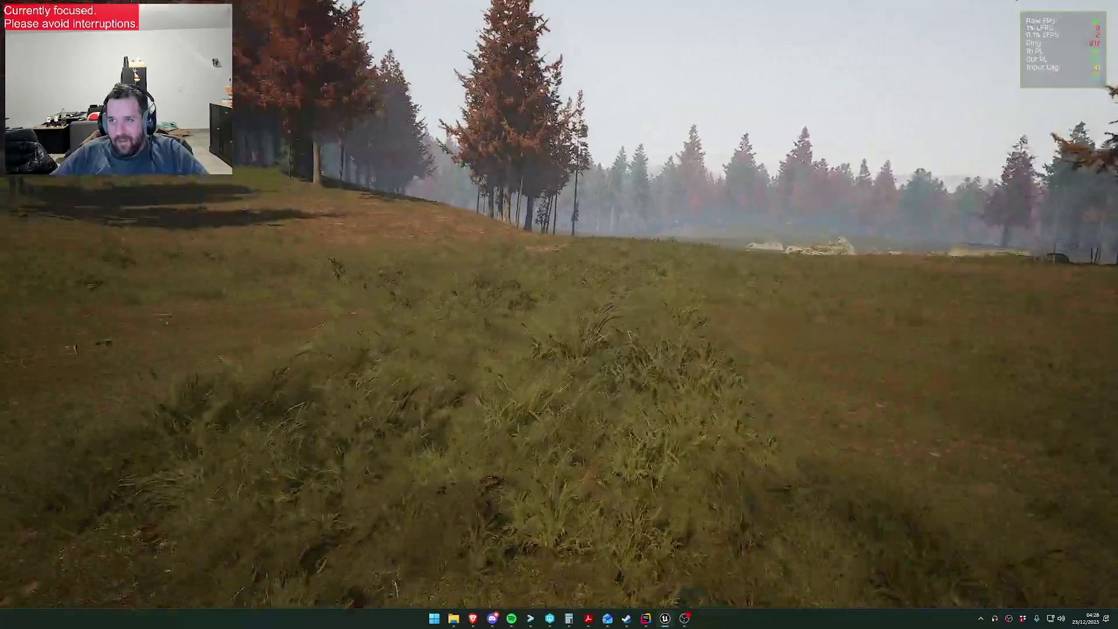
key(w)
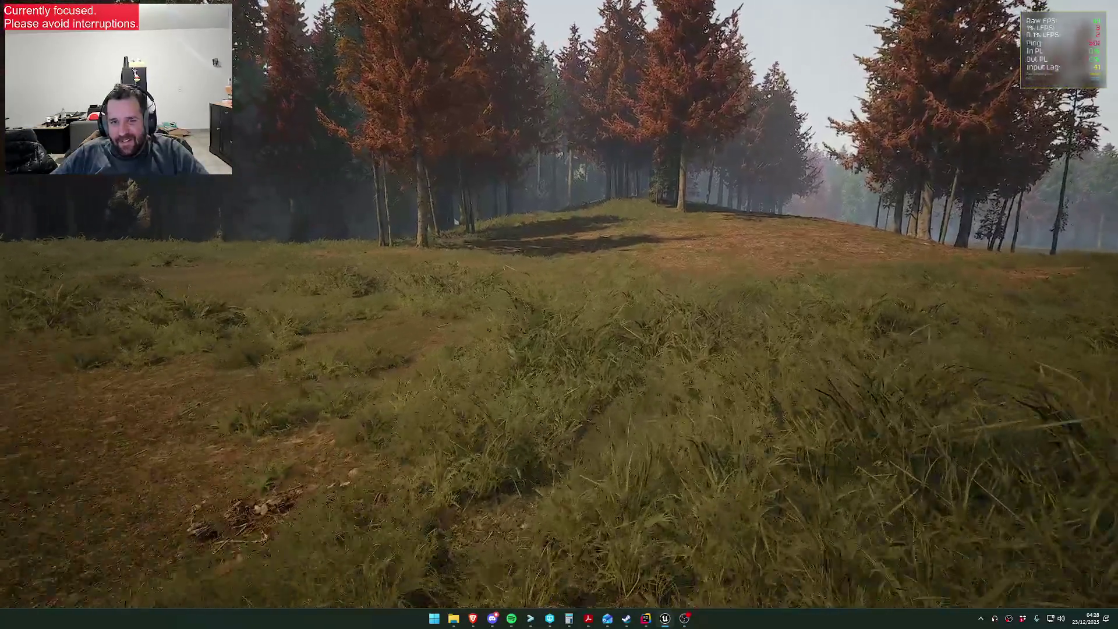
key(w)
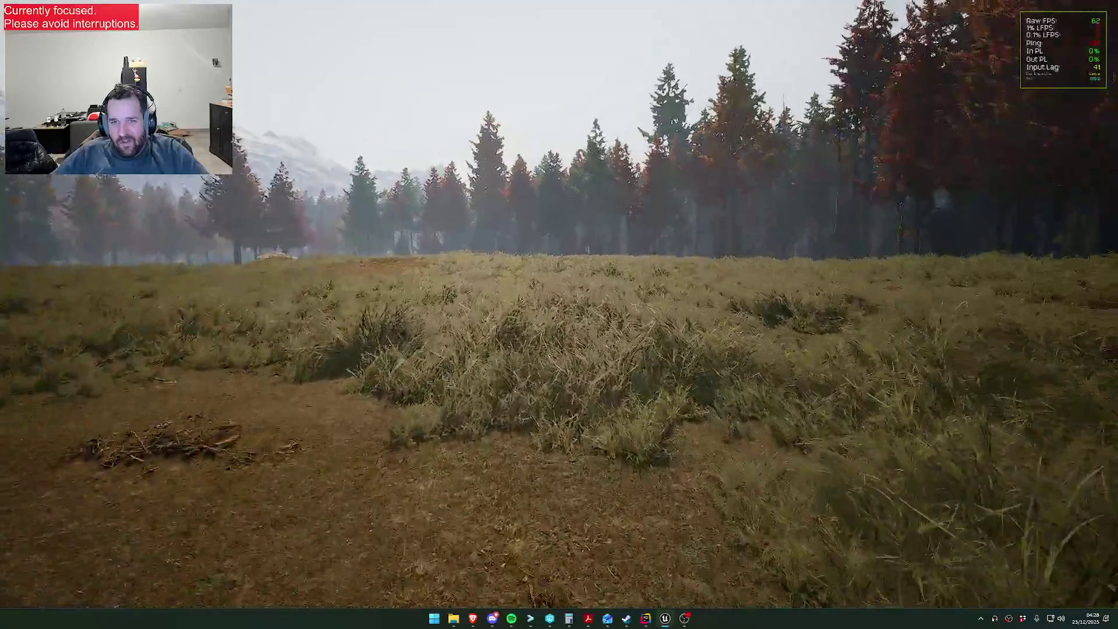
key(w)
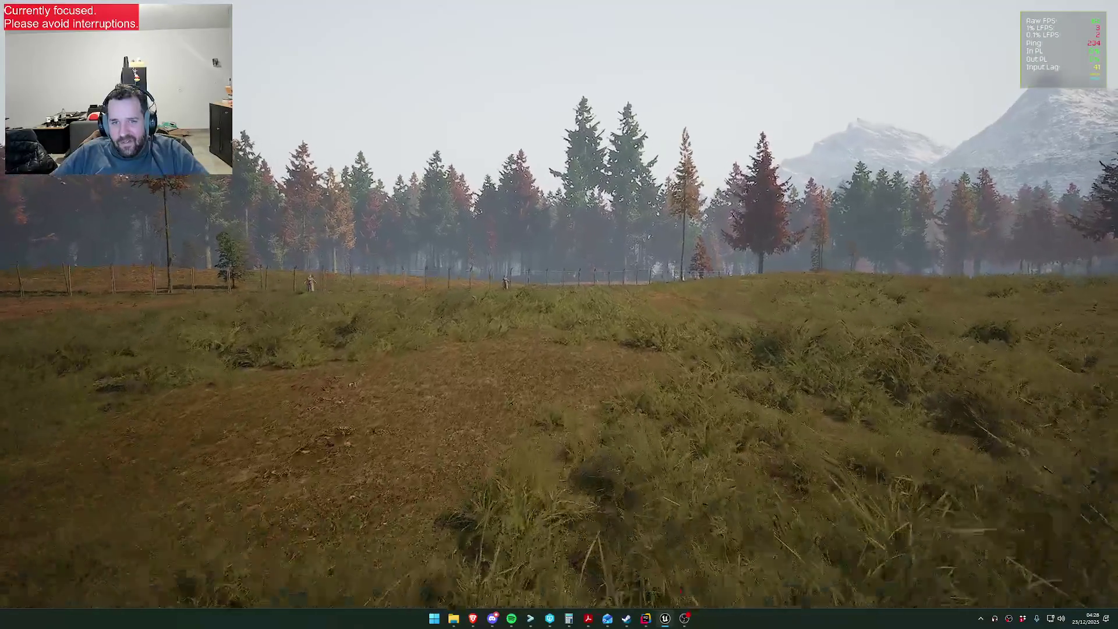
key(w)
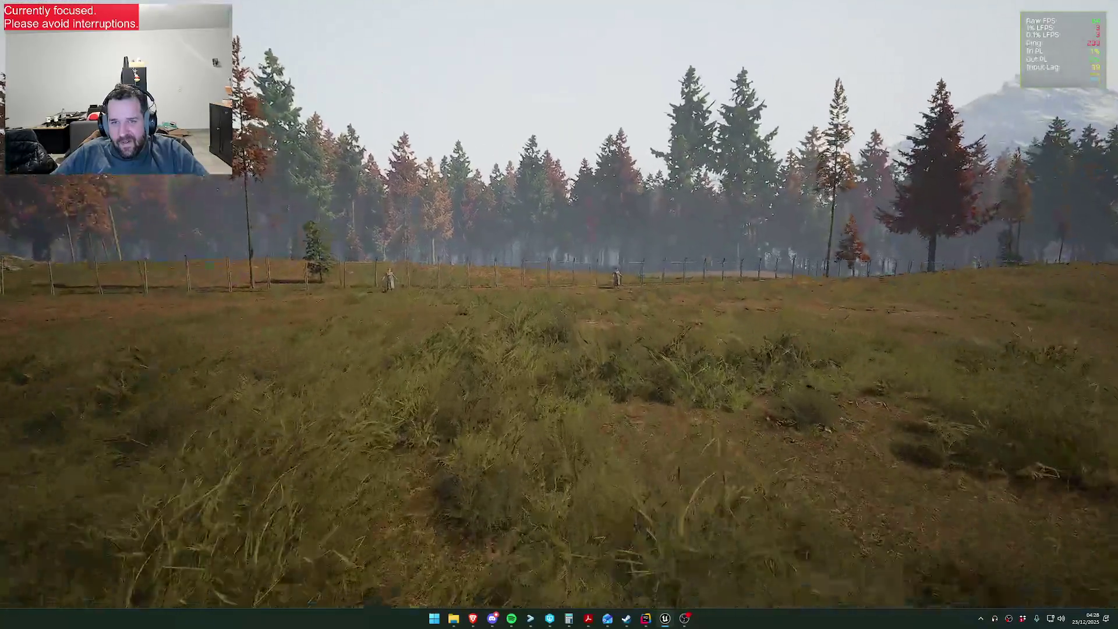
key(w)
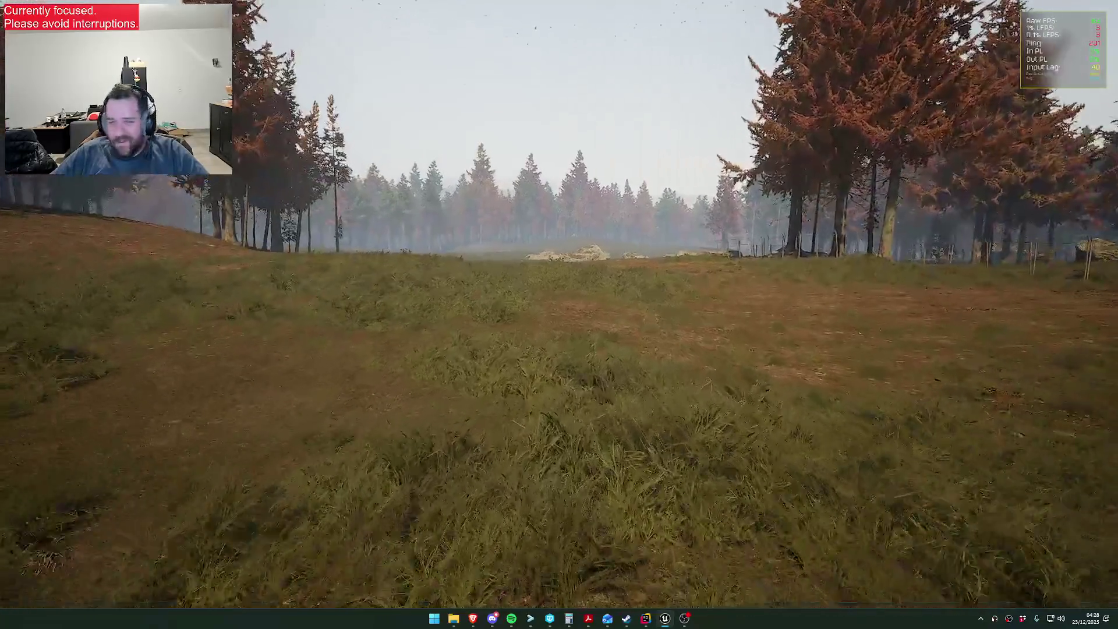
key(w)
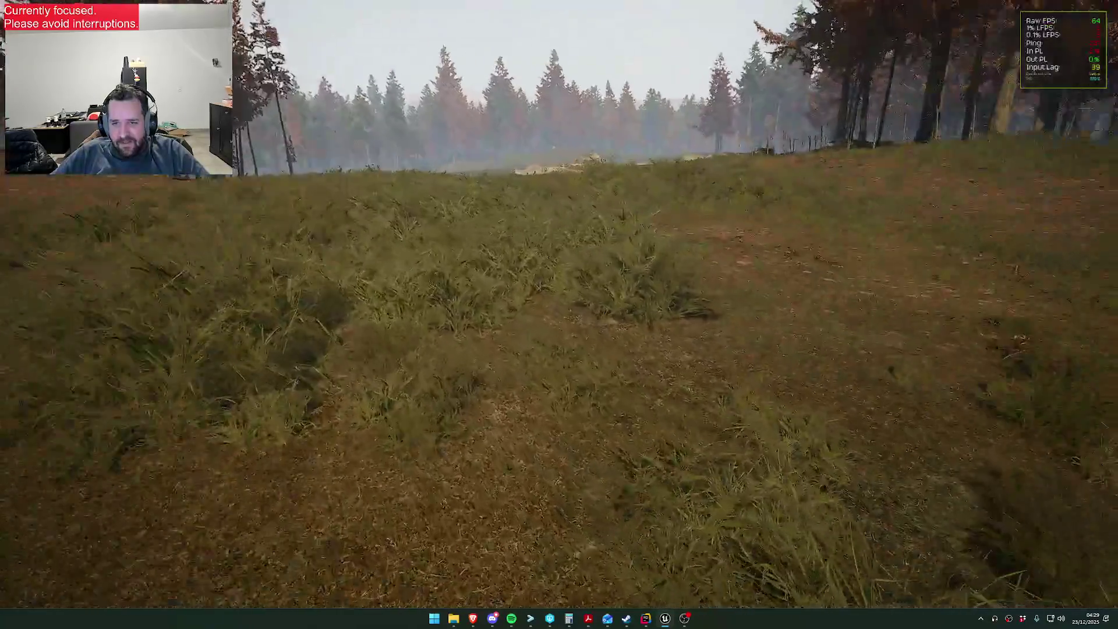
key(w)
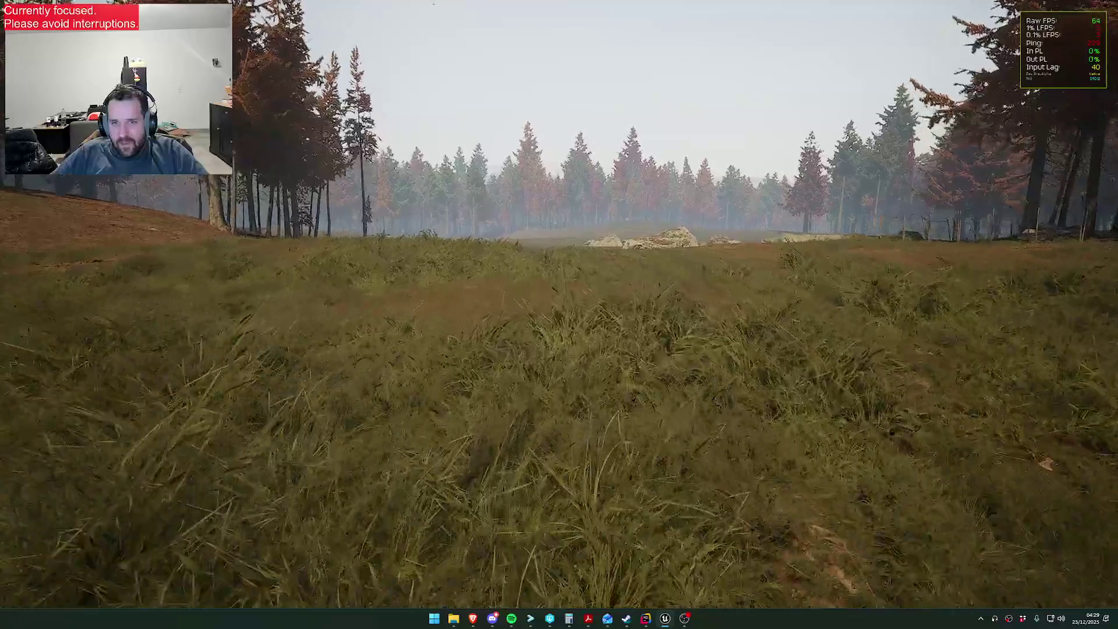
key(w)
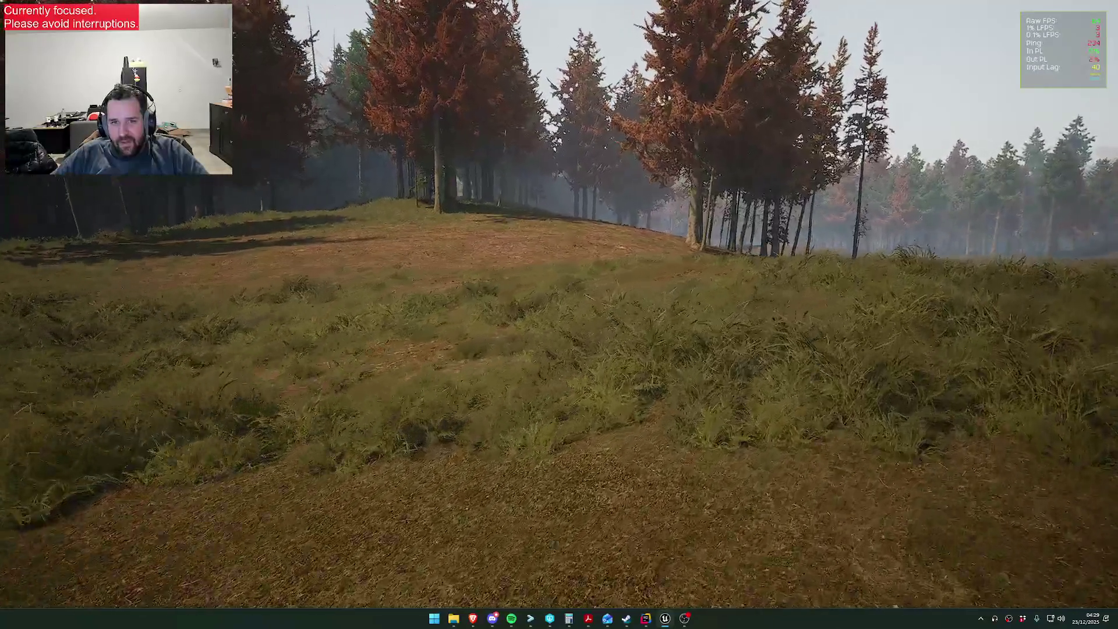
key(w)
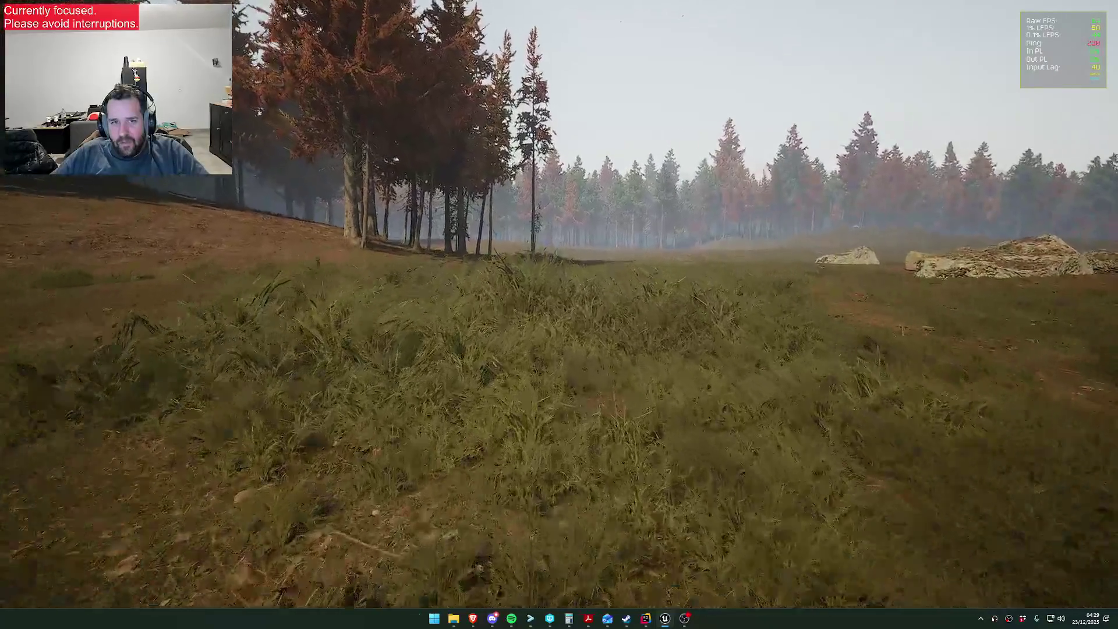
key(w)
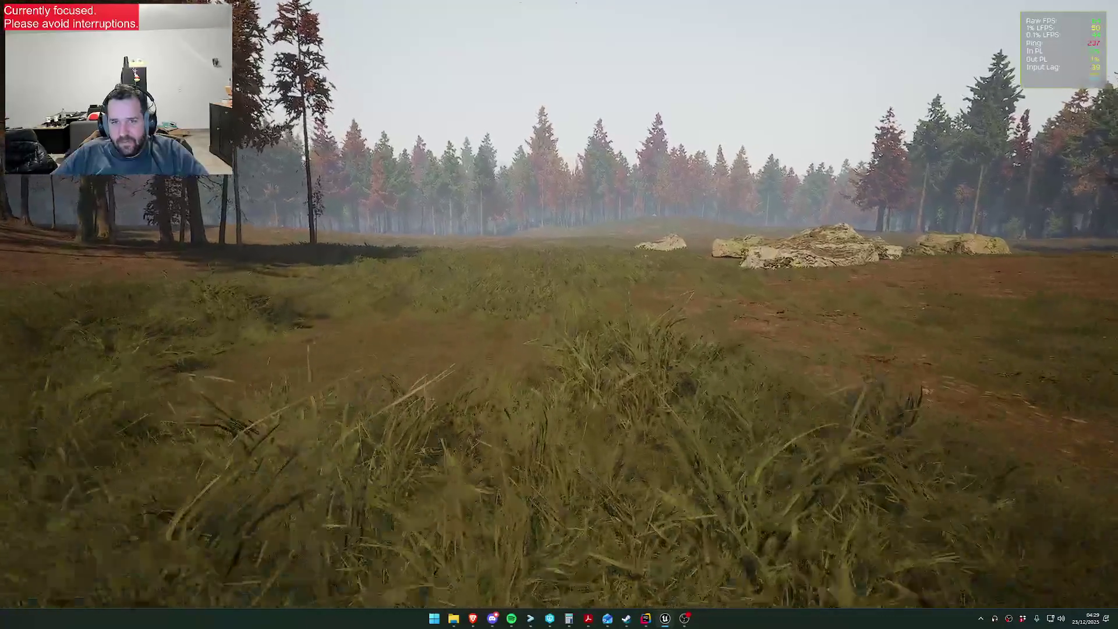
key(w)
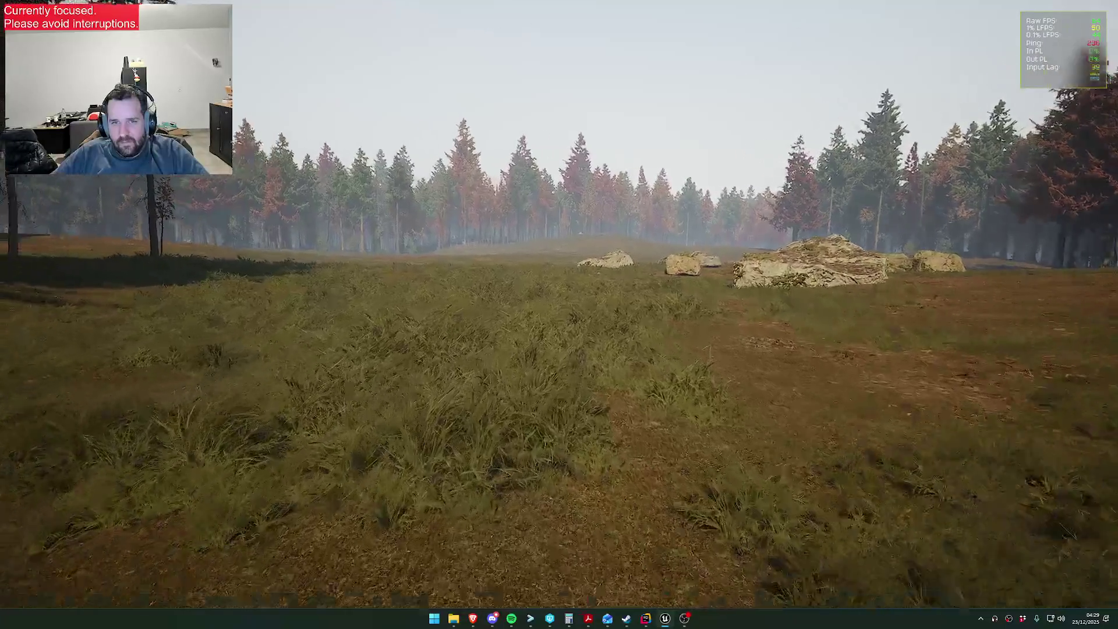
key(w)
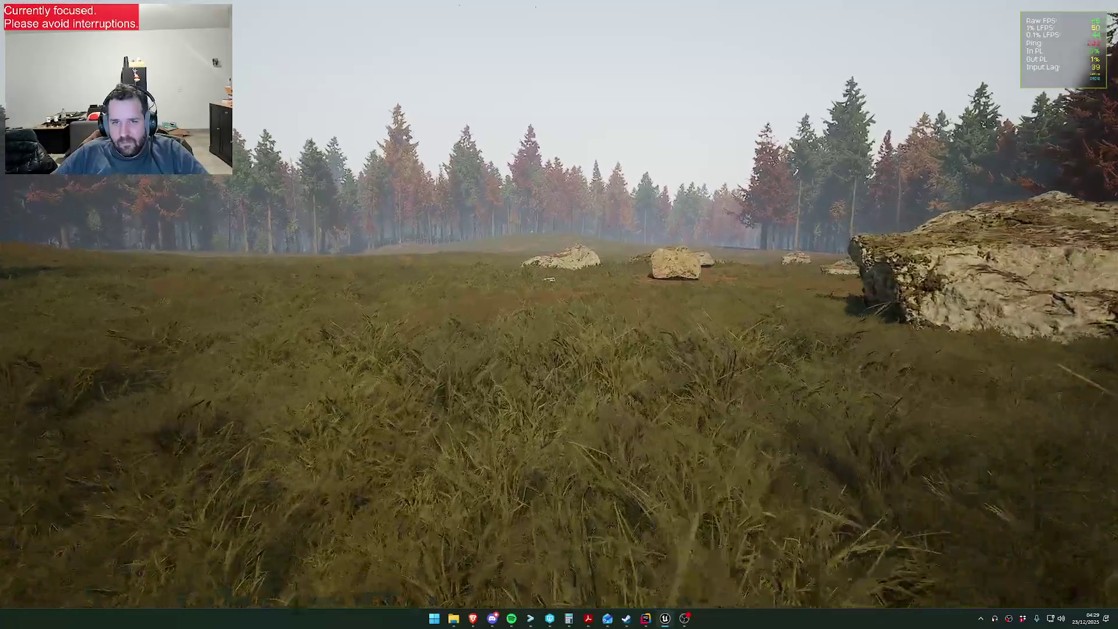
key(w)
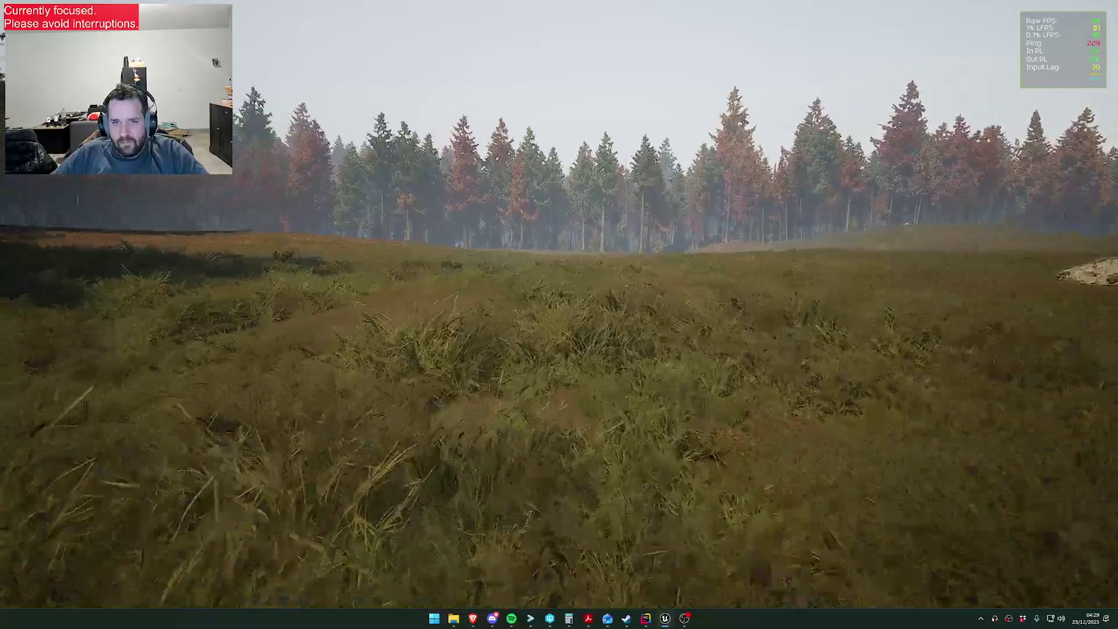
key(w)
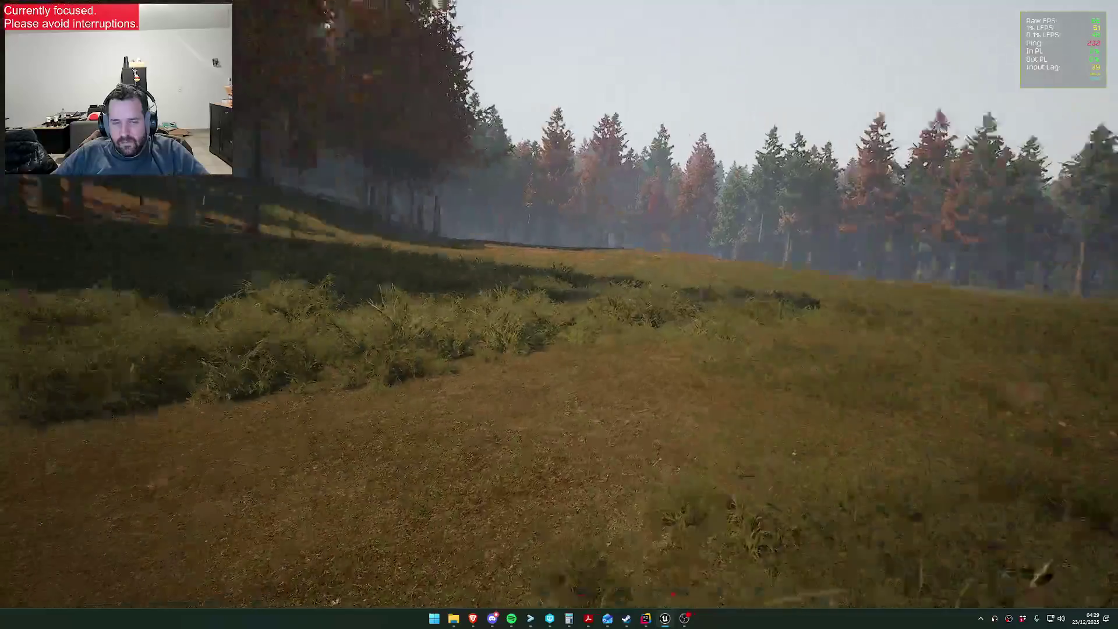
key(w)
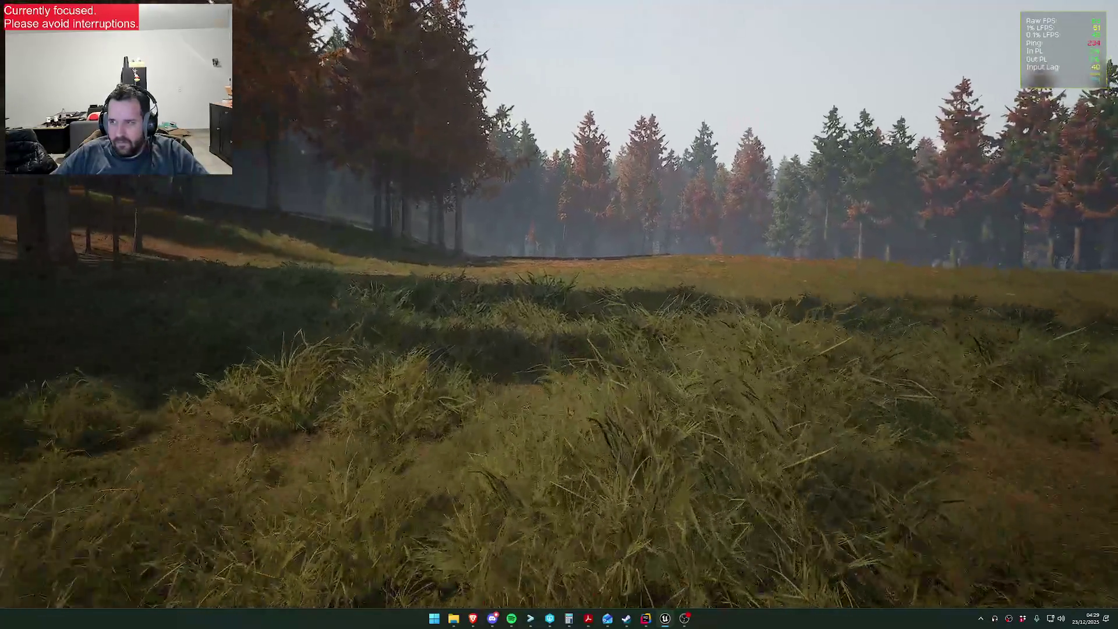
key(w)
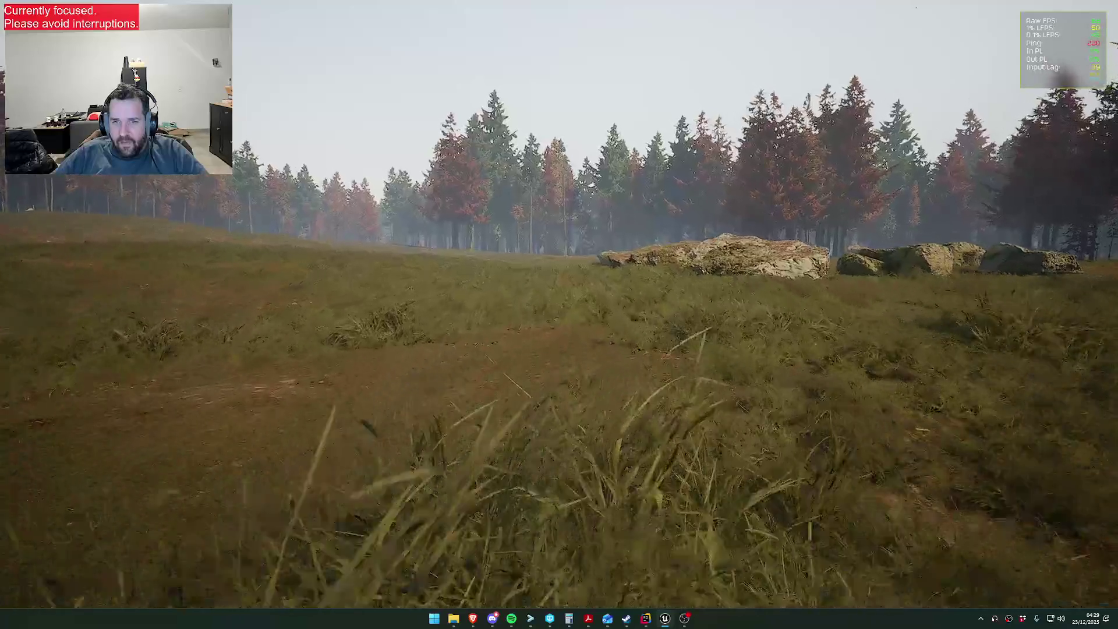
key(w)
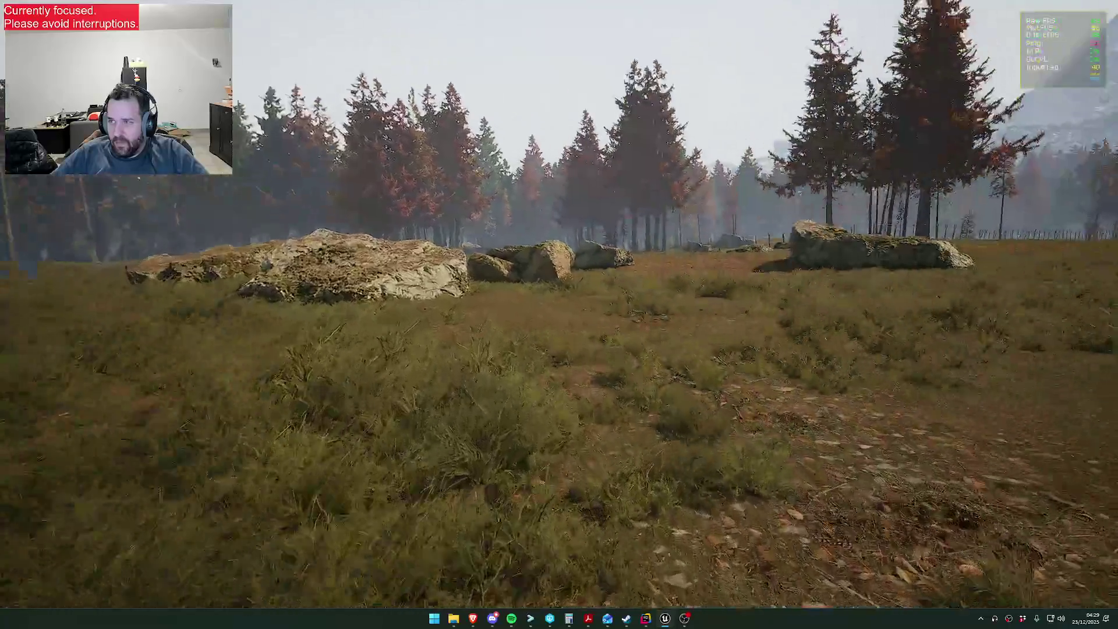
key(w)
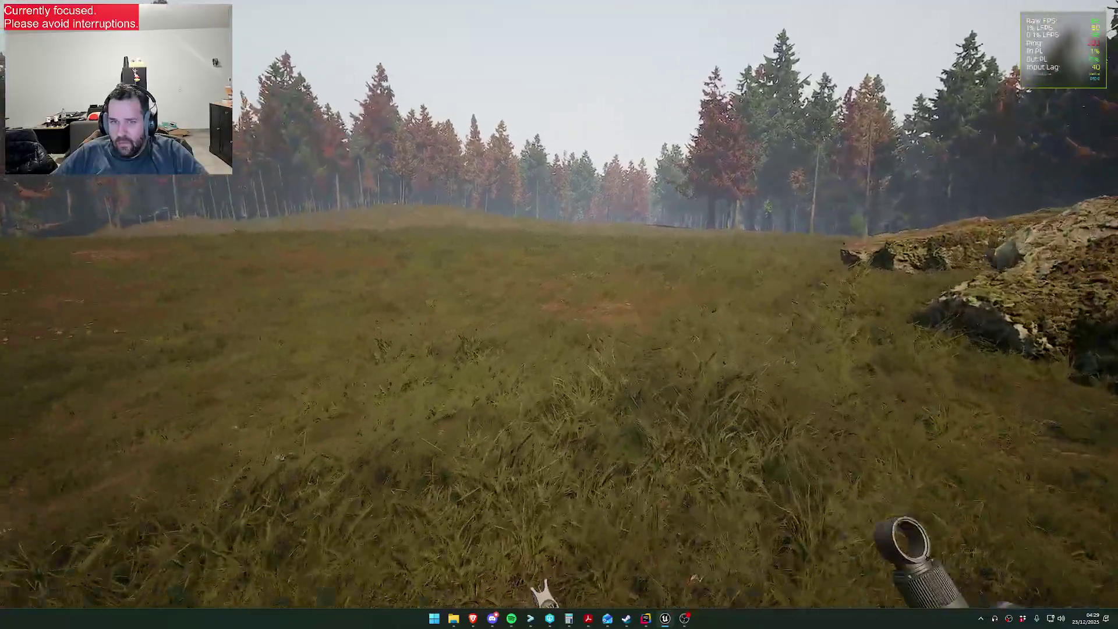
key(w)
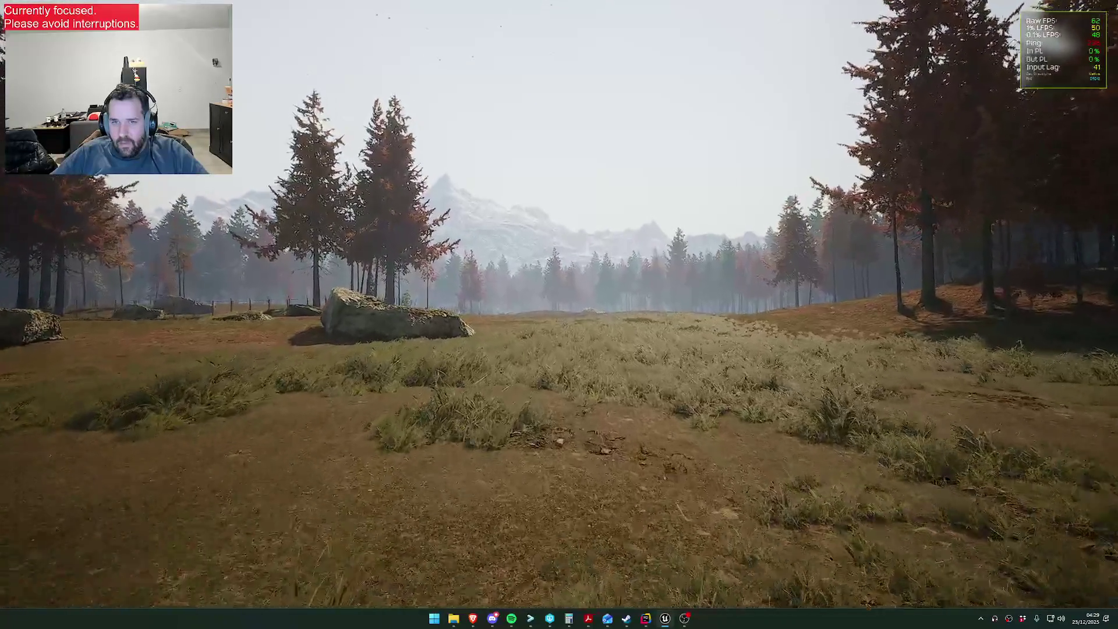
key(w)
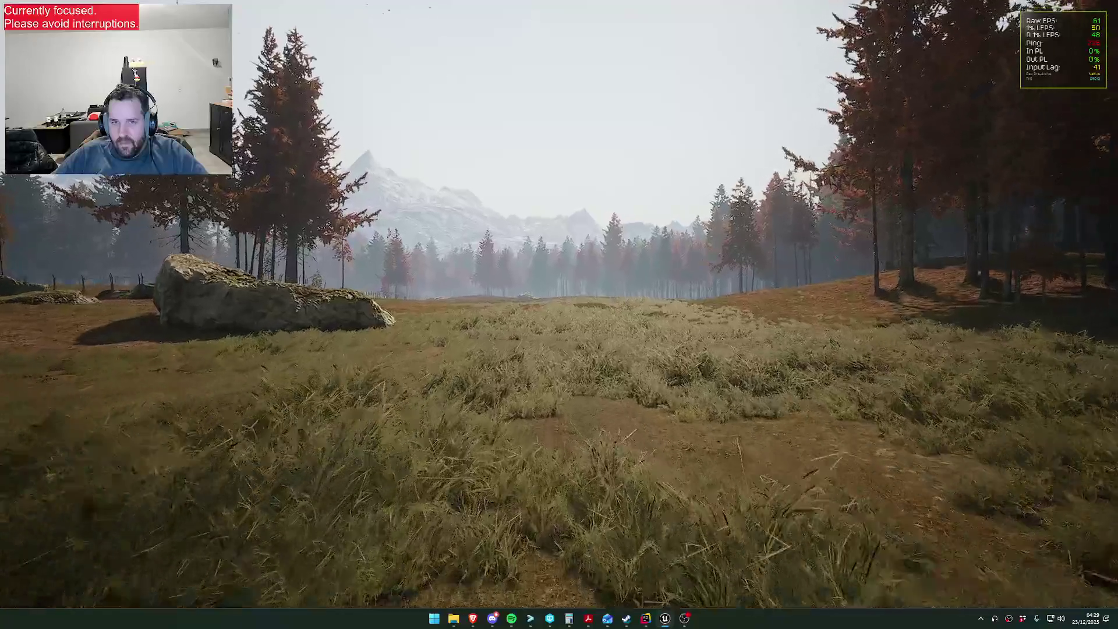
key(w)
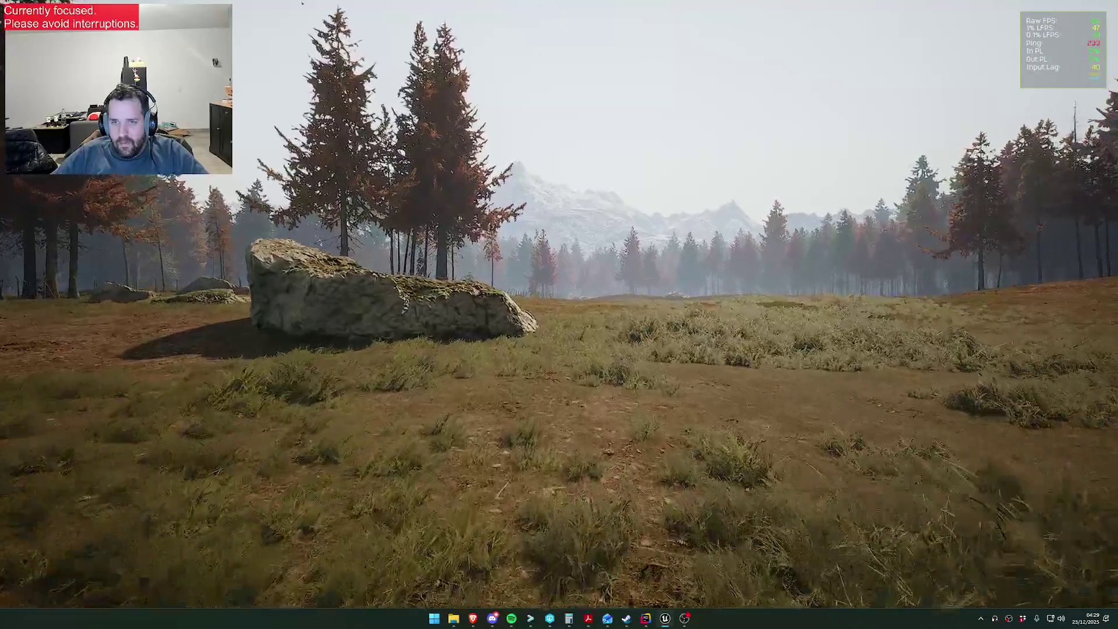
key(w)
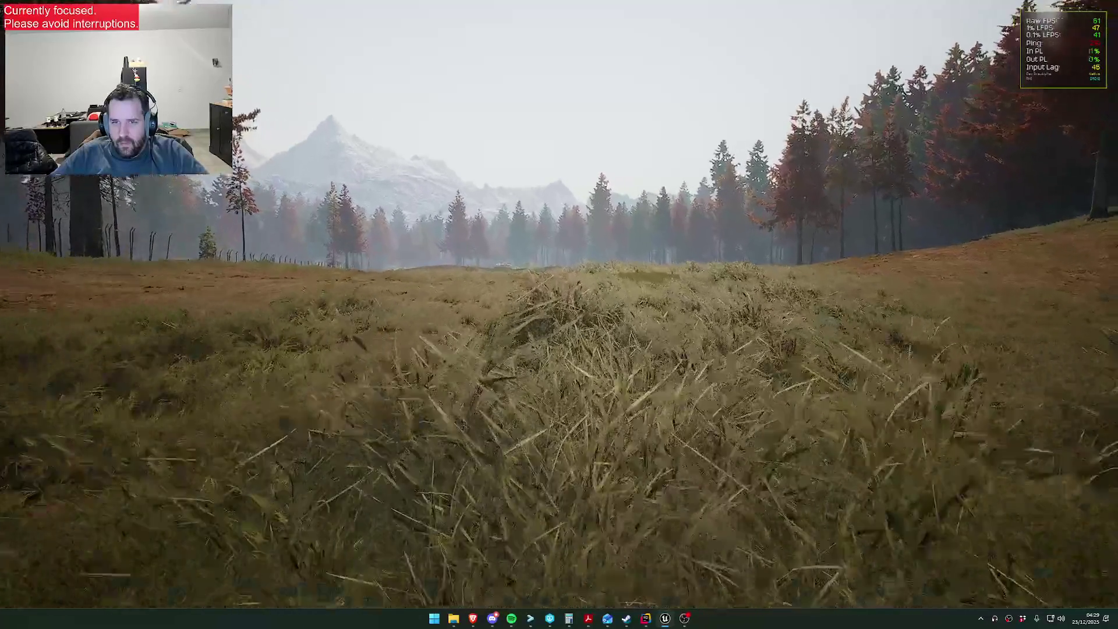
key(w)
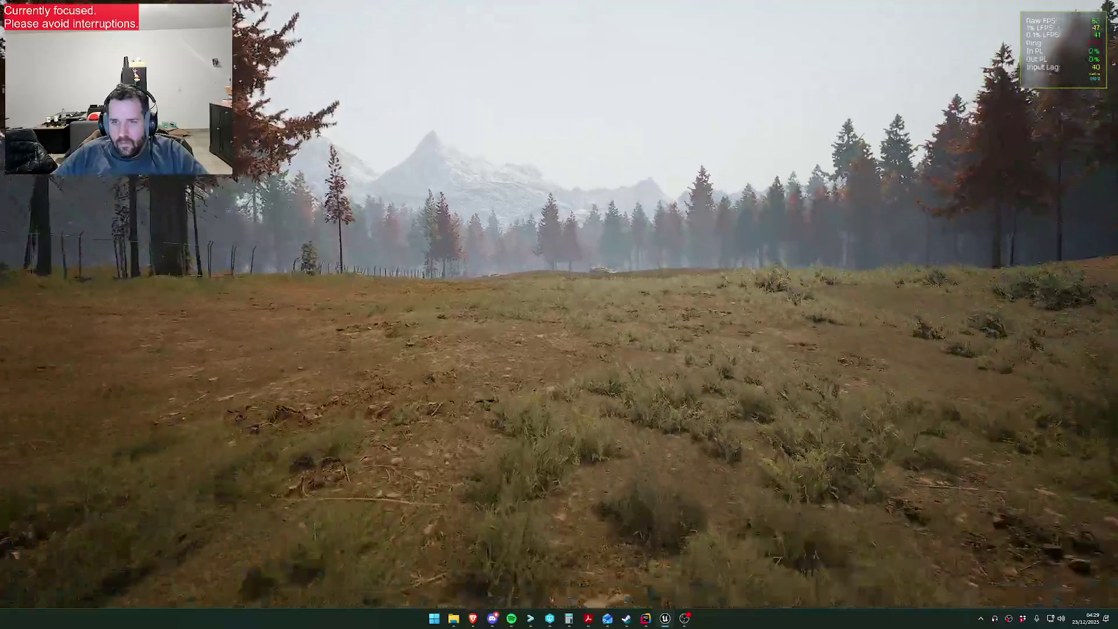
key(w)
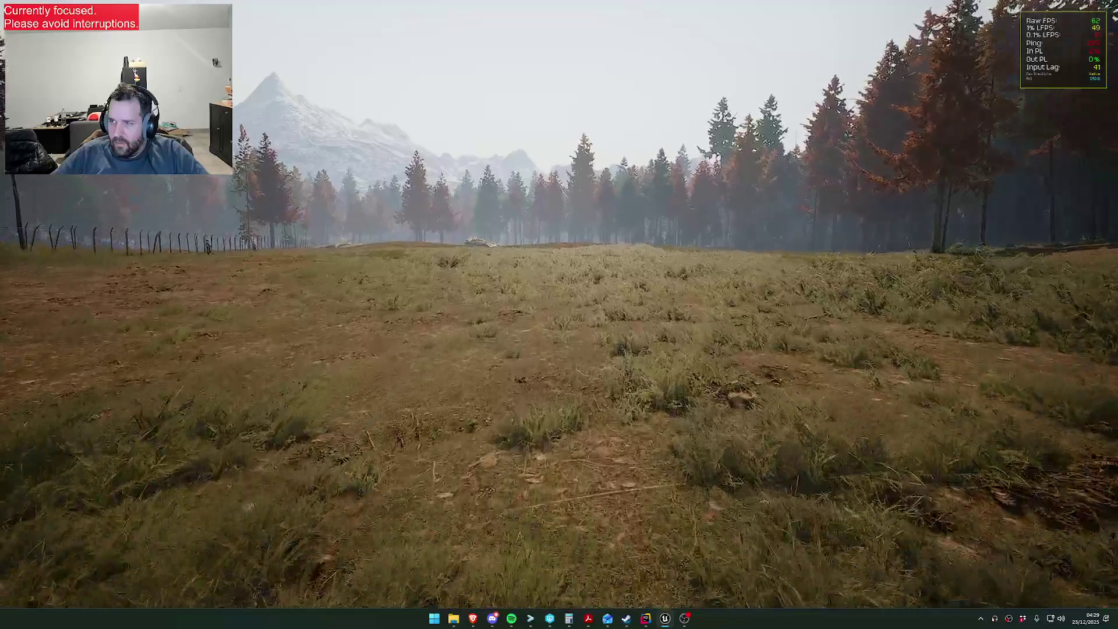
key(w)
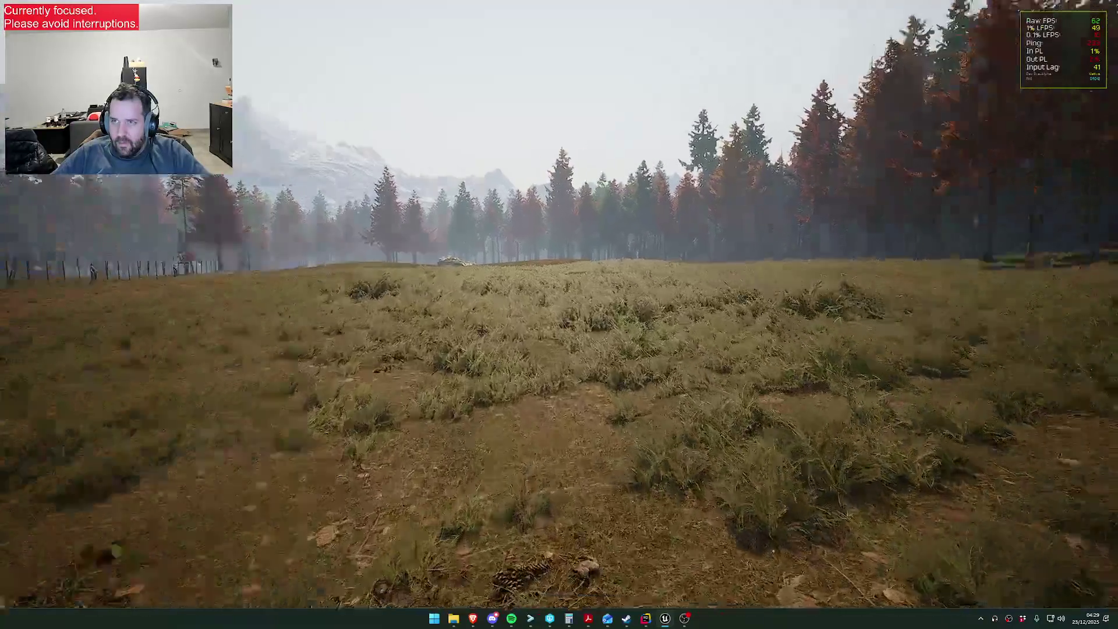
key(w)
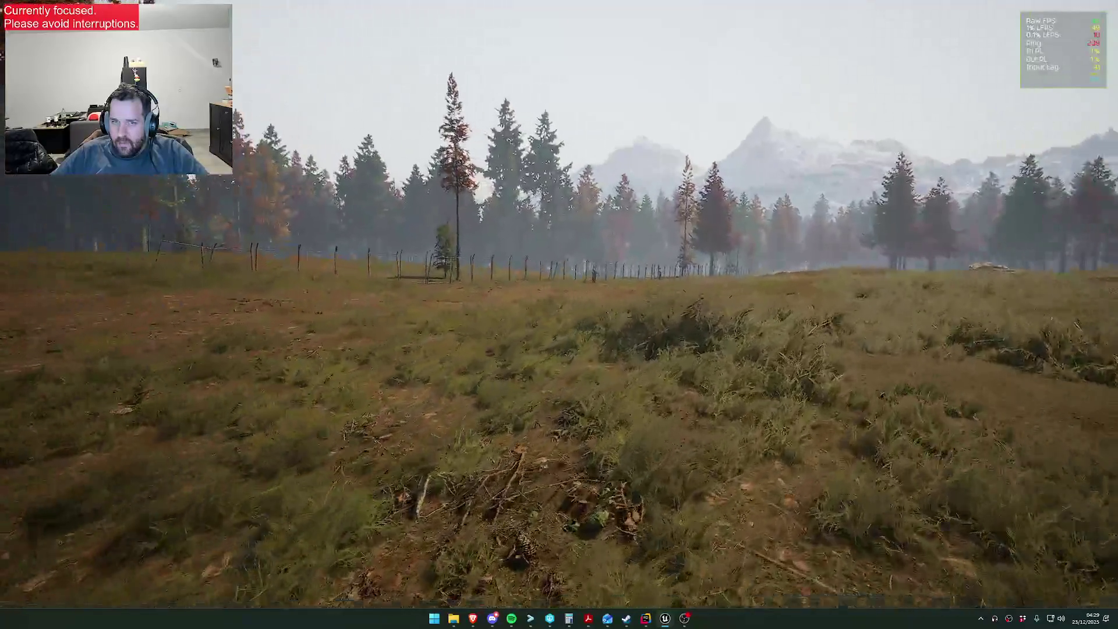
key(w)
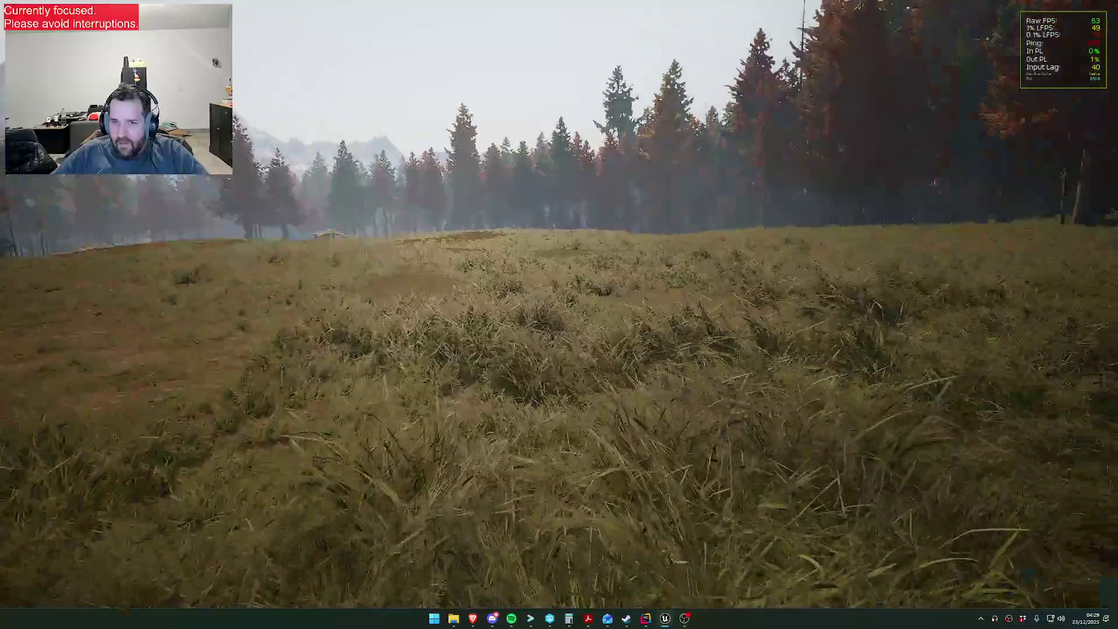
key(w)
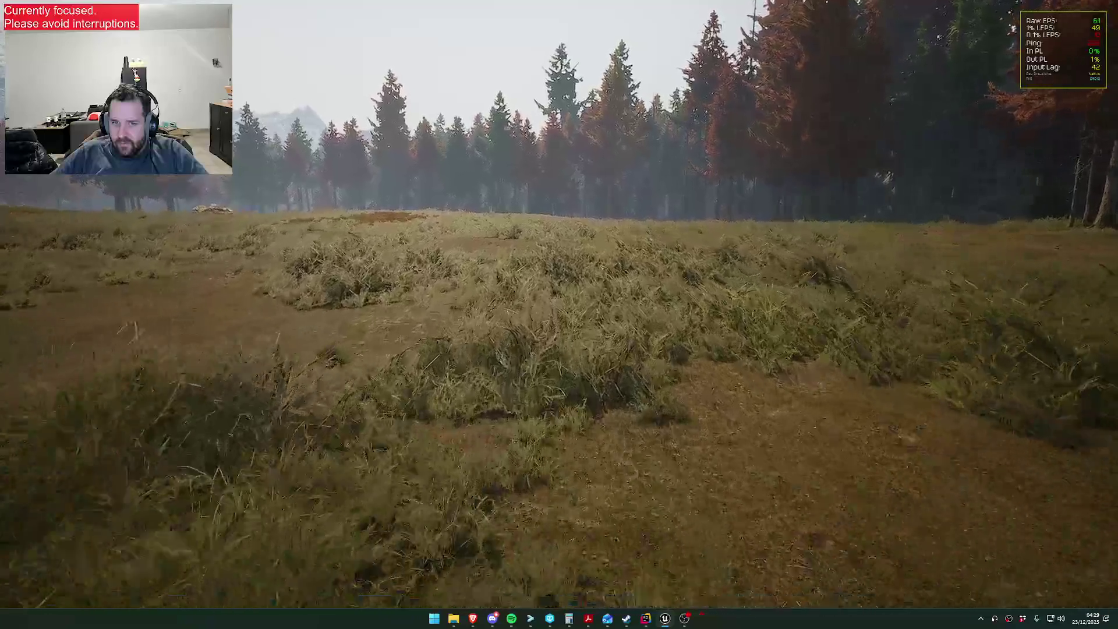
key(w)
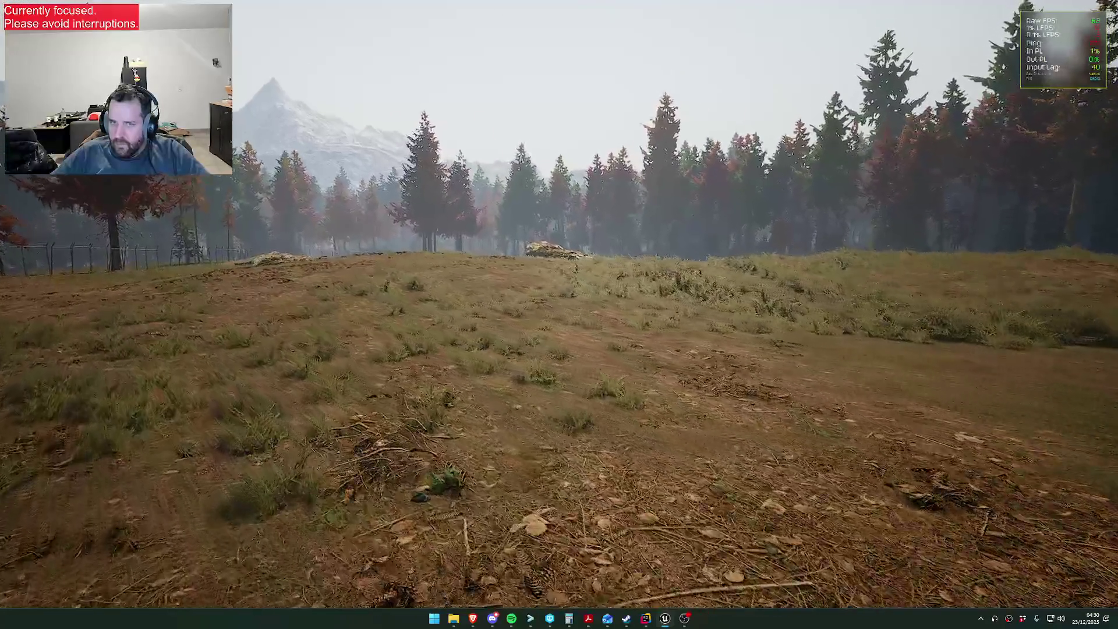
key(x)
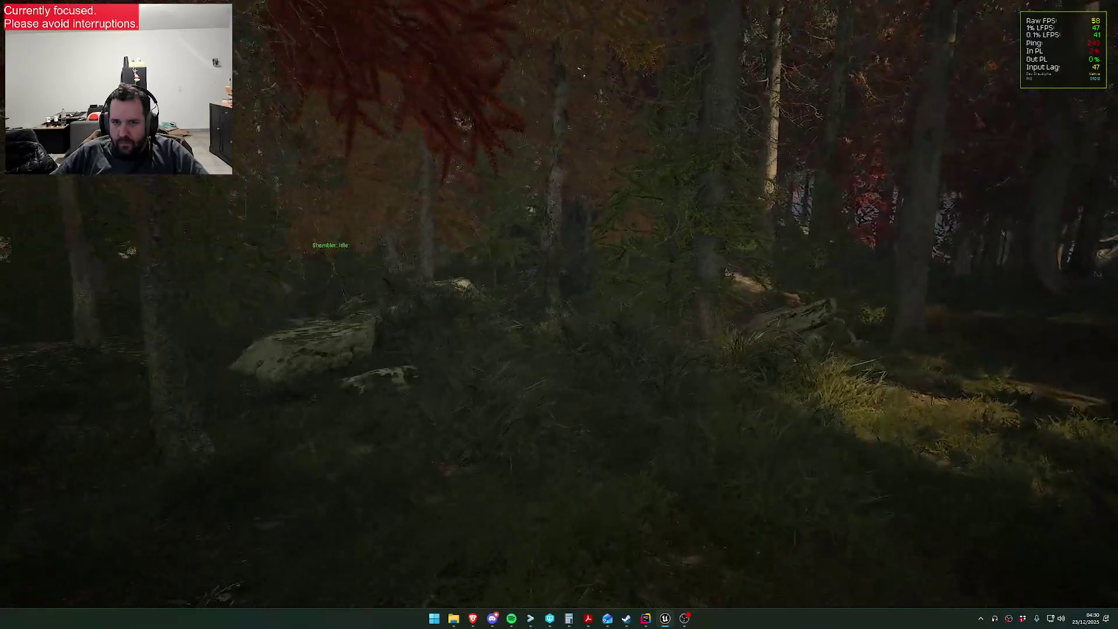
key(w)
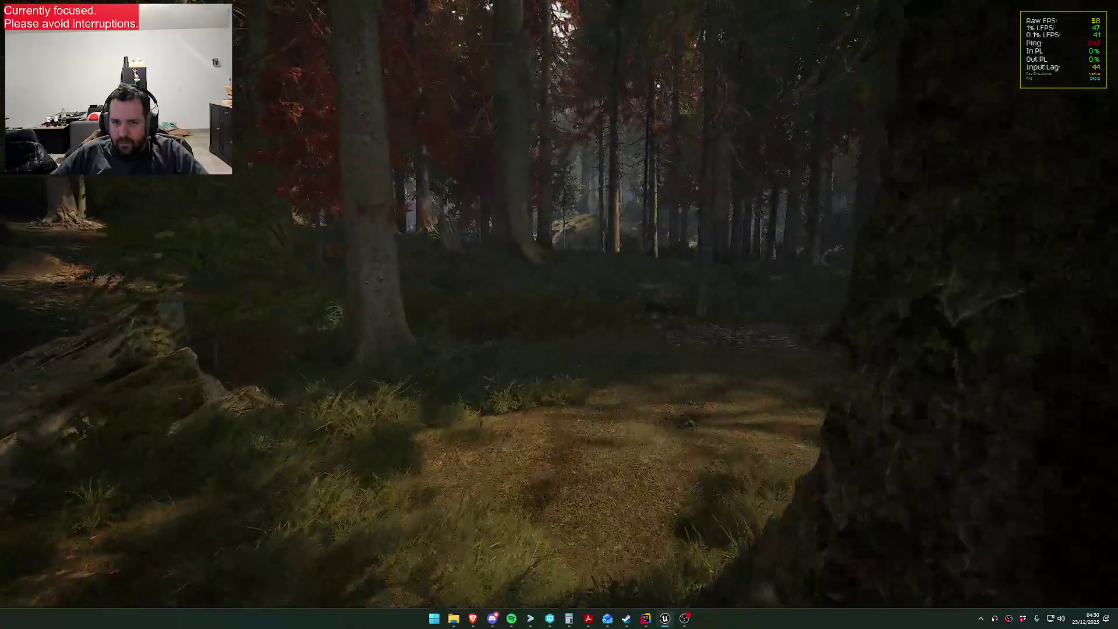
key(w)
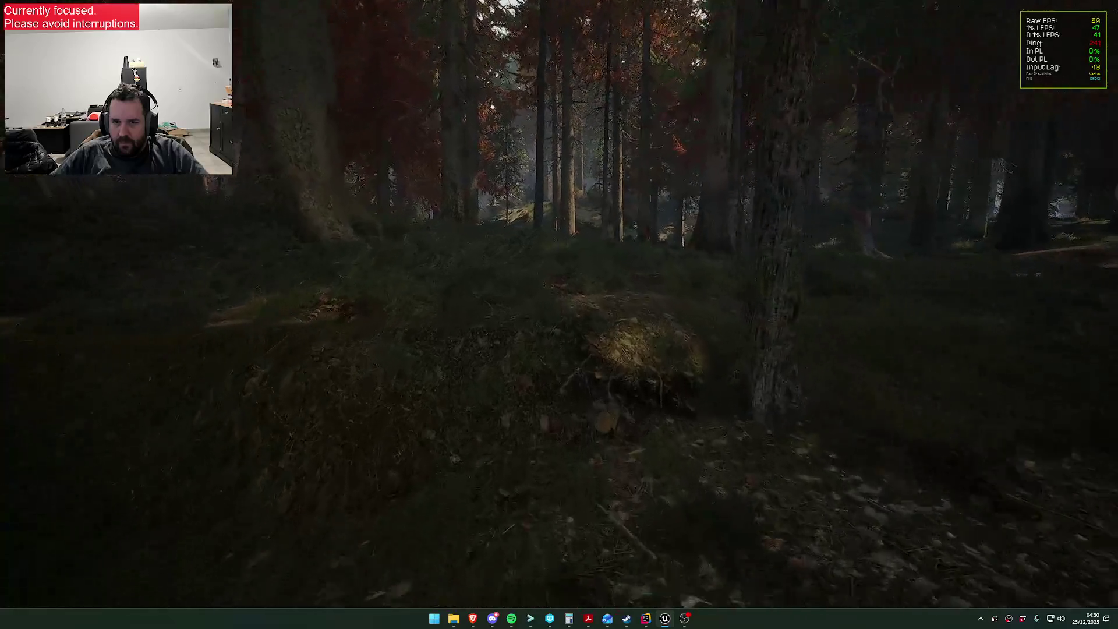
key(w)
key(m)
key(m)
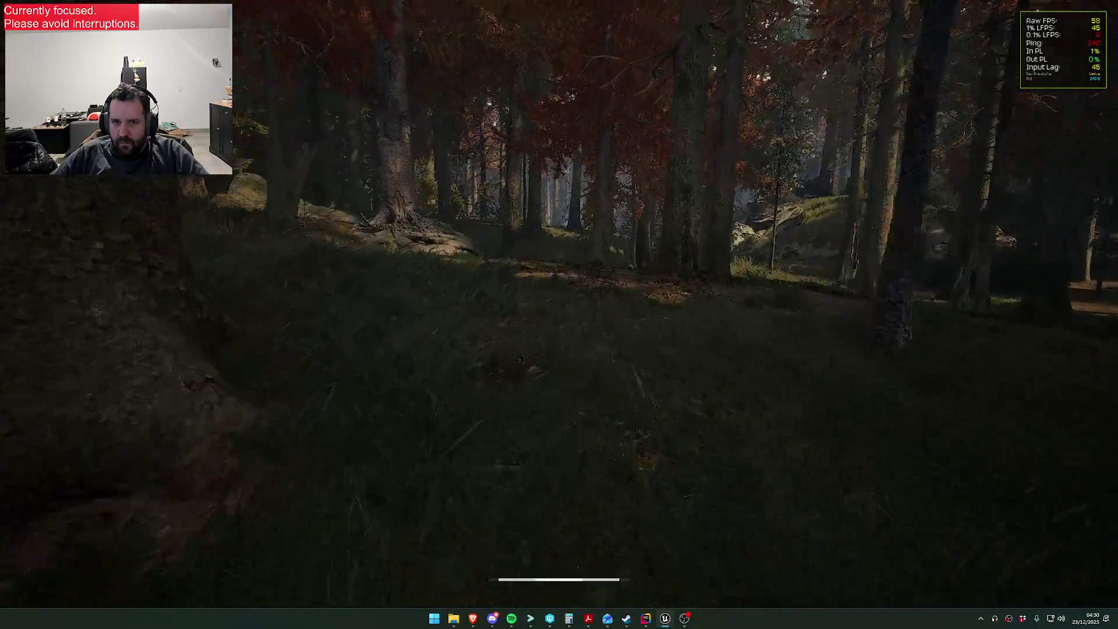
key(w)
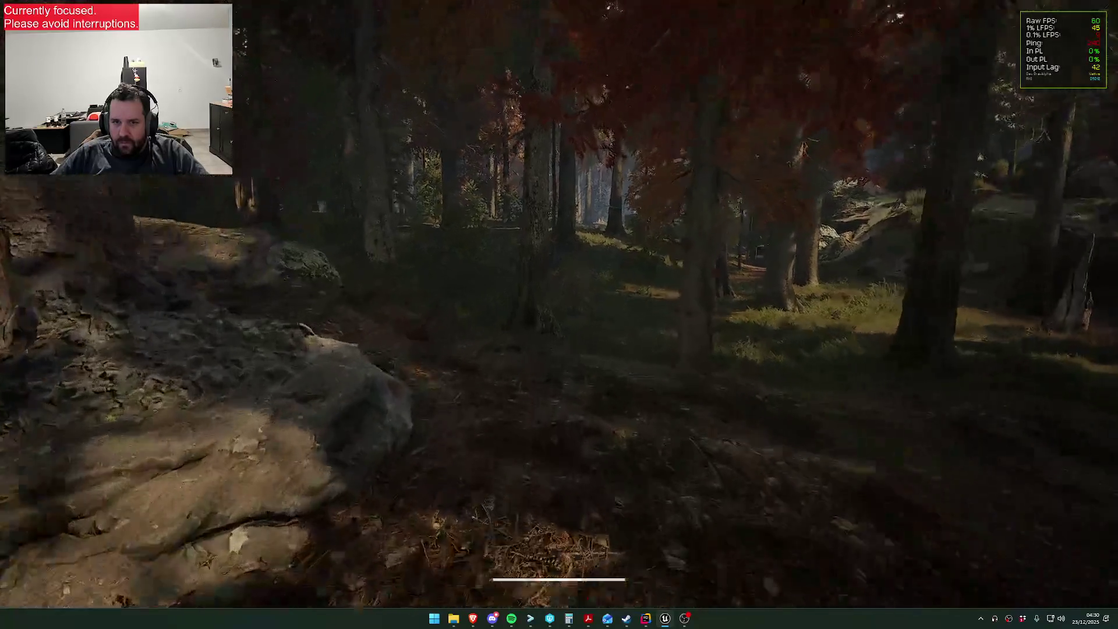
key(w)
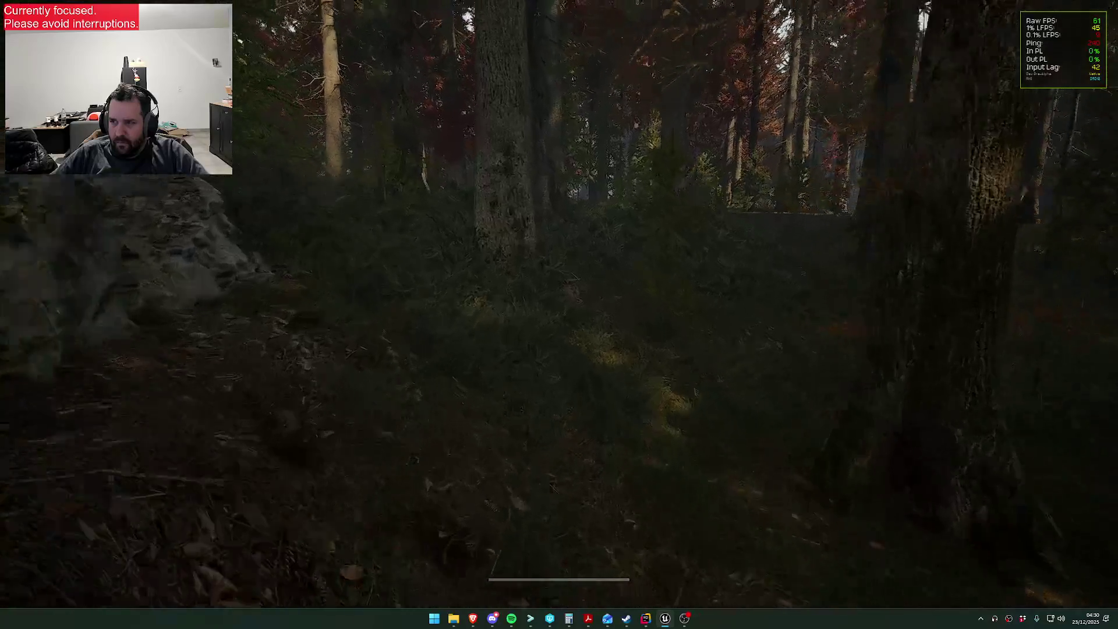
key(w)
key(w)
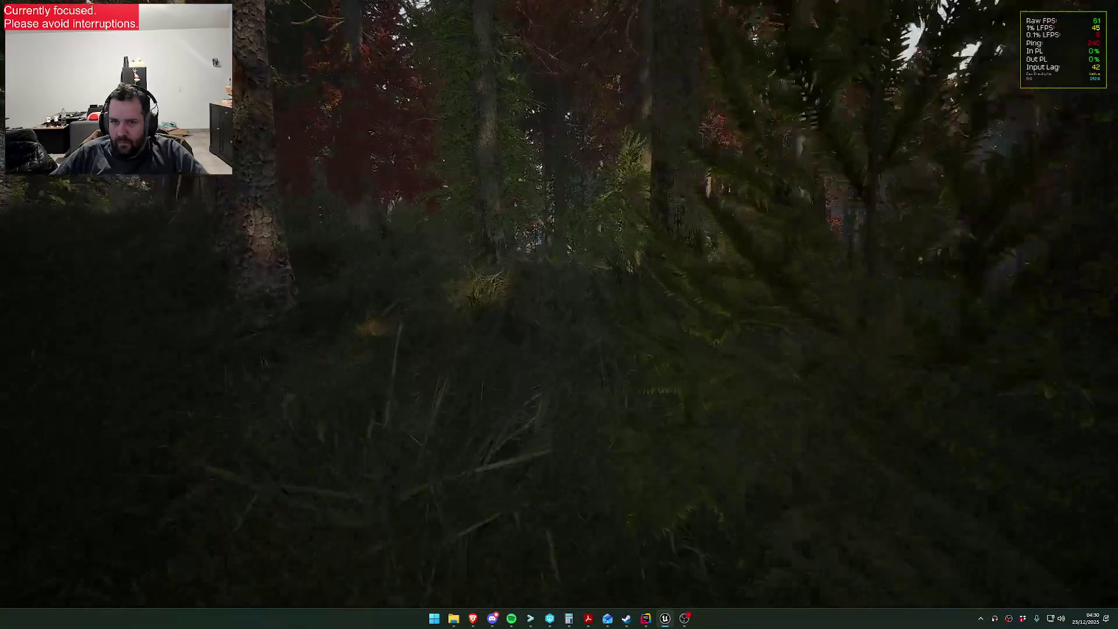
key(w)
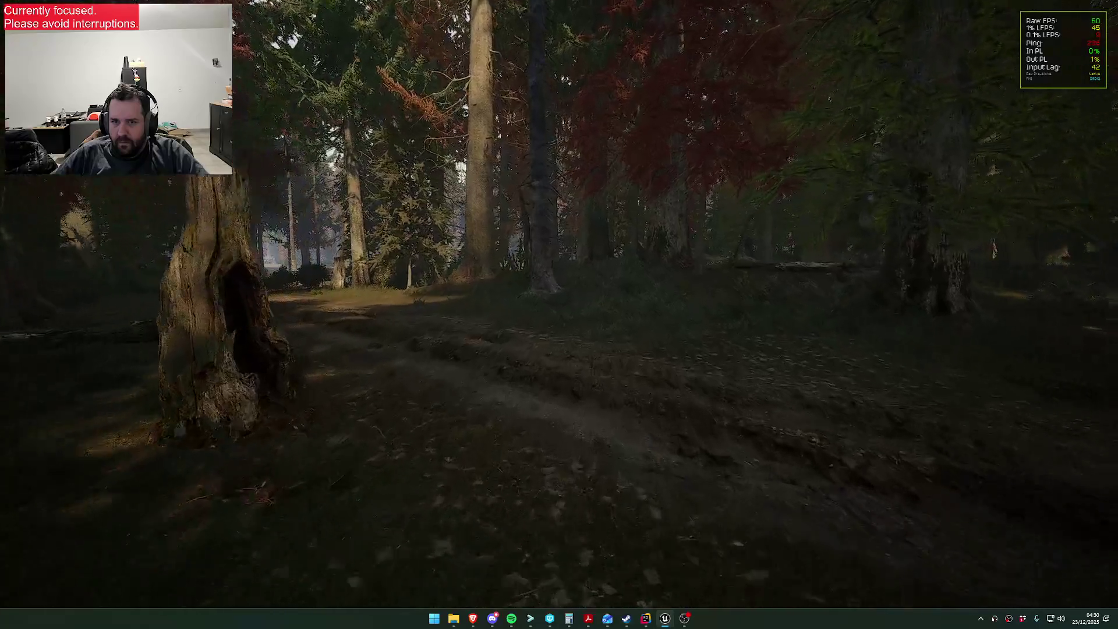
key(w)
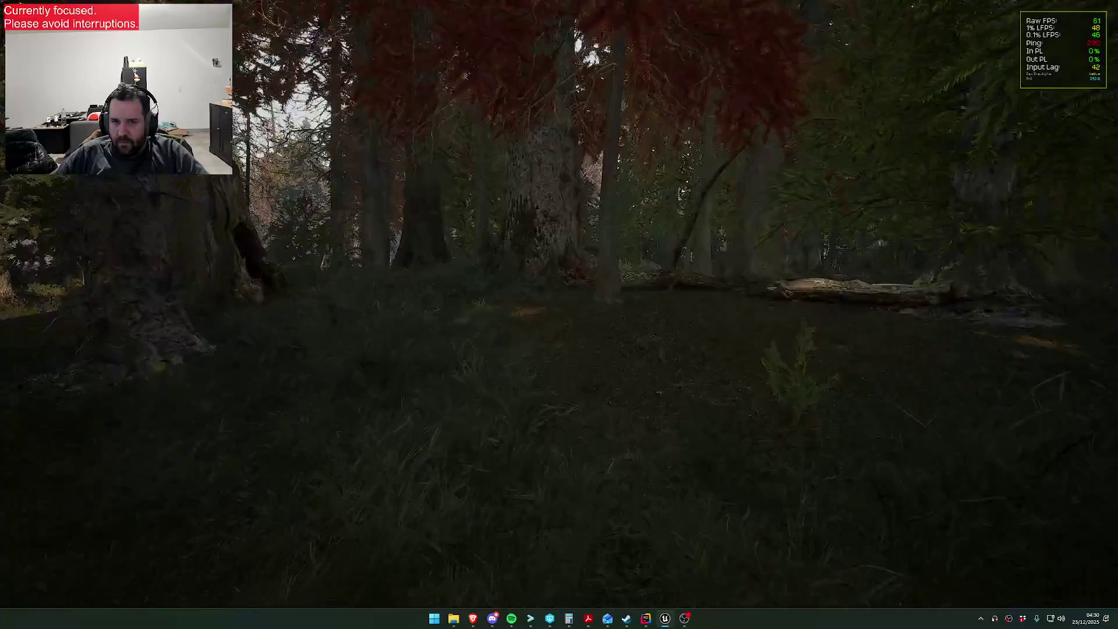
key(w)
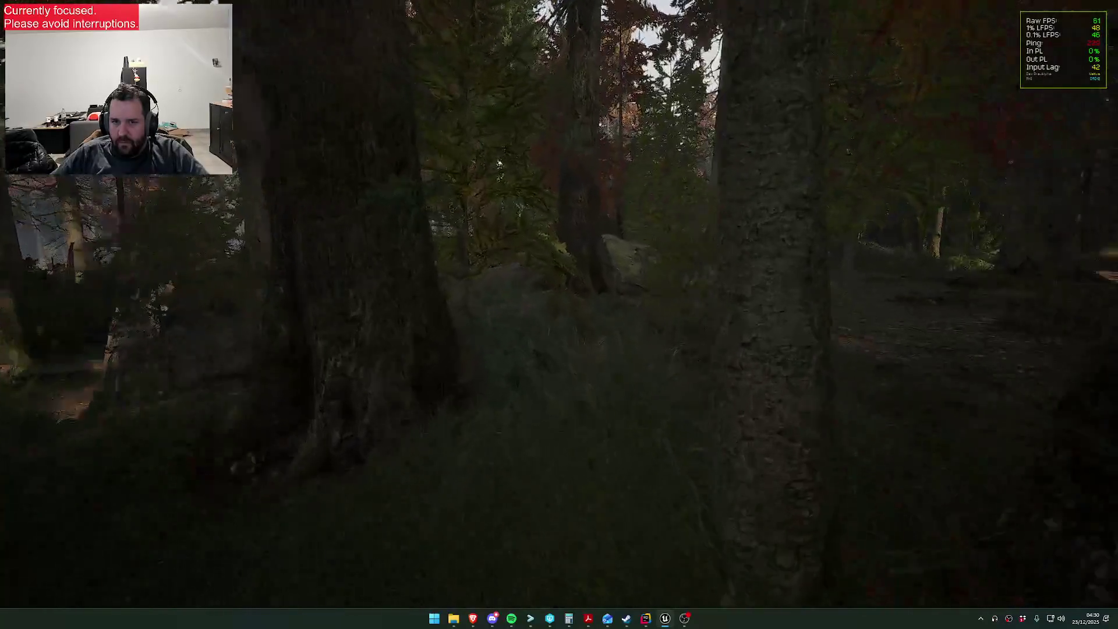
key(w)
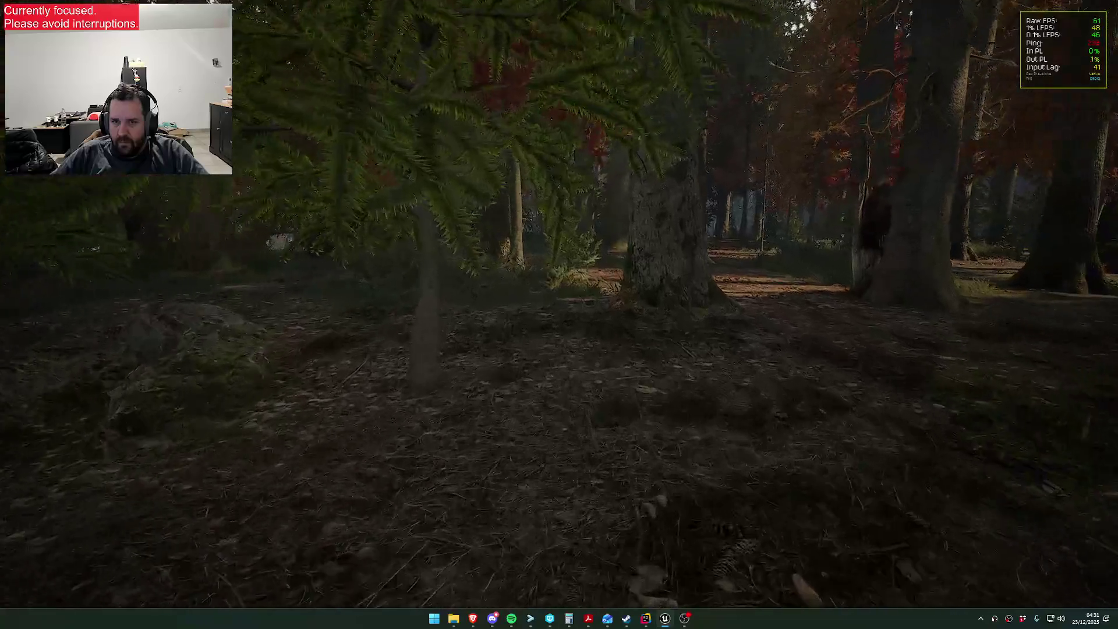
key(w)
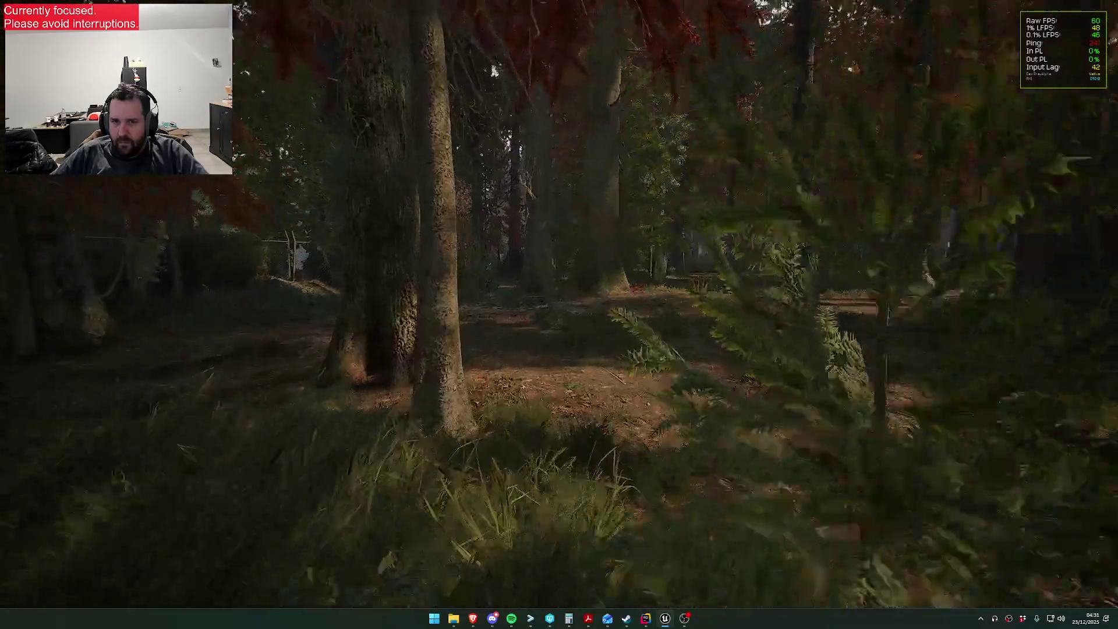
key(w)
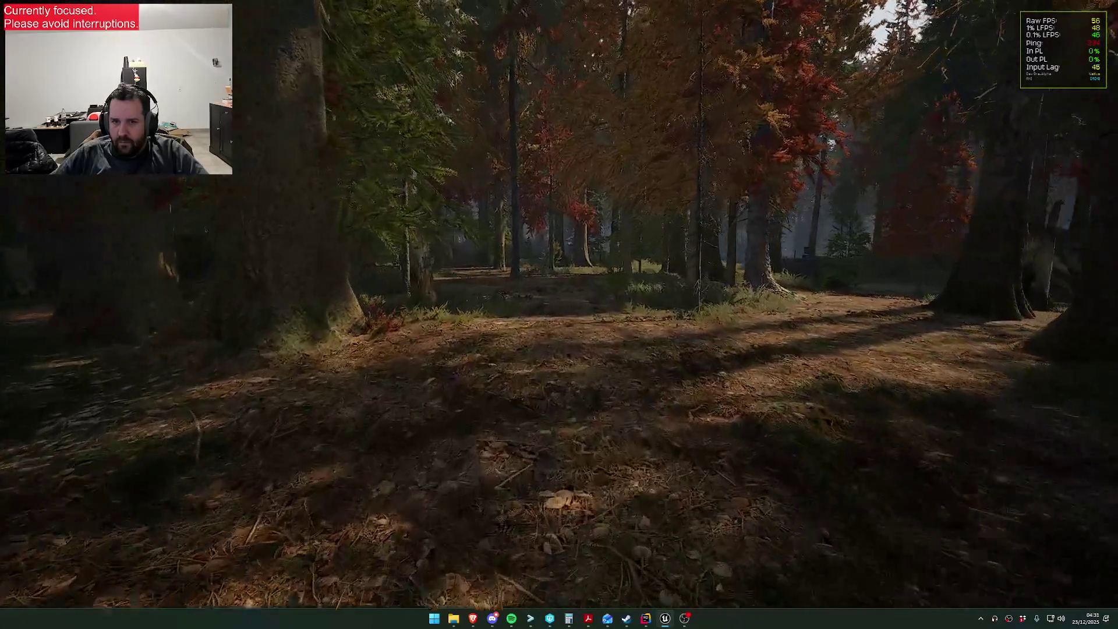
key(w)
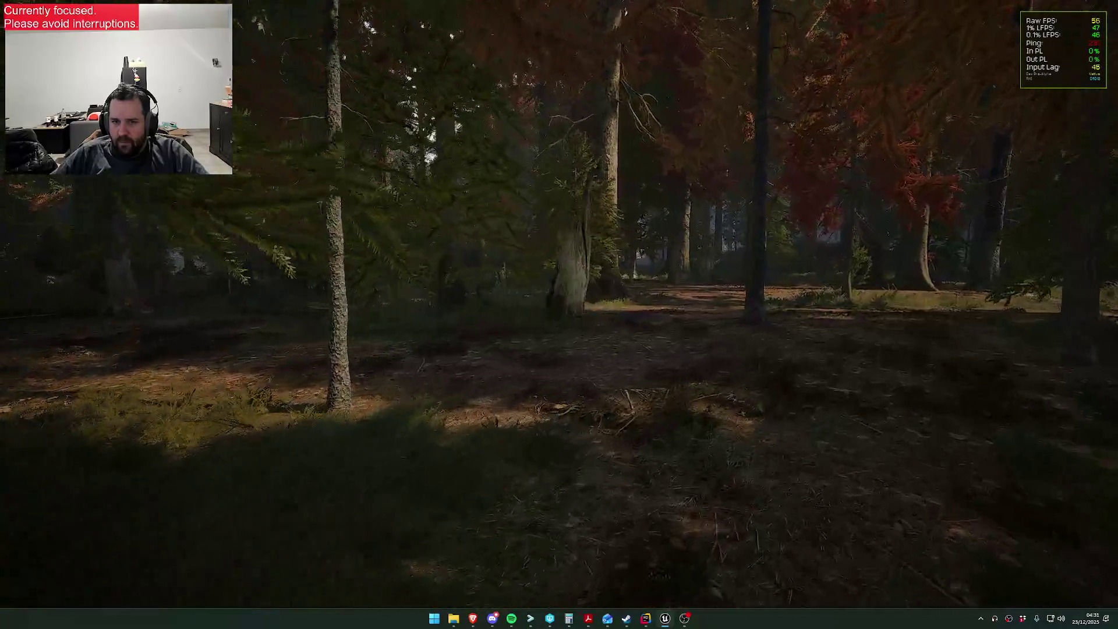
key(w)
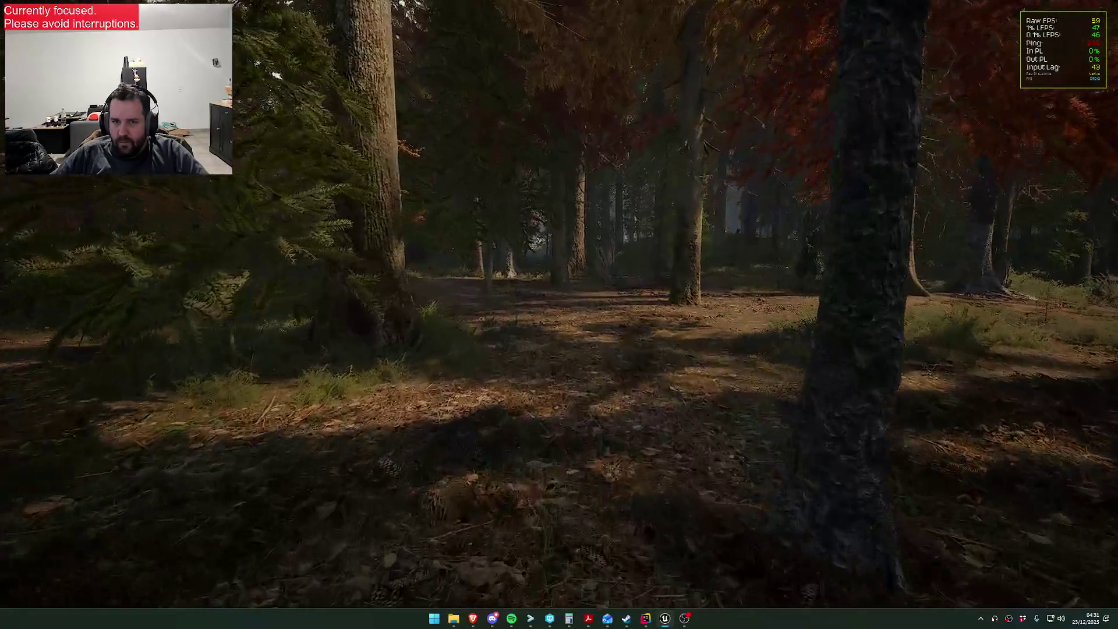
key(w)
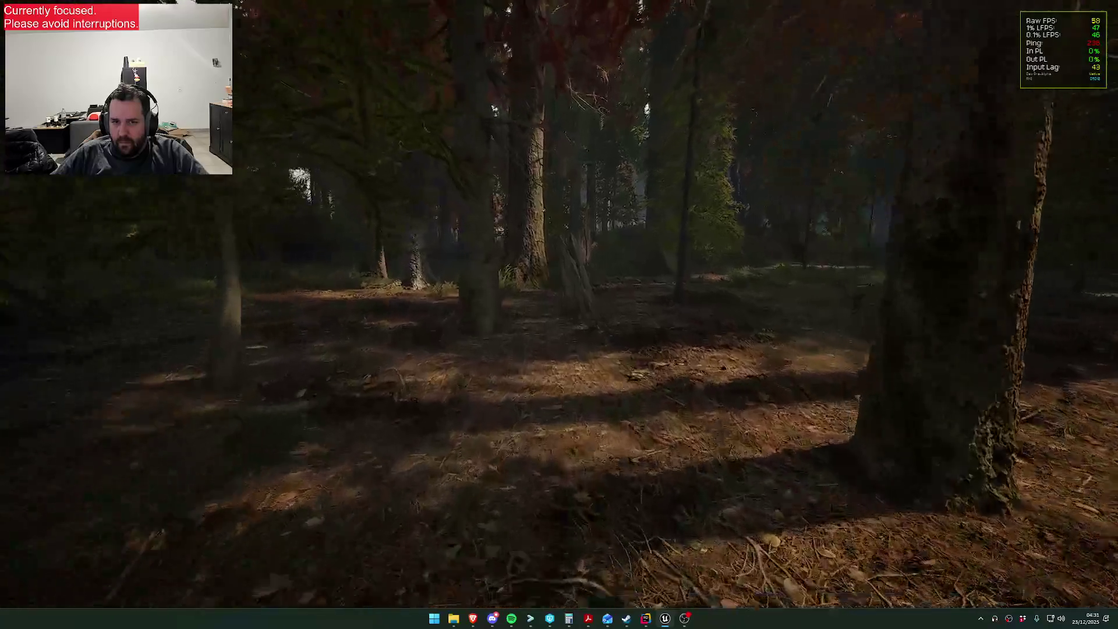
key(w)
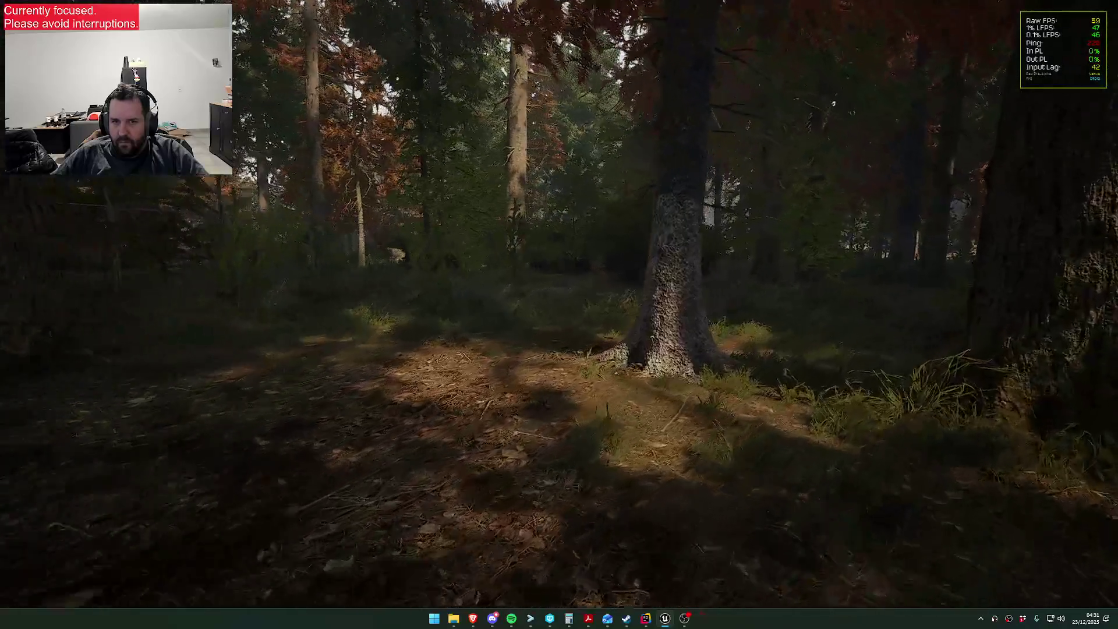
key(w)
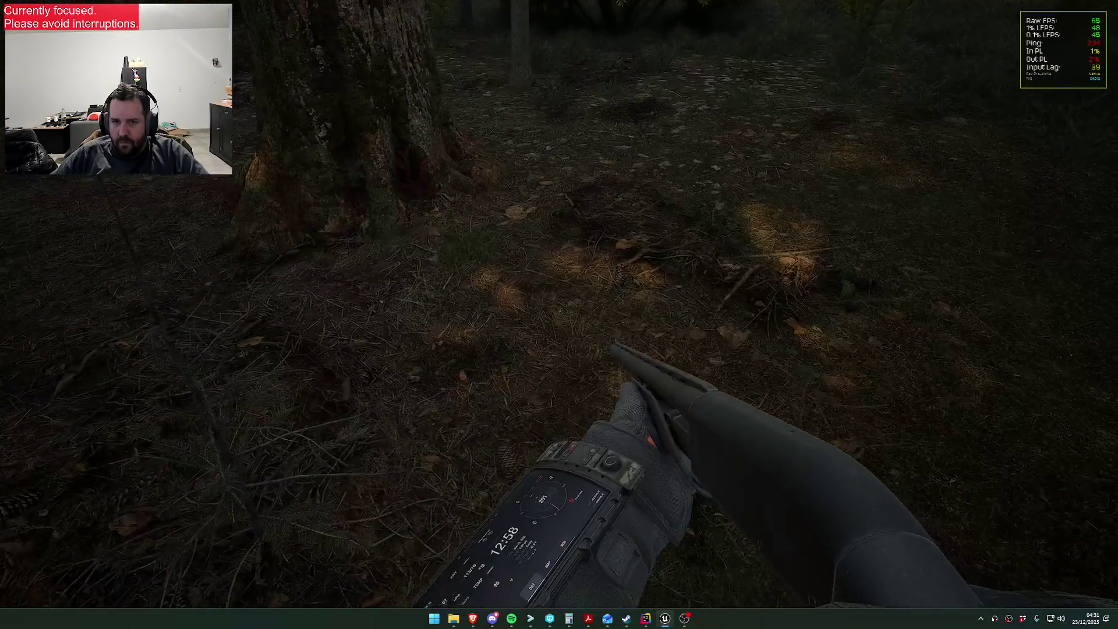
key(w)
key(w)
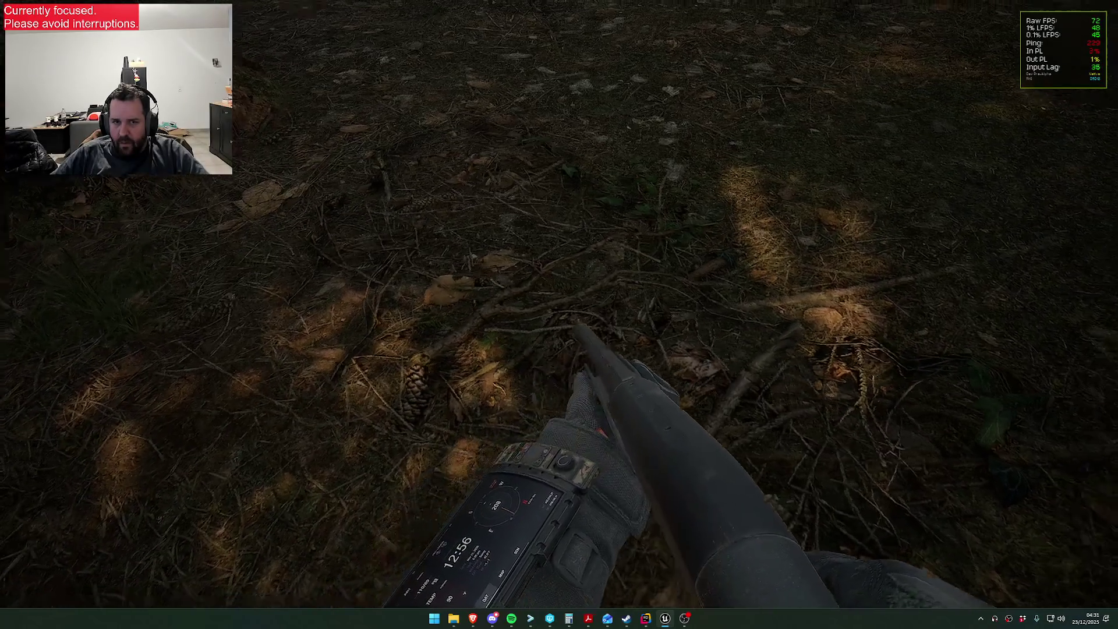
key(w)
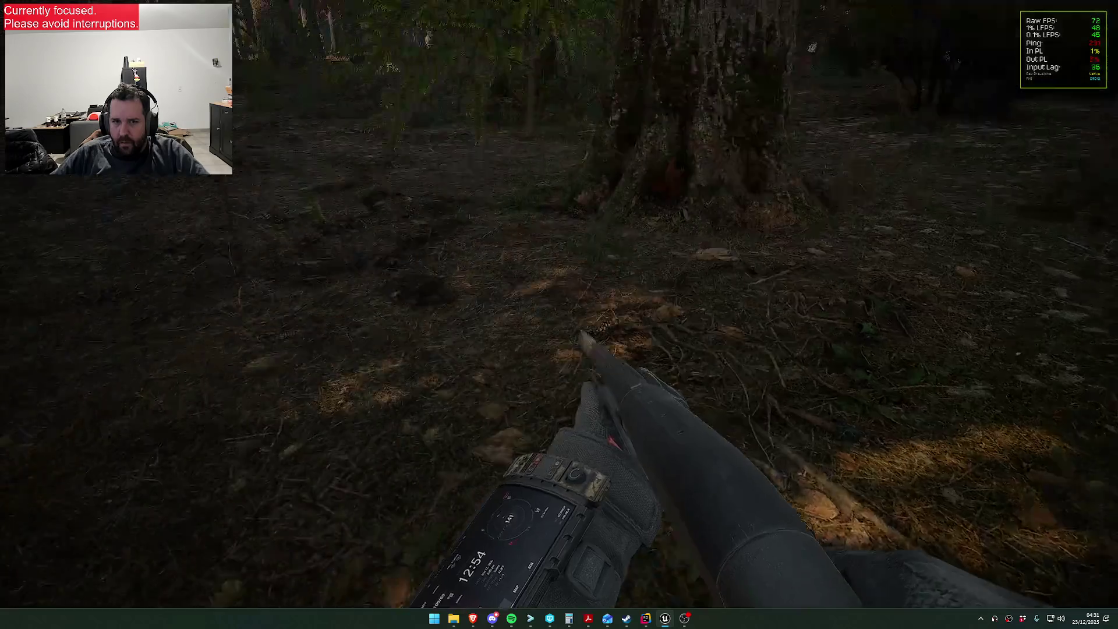
key(w)
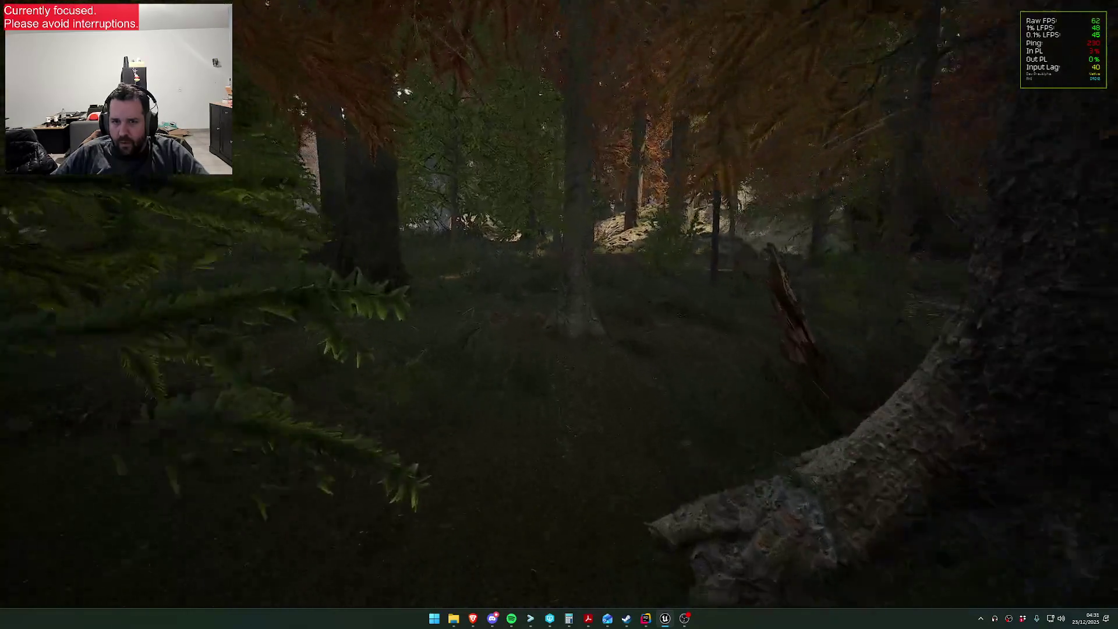
key(w)
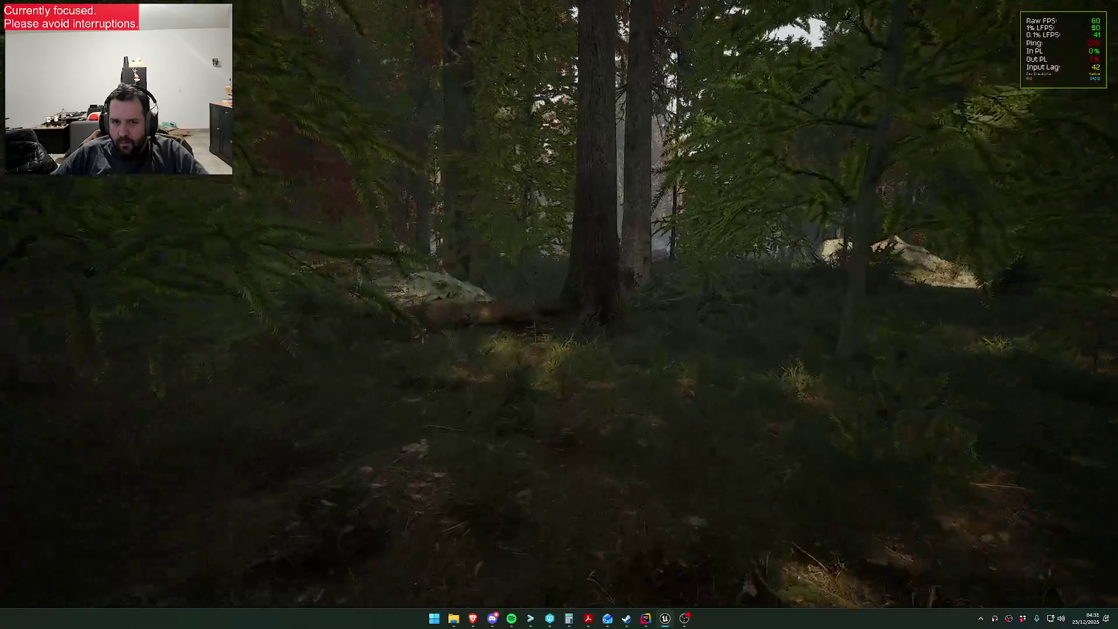
key(w)
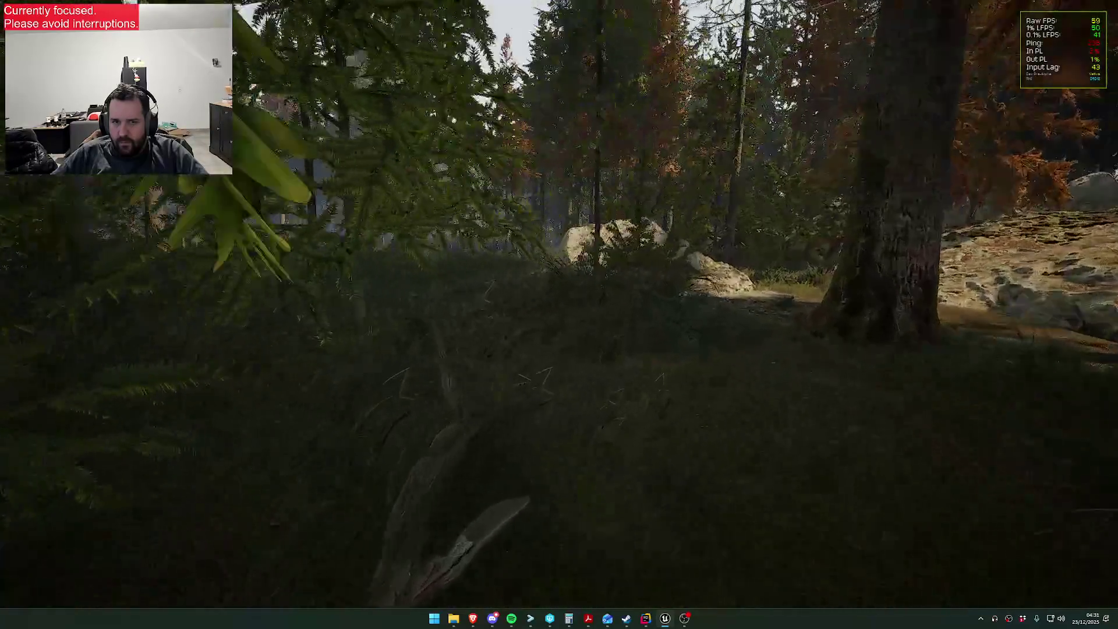
key(w)
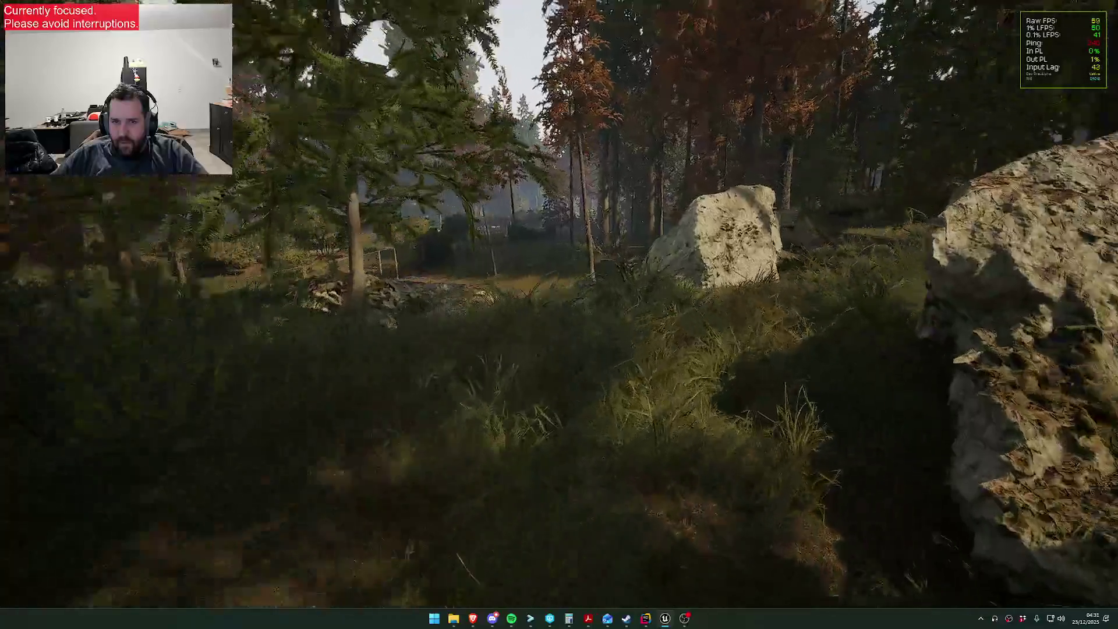
key(w)
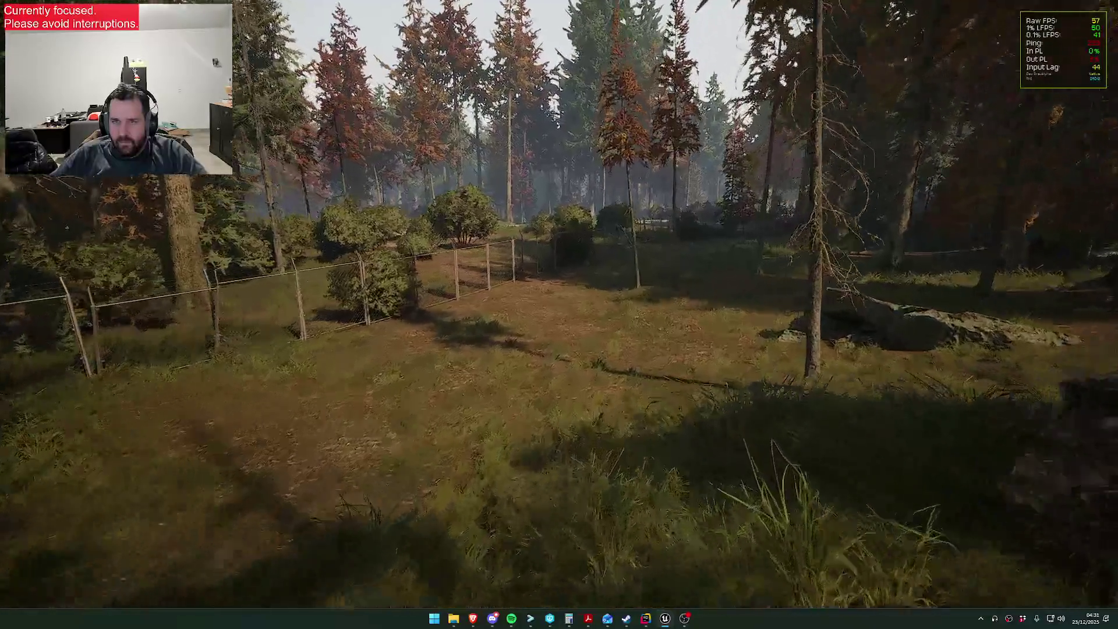
key(w)
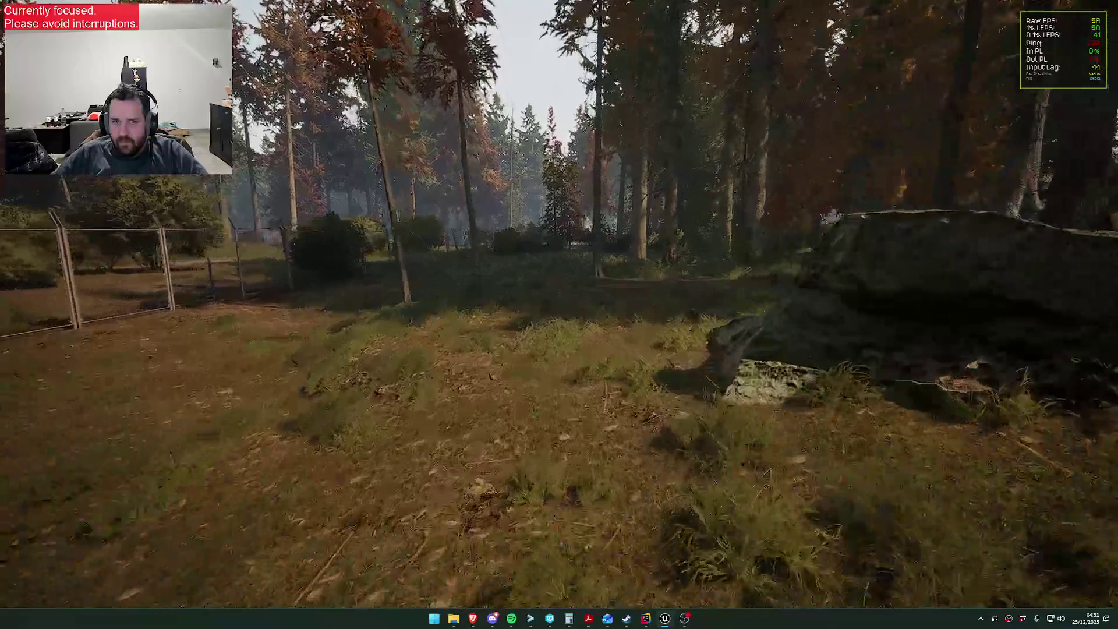
key(w)
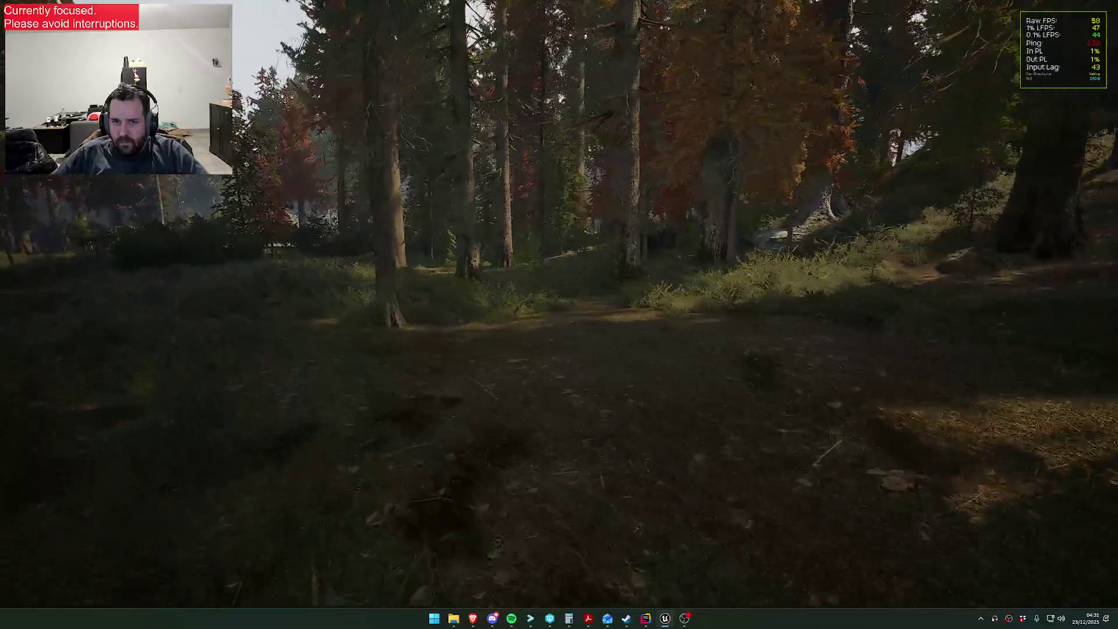
key(w)
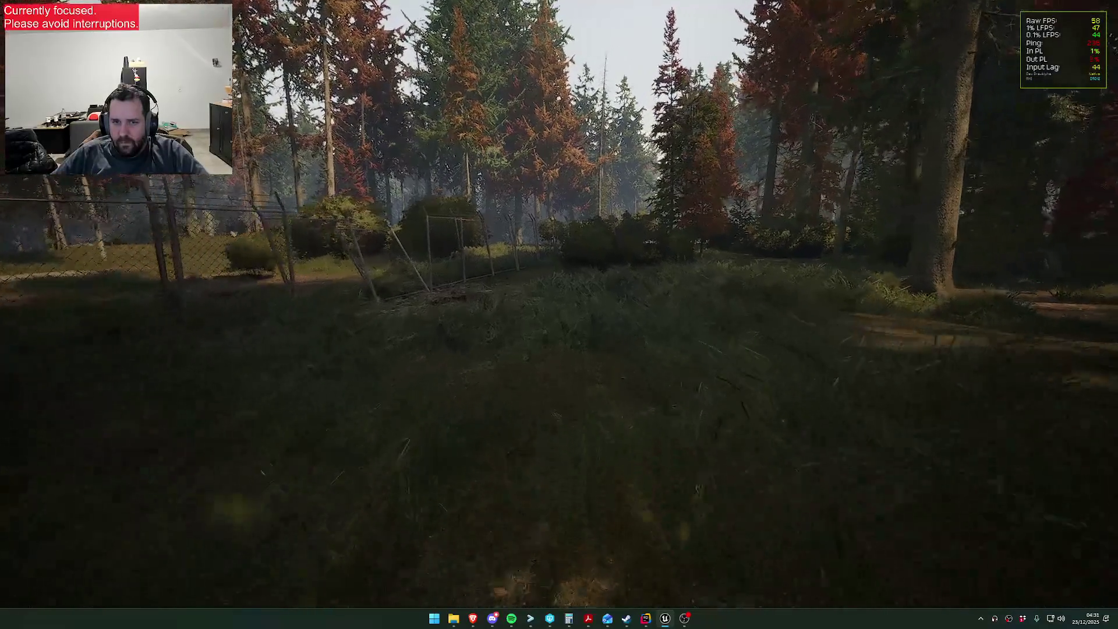
key(w)
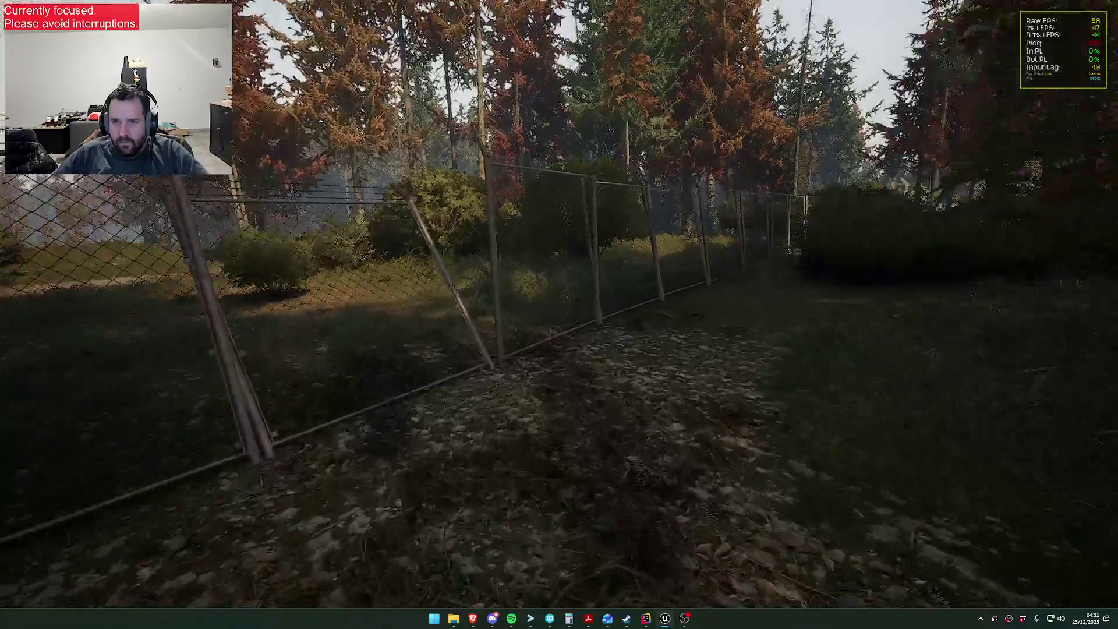
key(1)
click(559, 315)
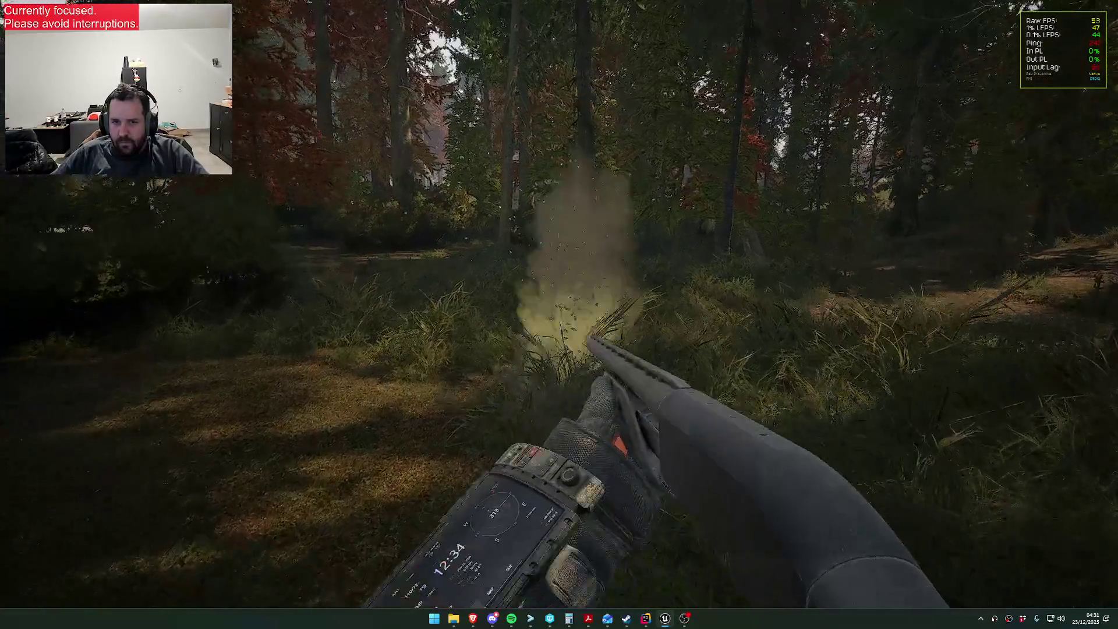
key(w)
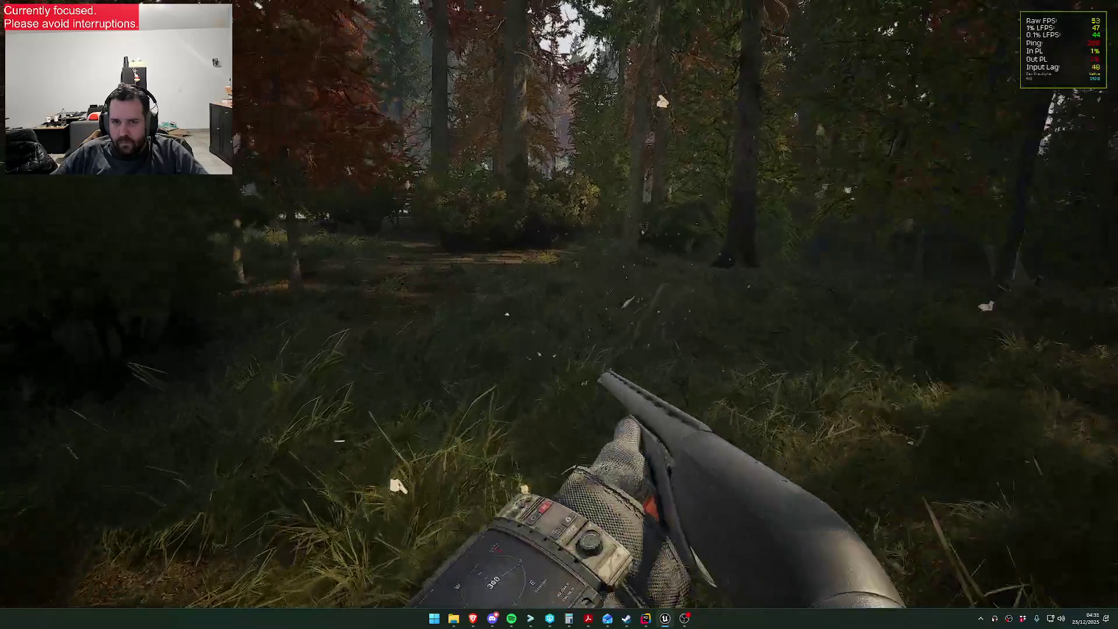
key(w)
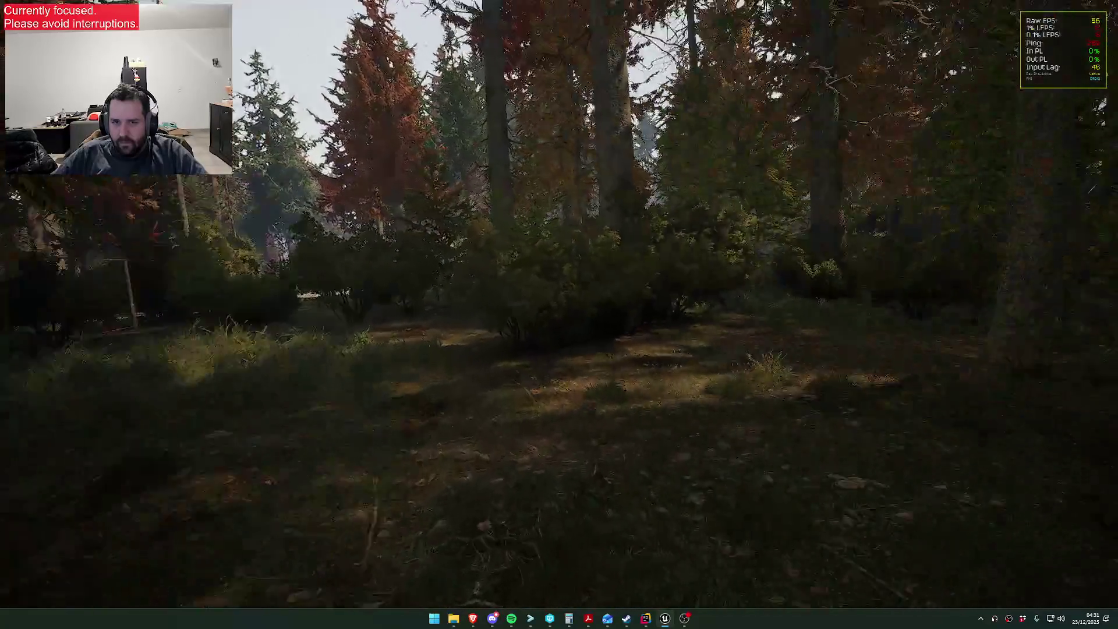
key(w)
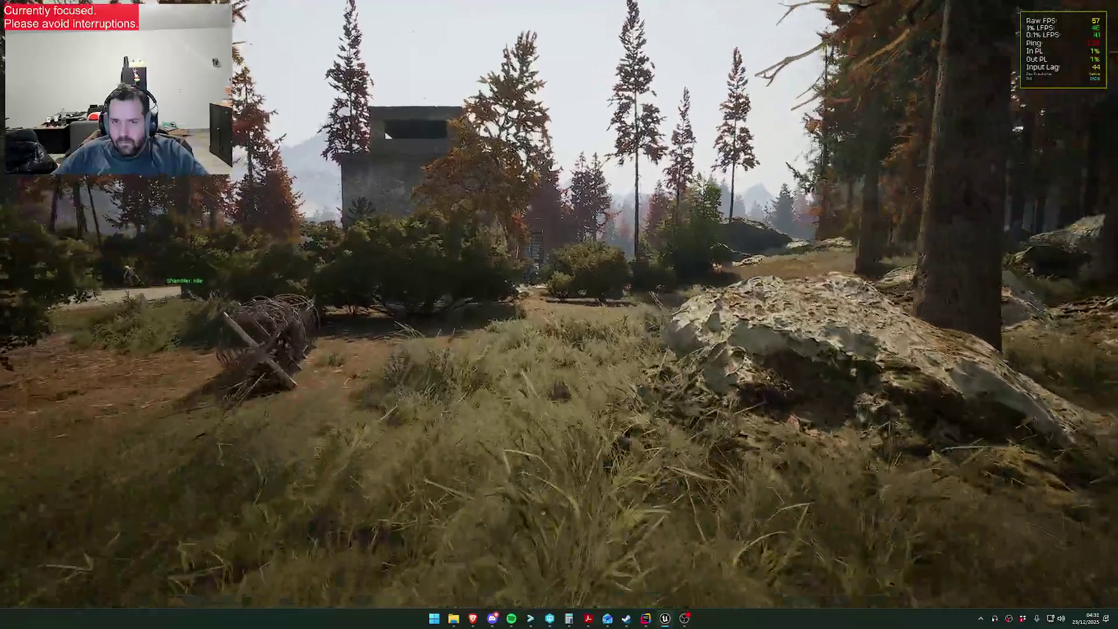
key(w)
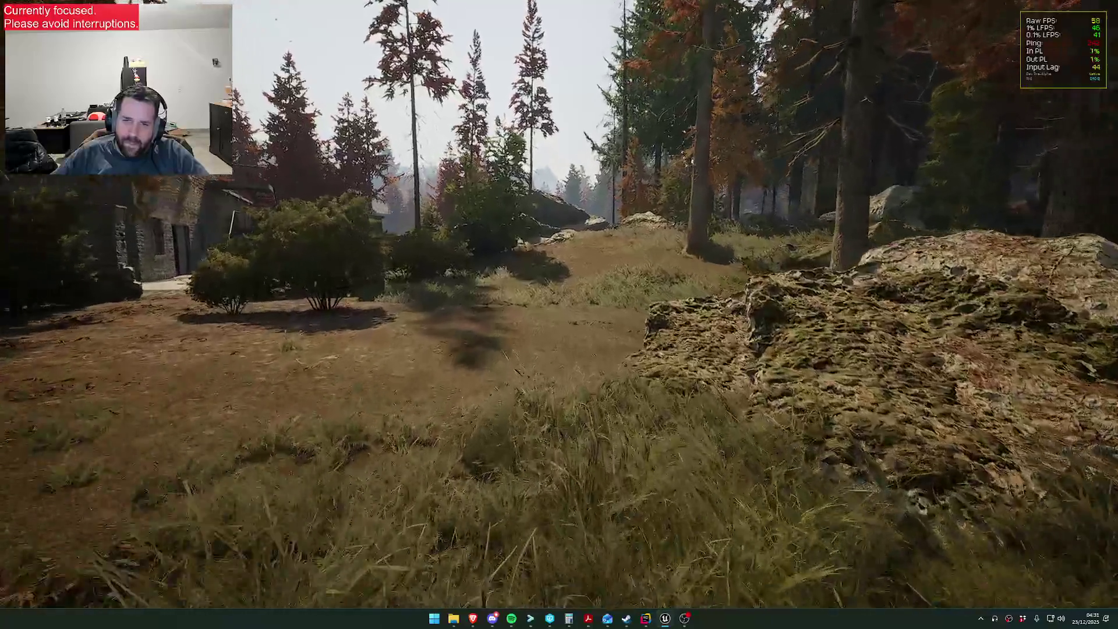
key(w)
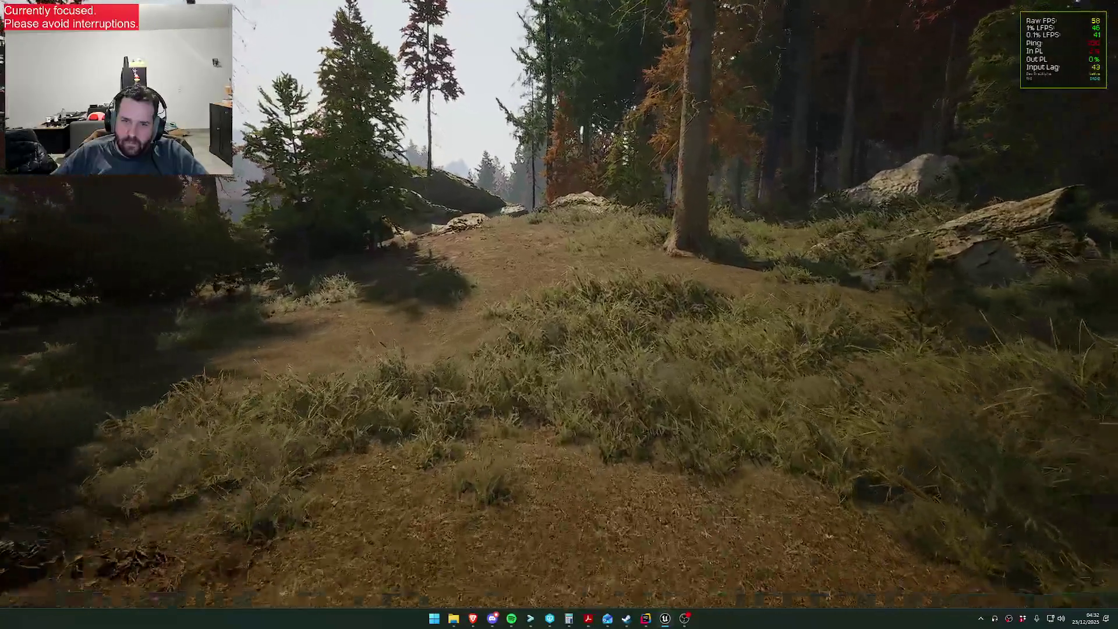
key(w)
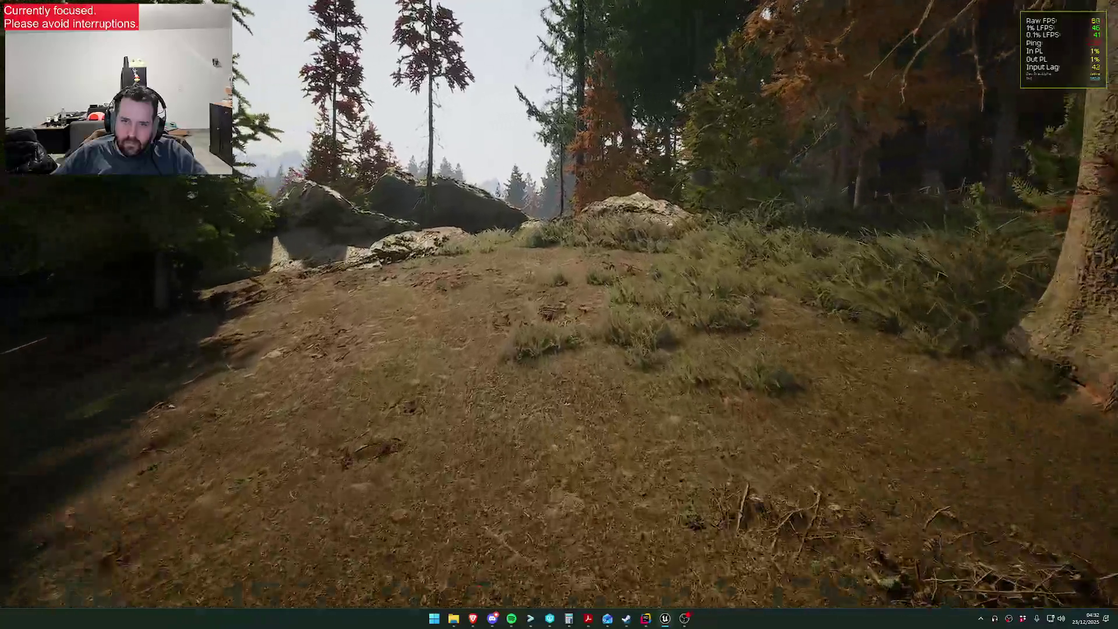
key(w)
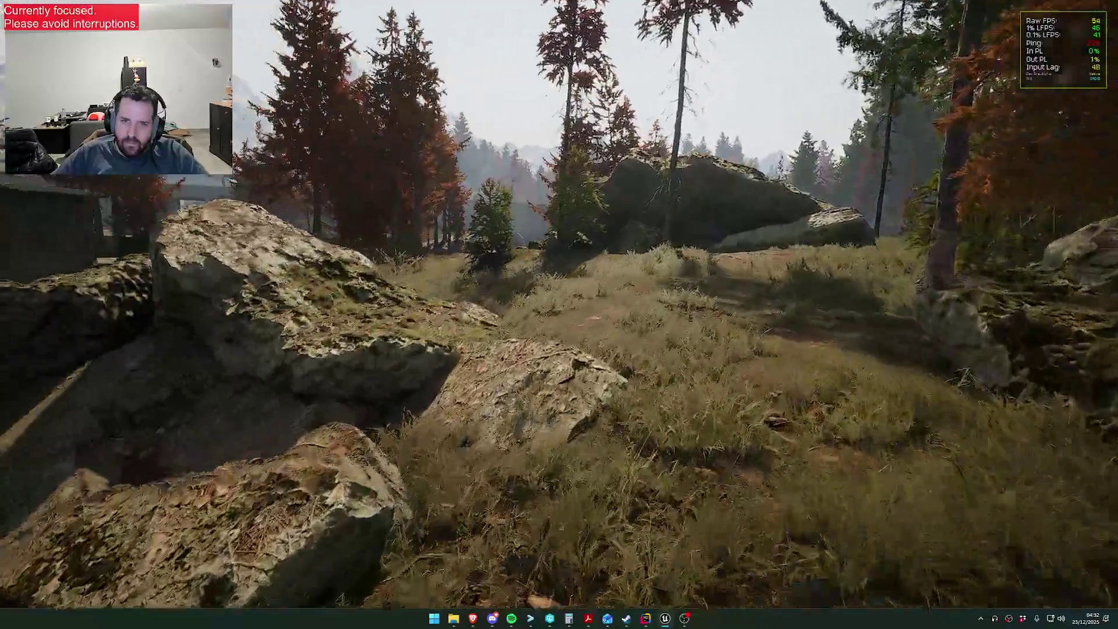
key(w)
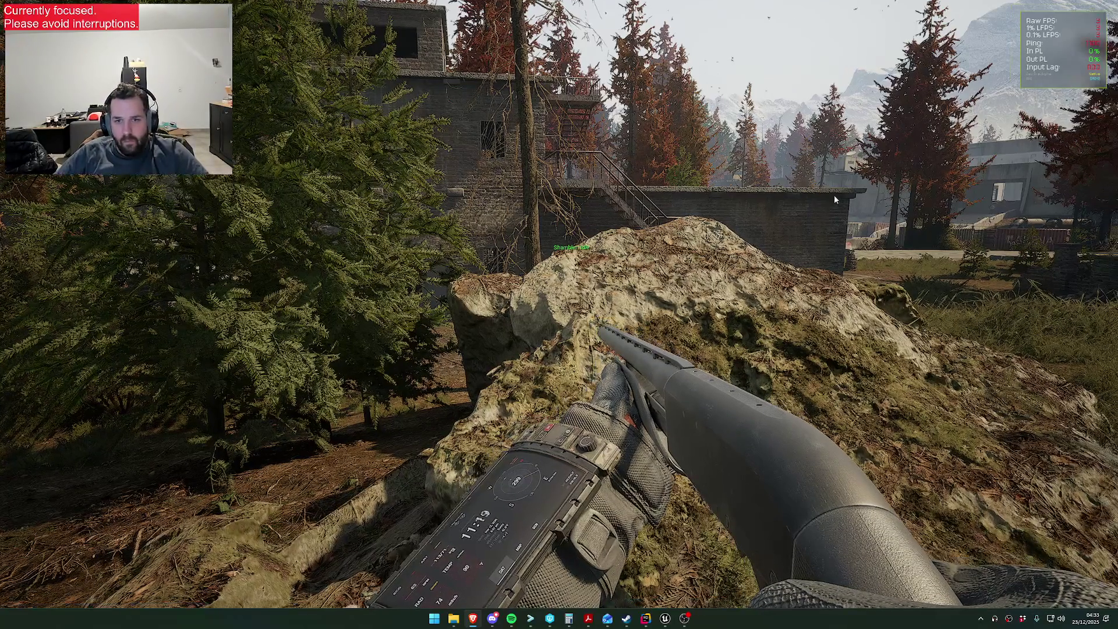
key(w)
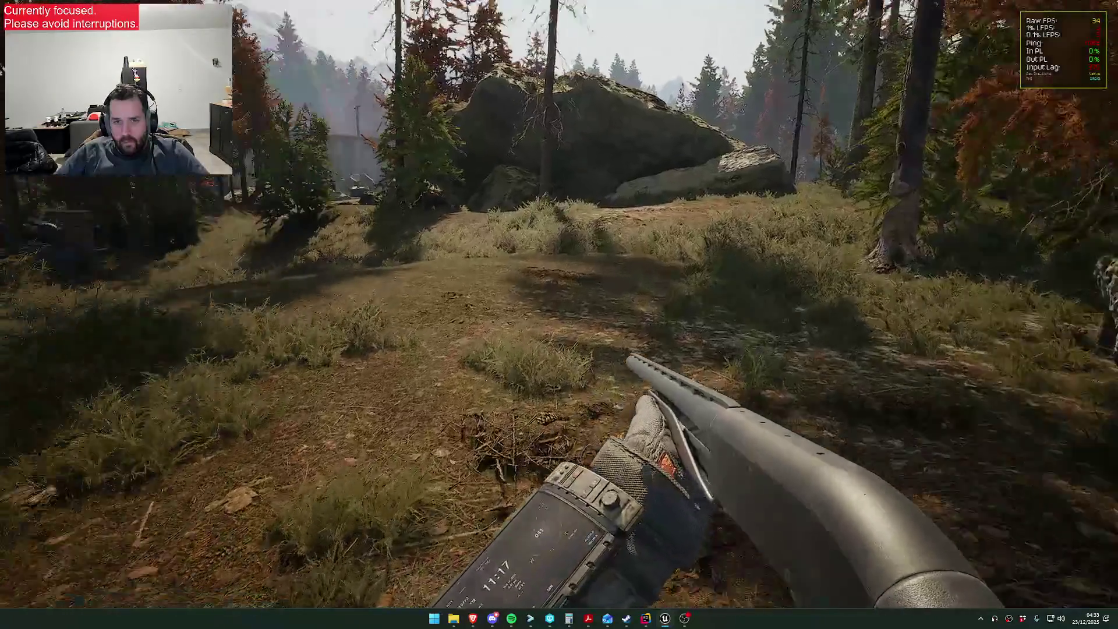
key(w)
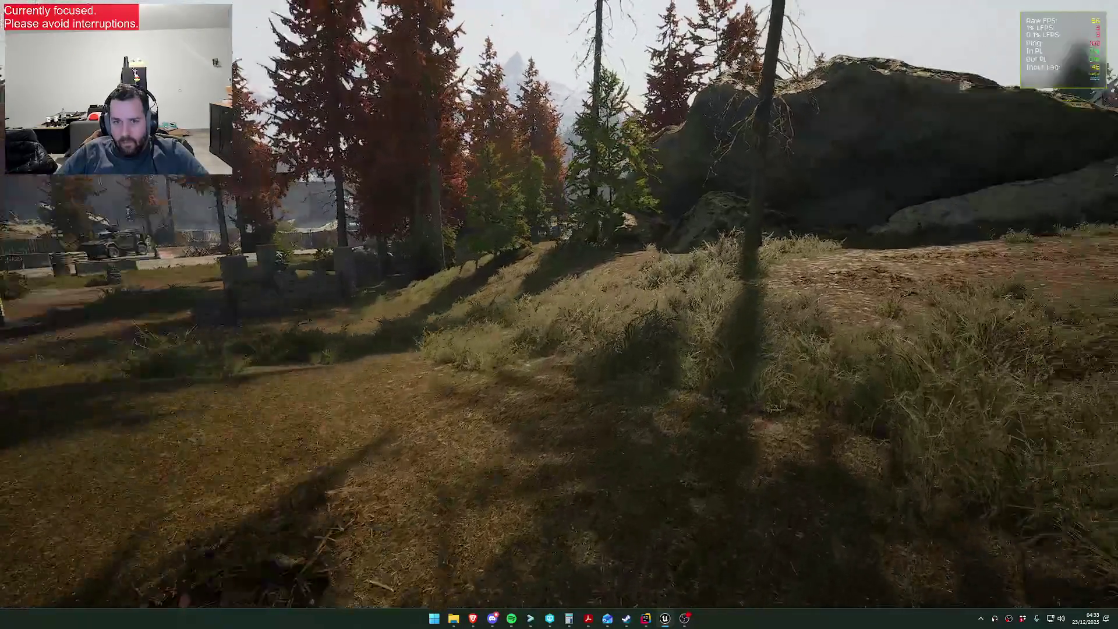
key(w)
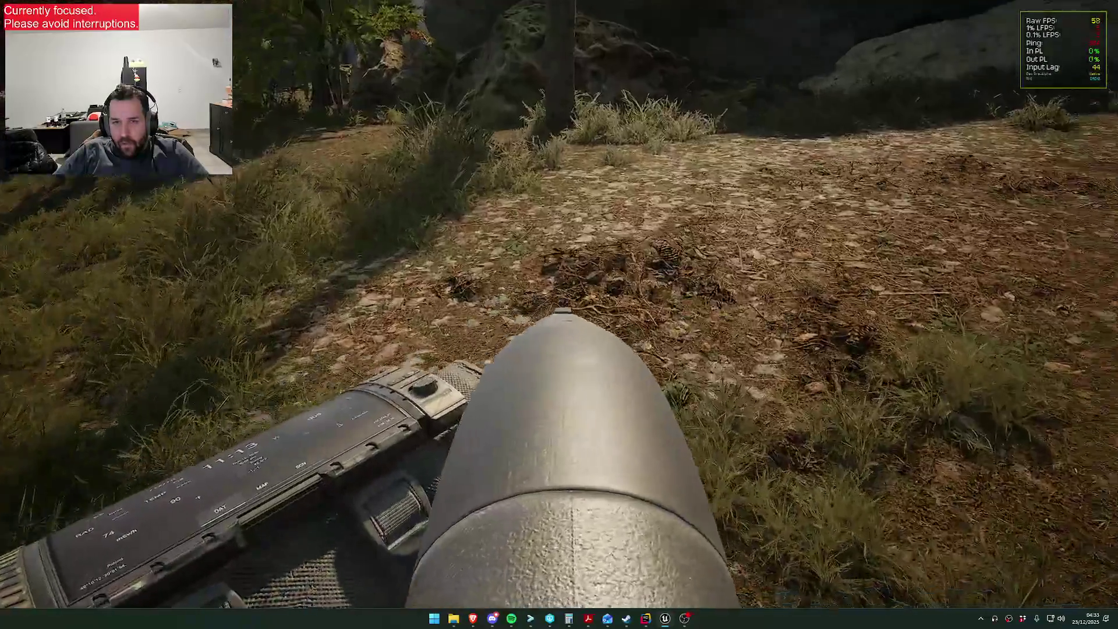
key(w)
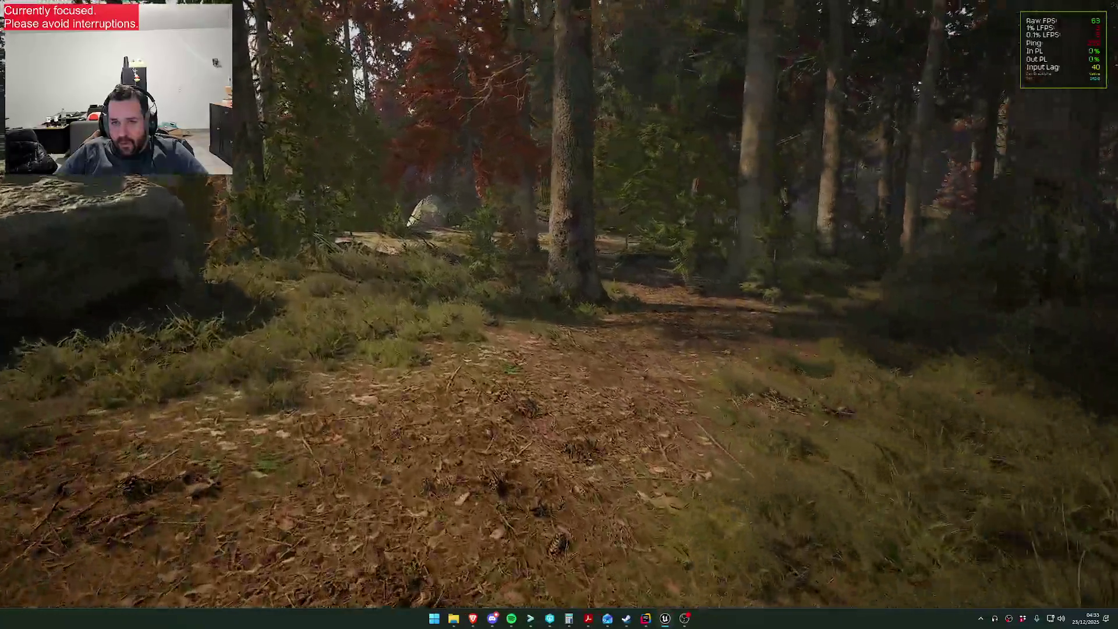
key(w)
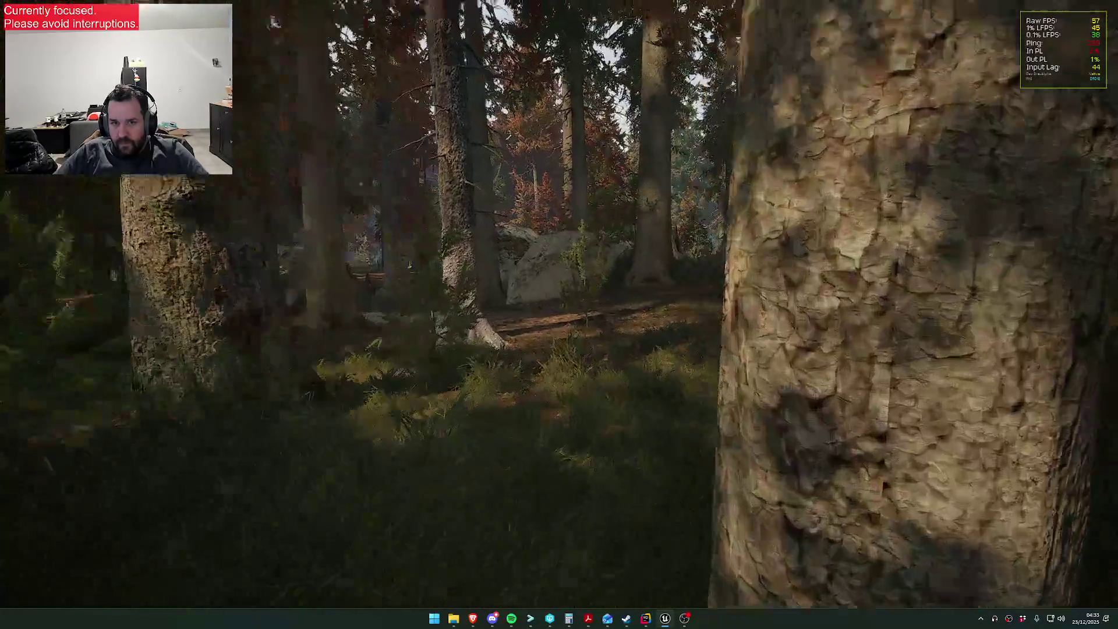
key(w)
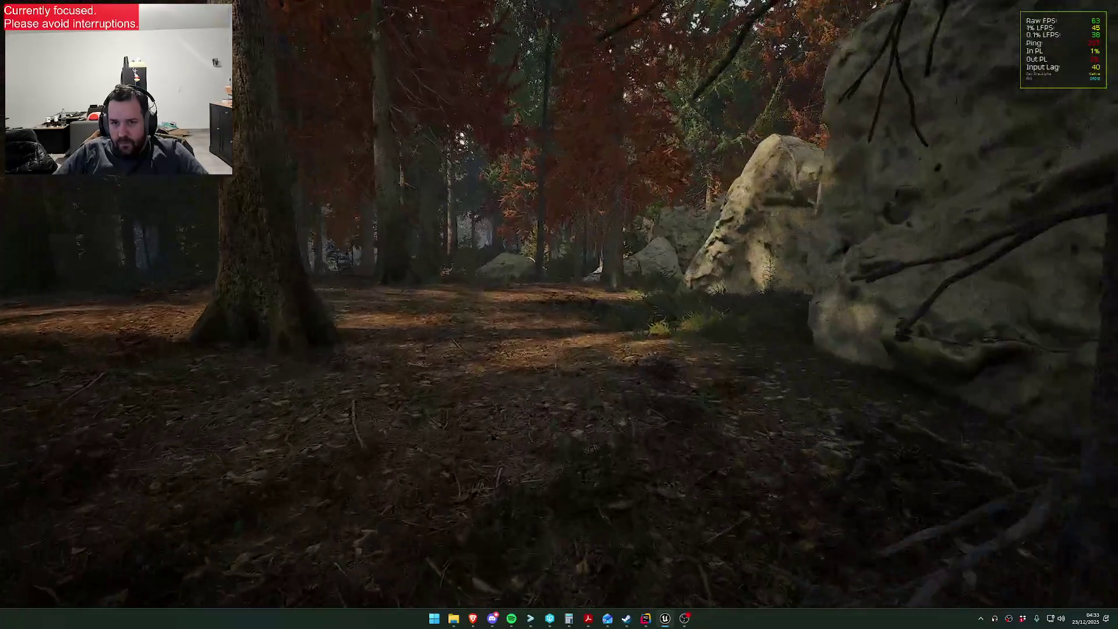
key(w)
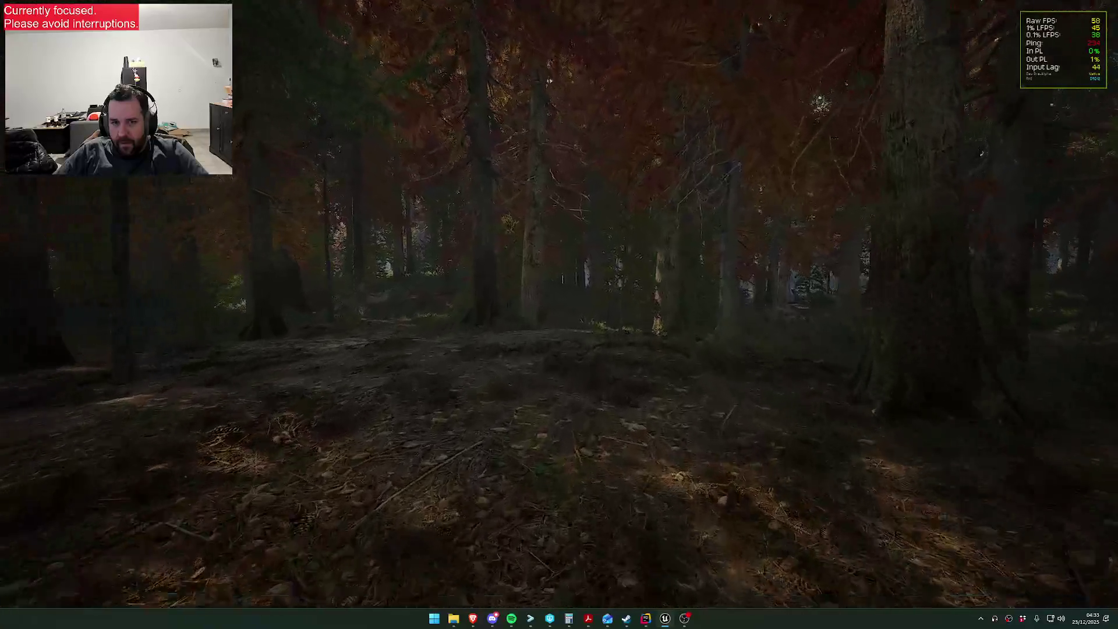
key(w)
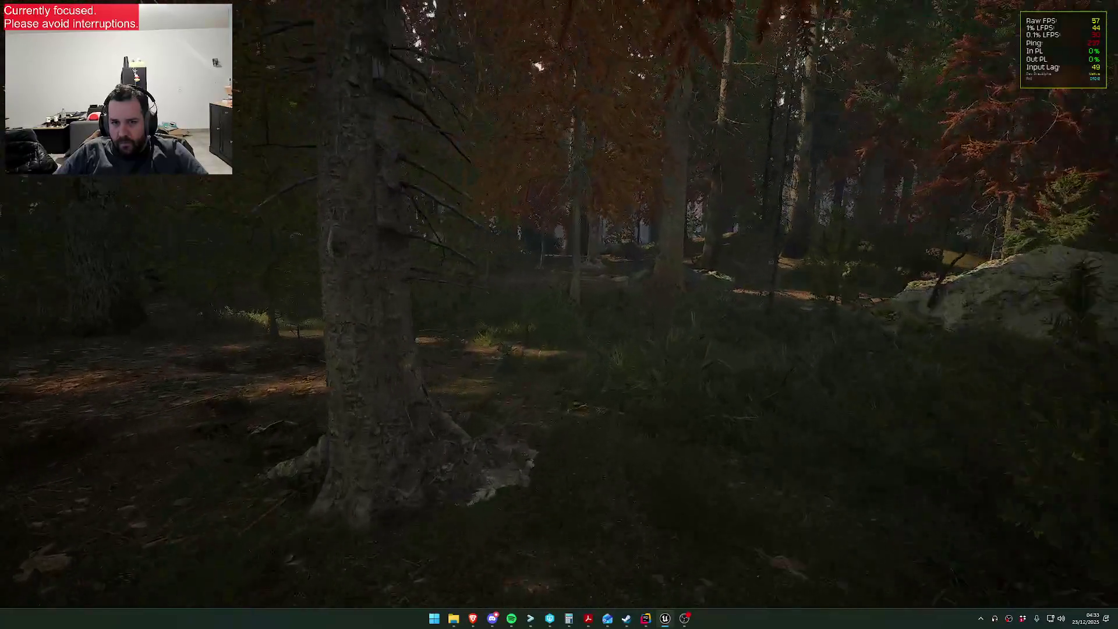
key(w)
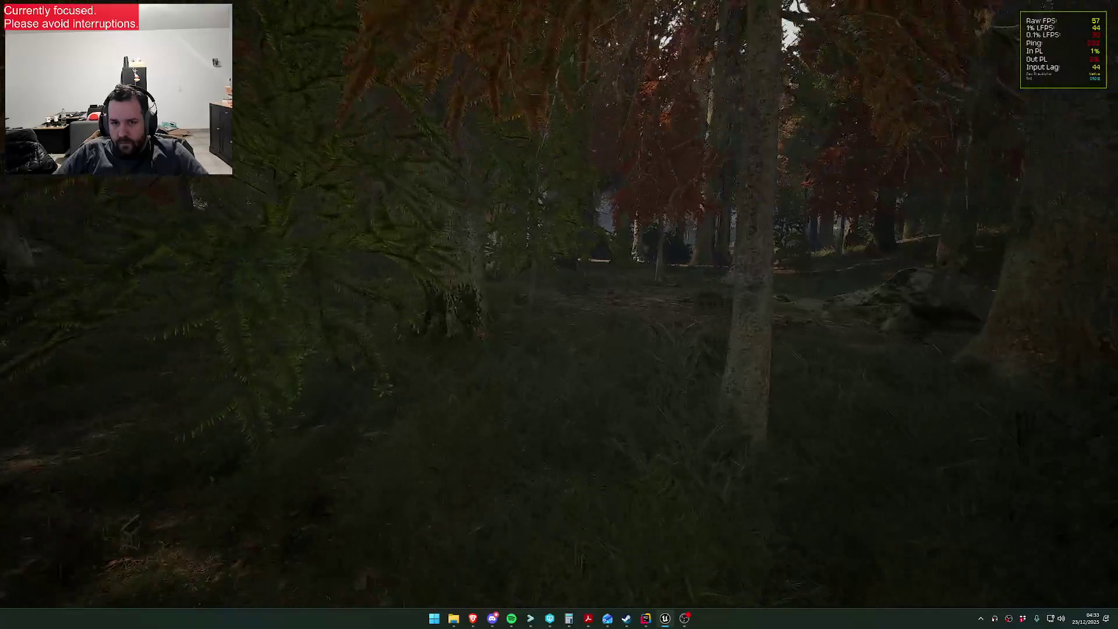
key(w)
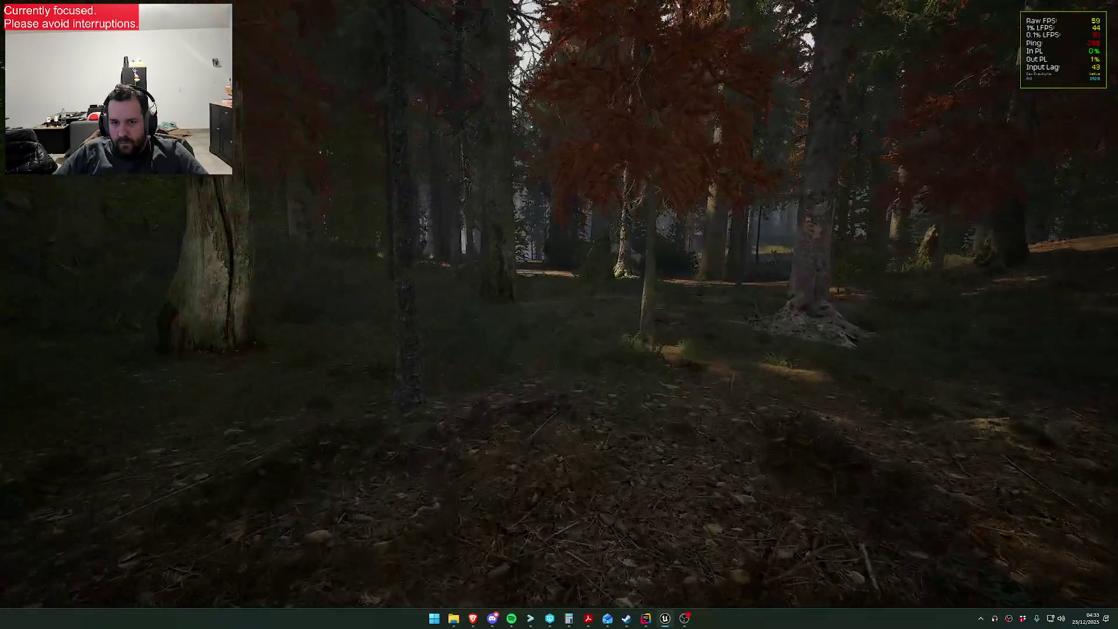
key(w)
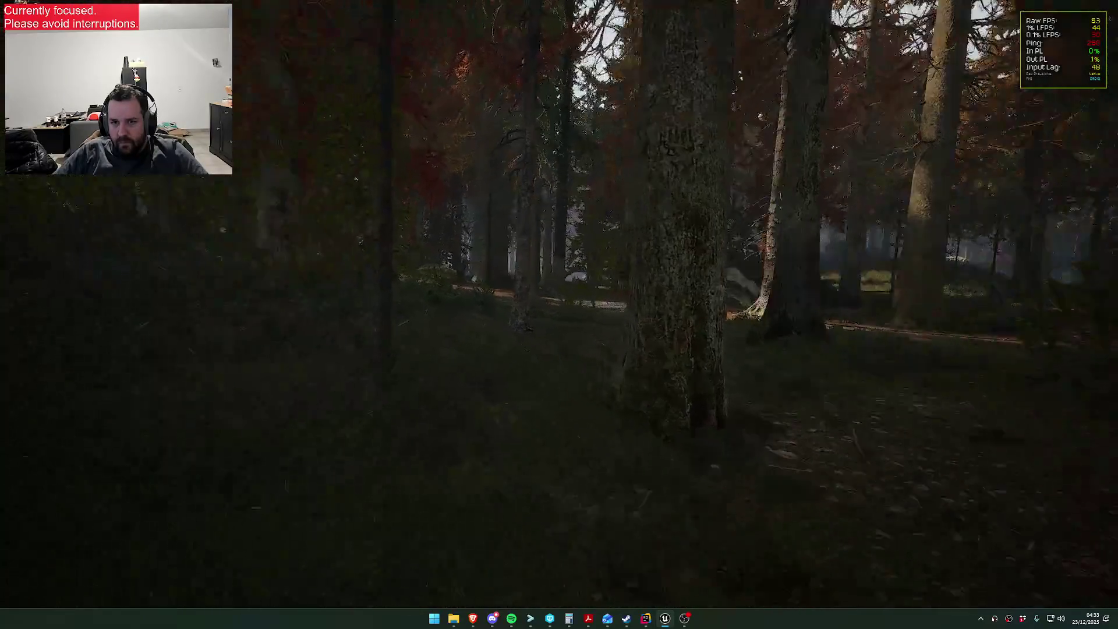
key(w)
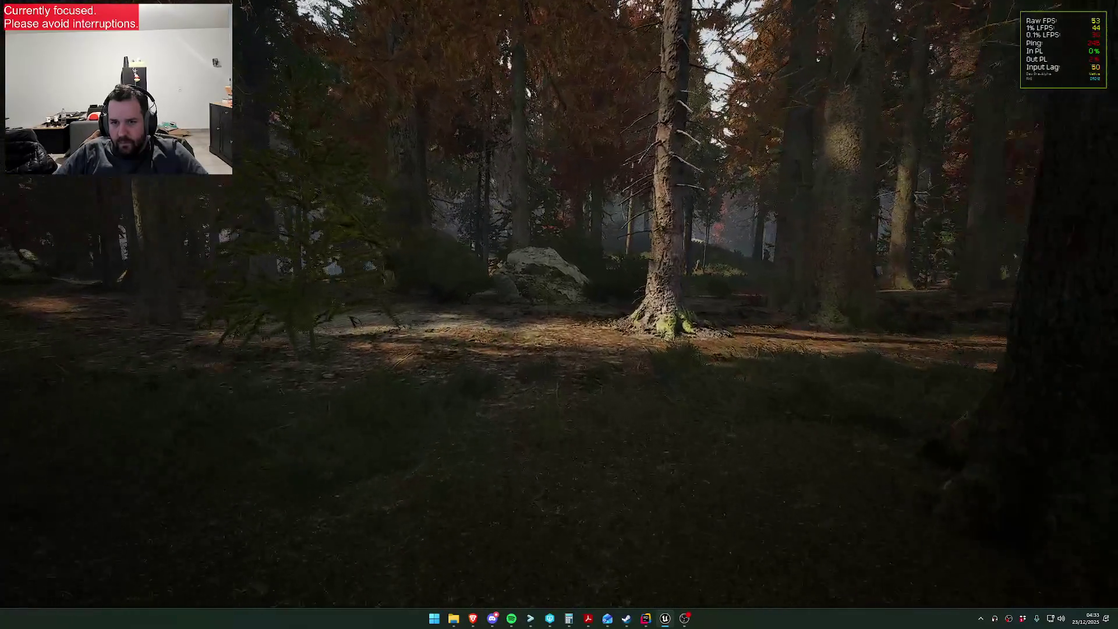
key(w)
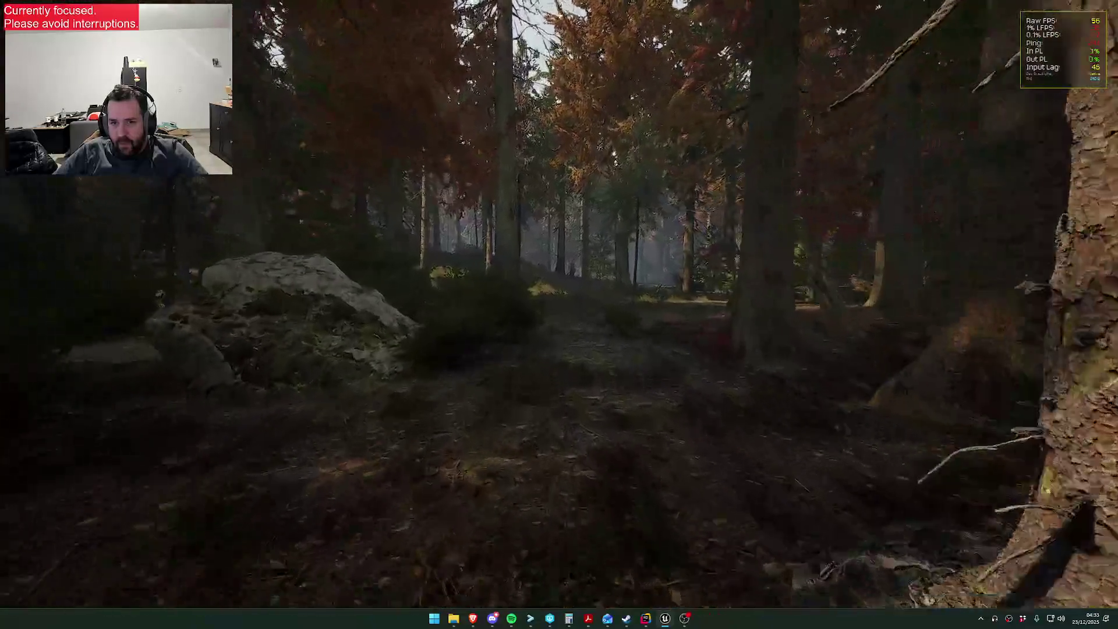
key(w)
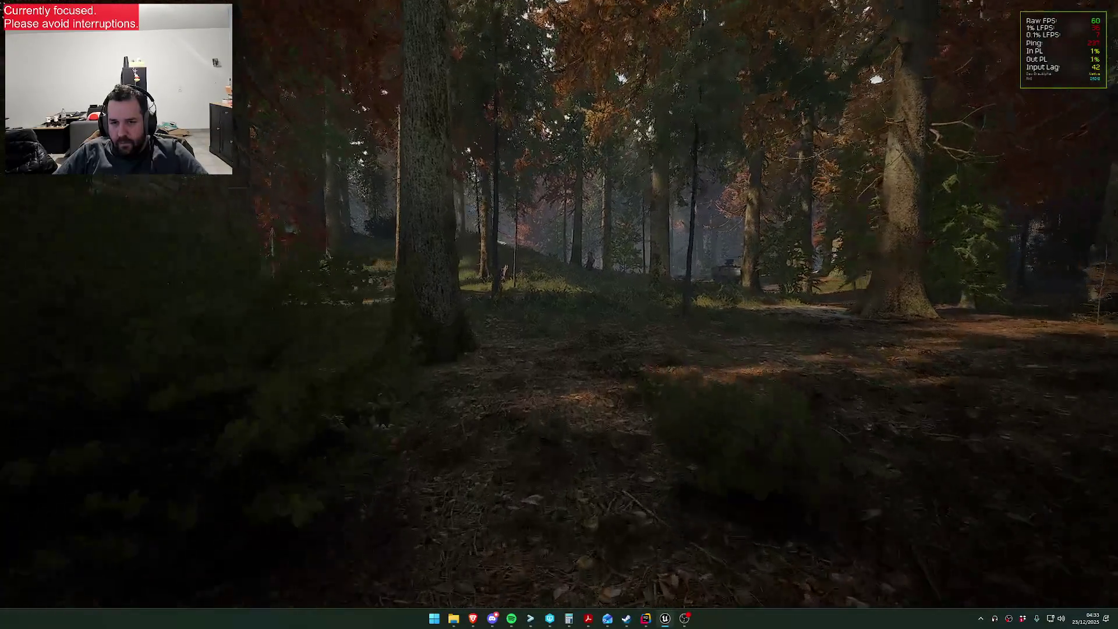
key(w)
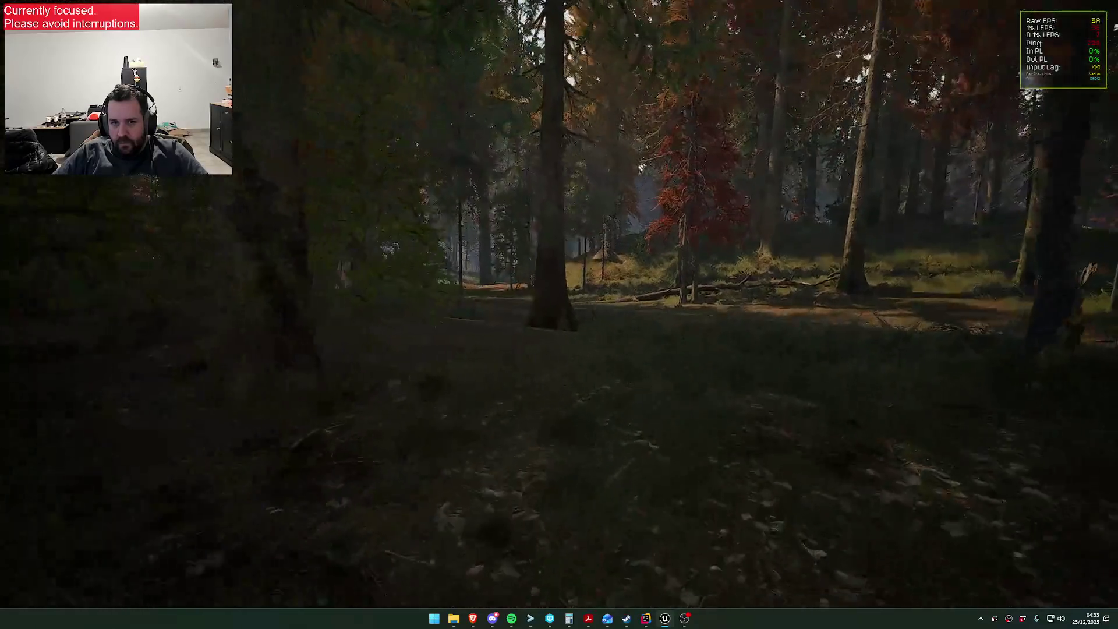
key(w)
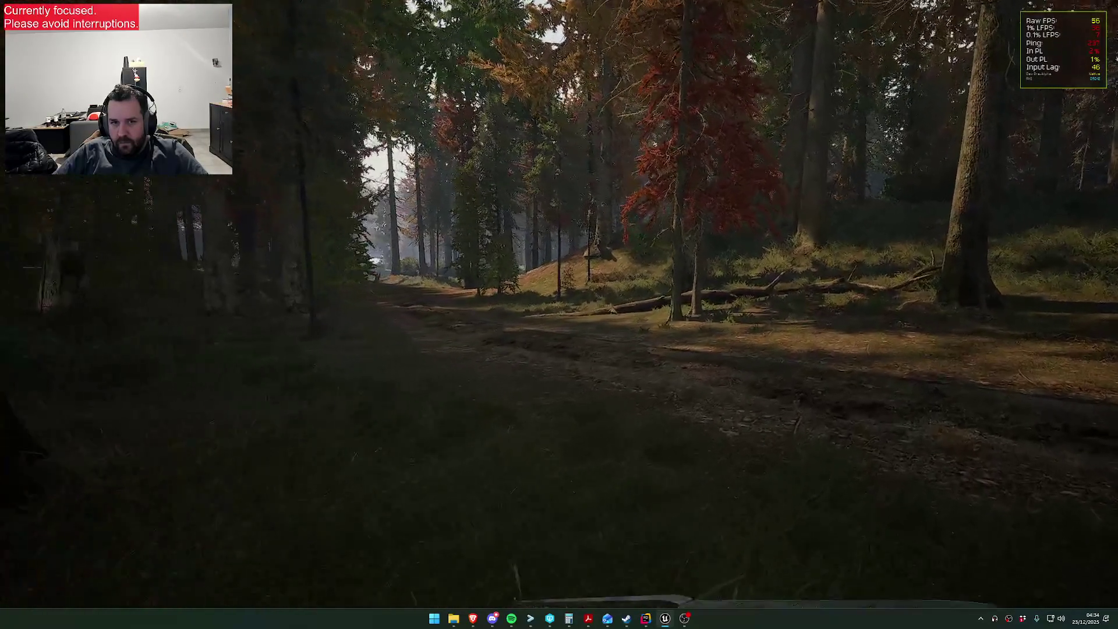
key(w)
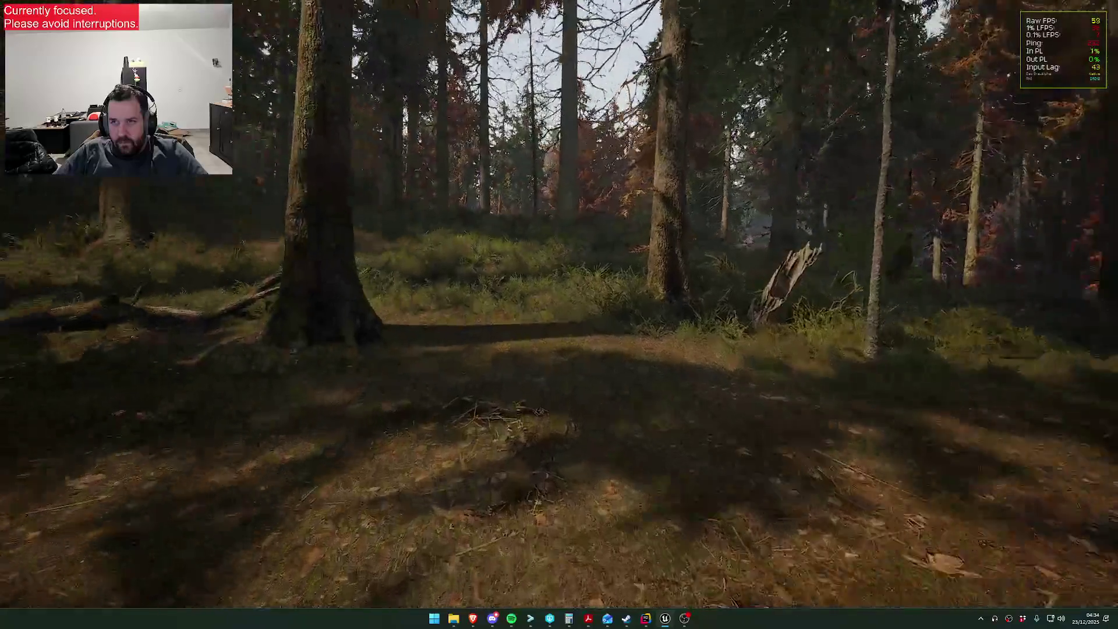
key(w)
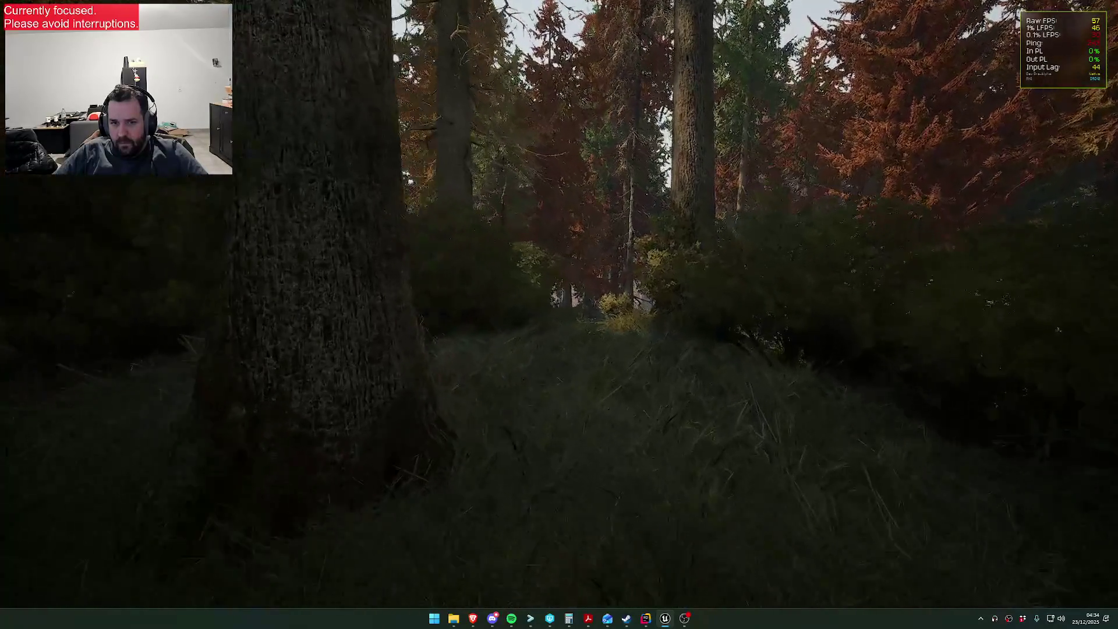
key(w)
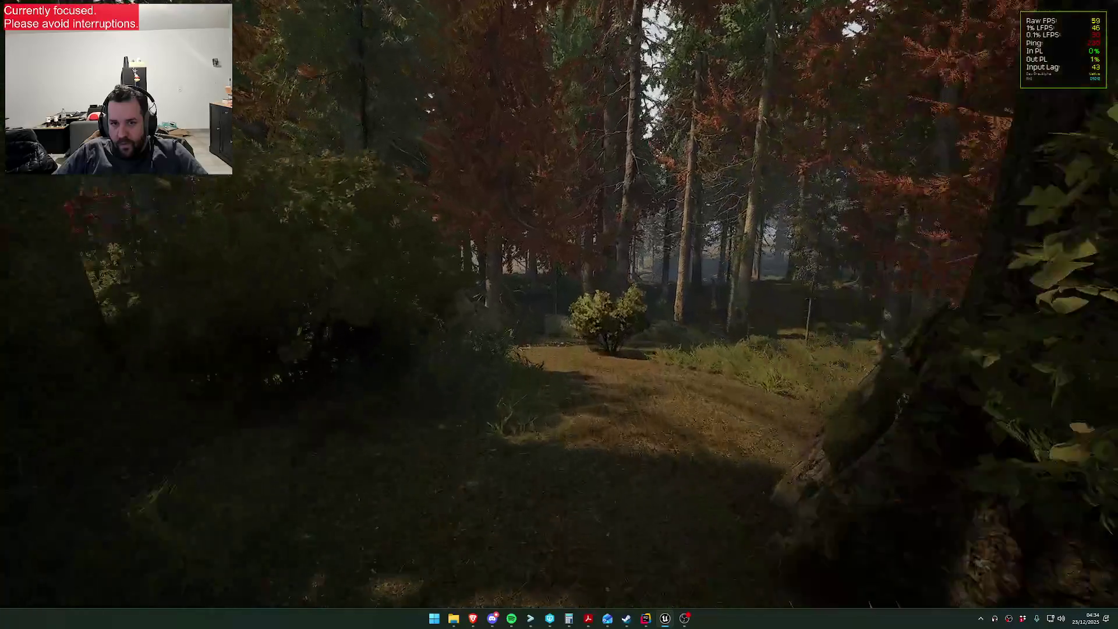
key(w)
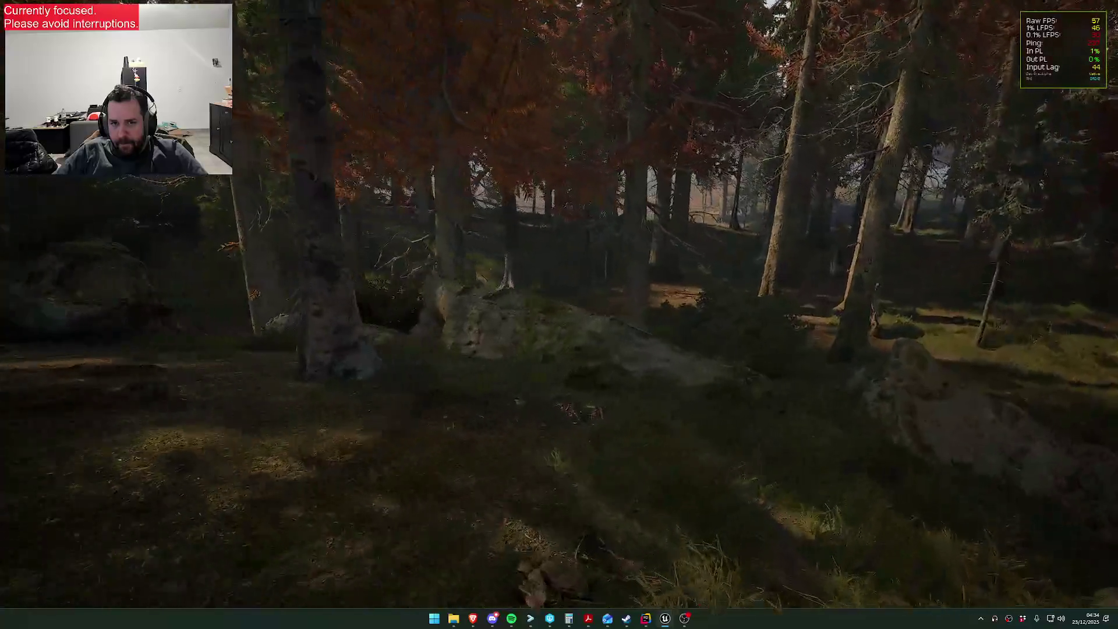
key(w)
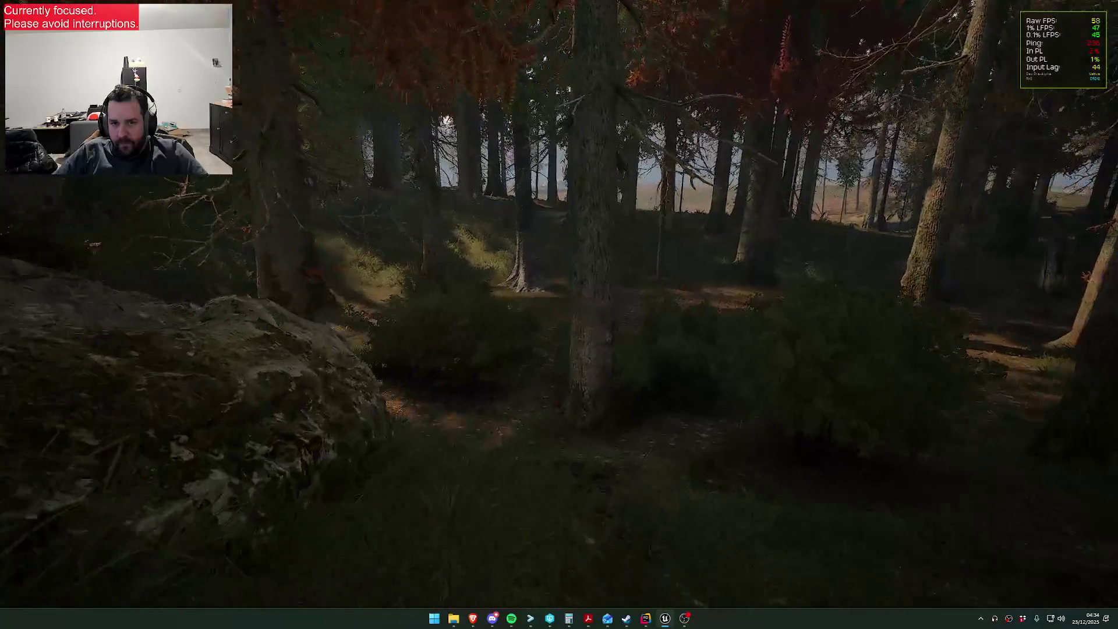
key(w)
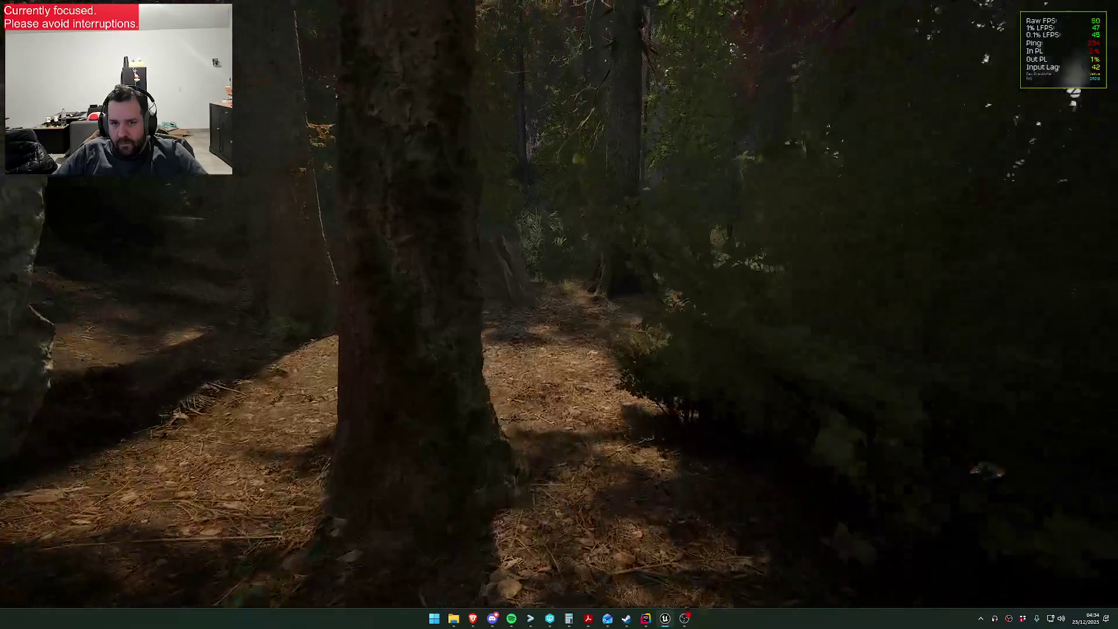
key(1)
key(w)
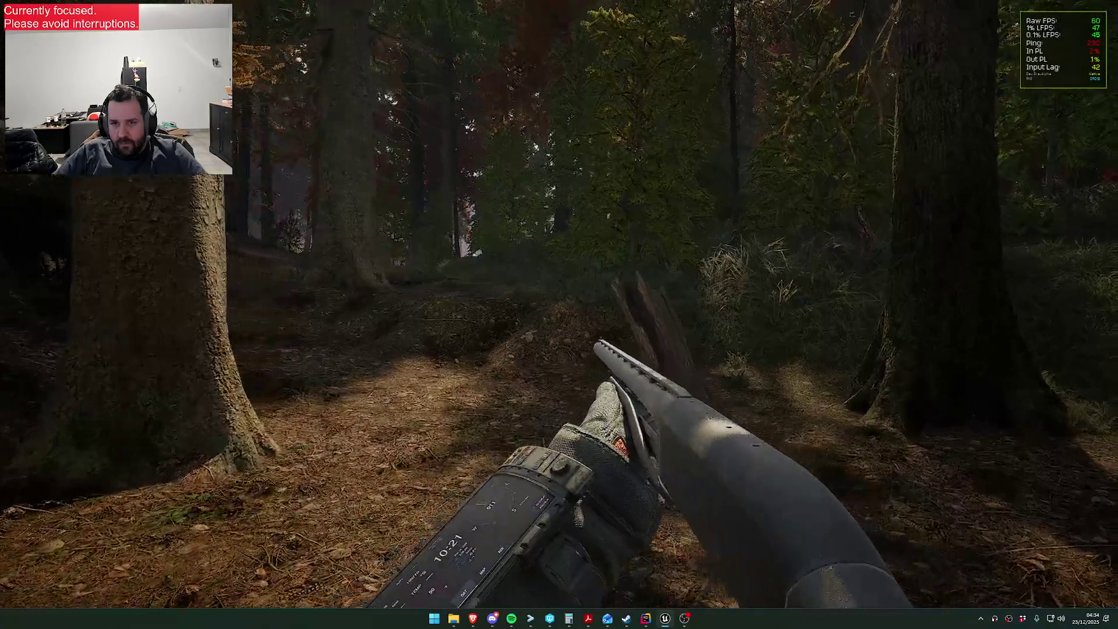
- Walk through the tall grass and forest toward the clearing, drawing the shotgun
key(w)
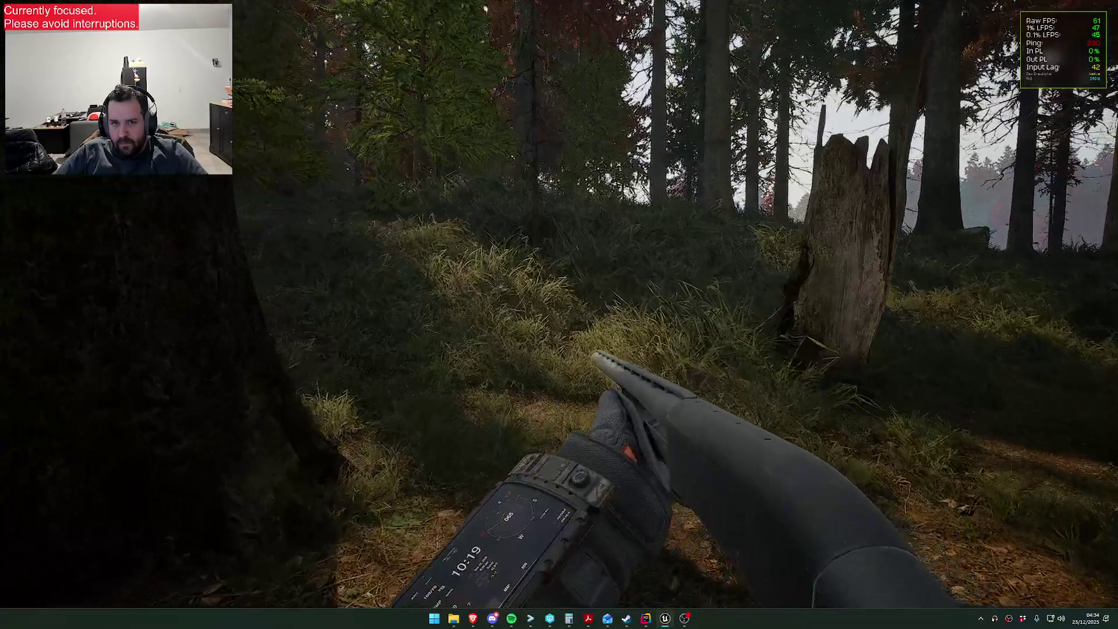
key(w)
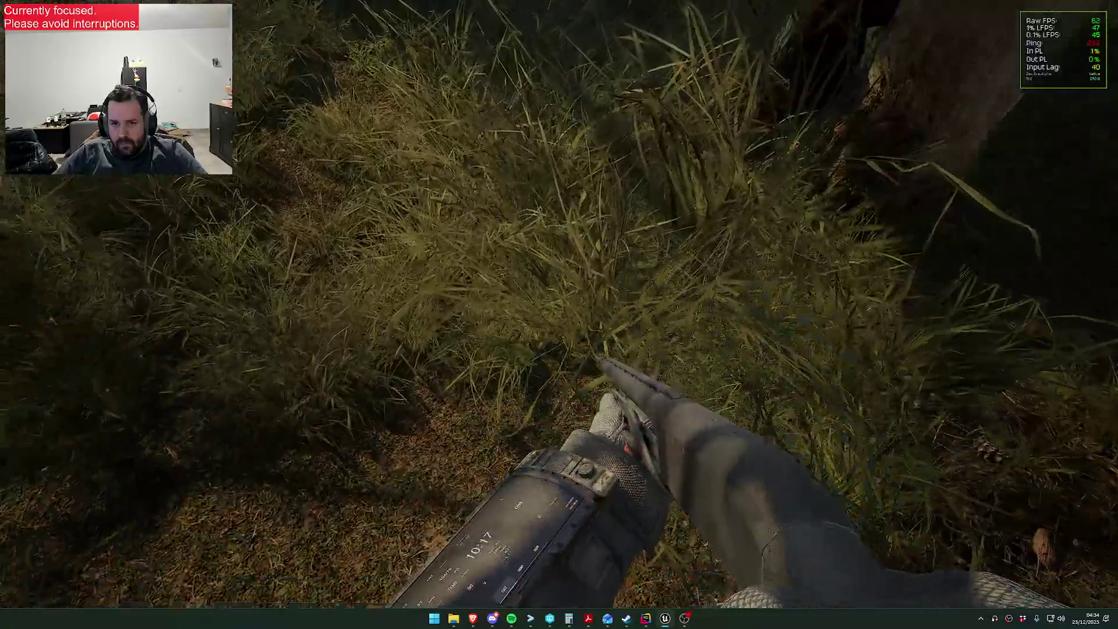
key(w)
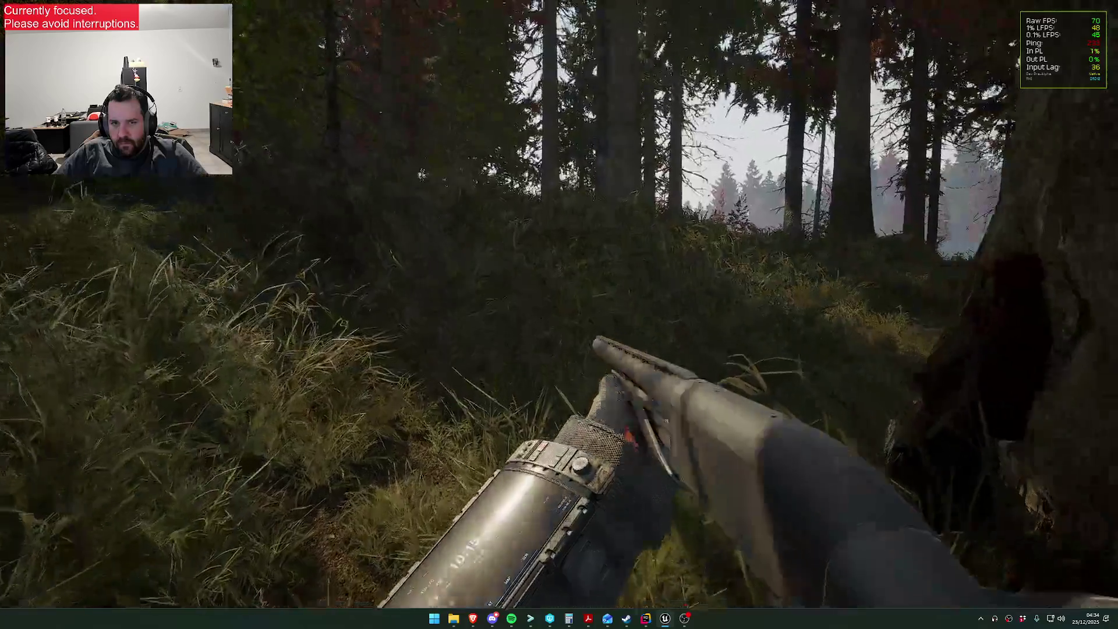
key(w)
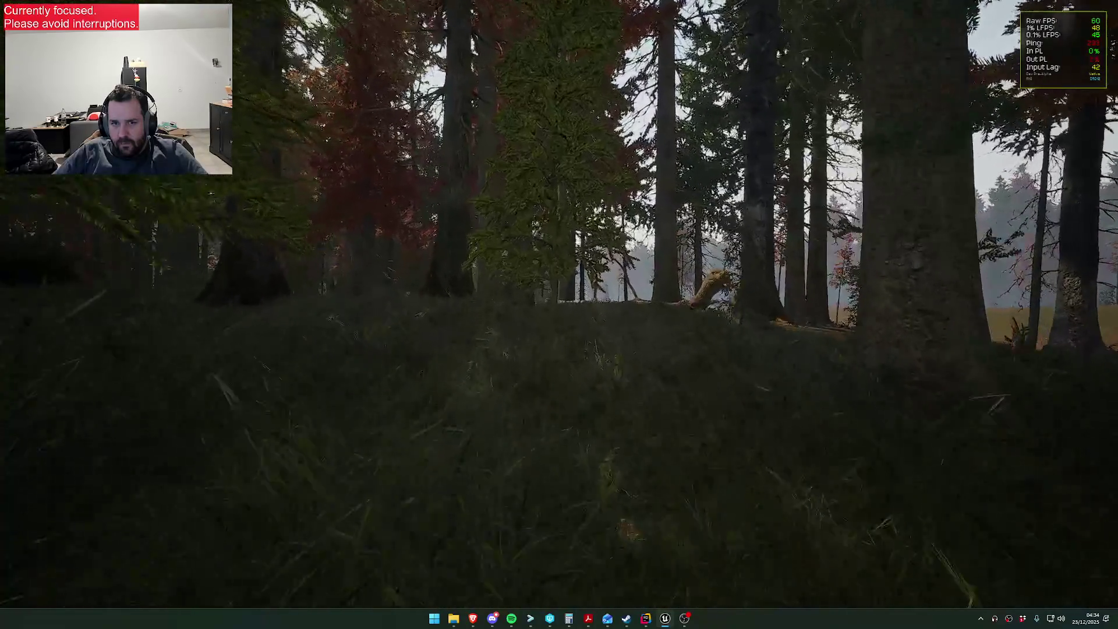
key(w)
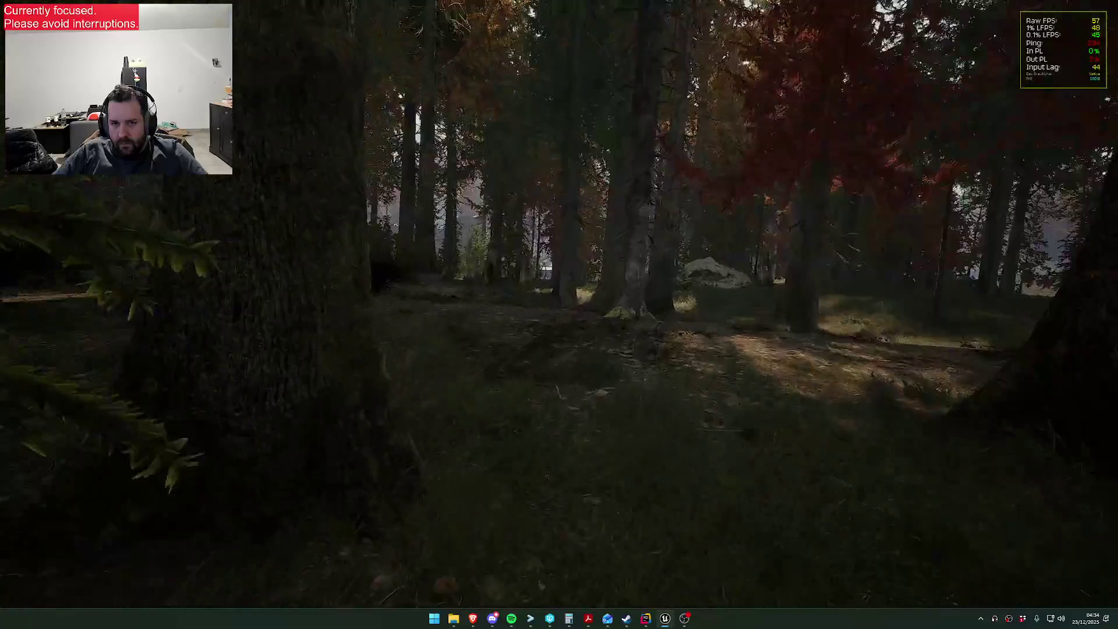
key(w)
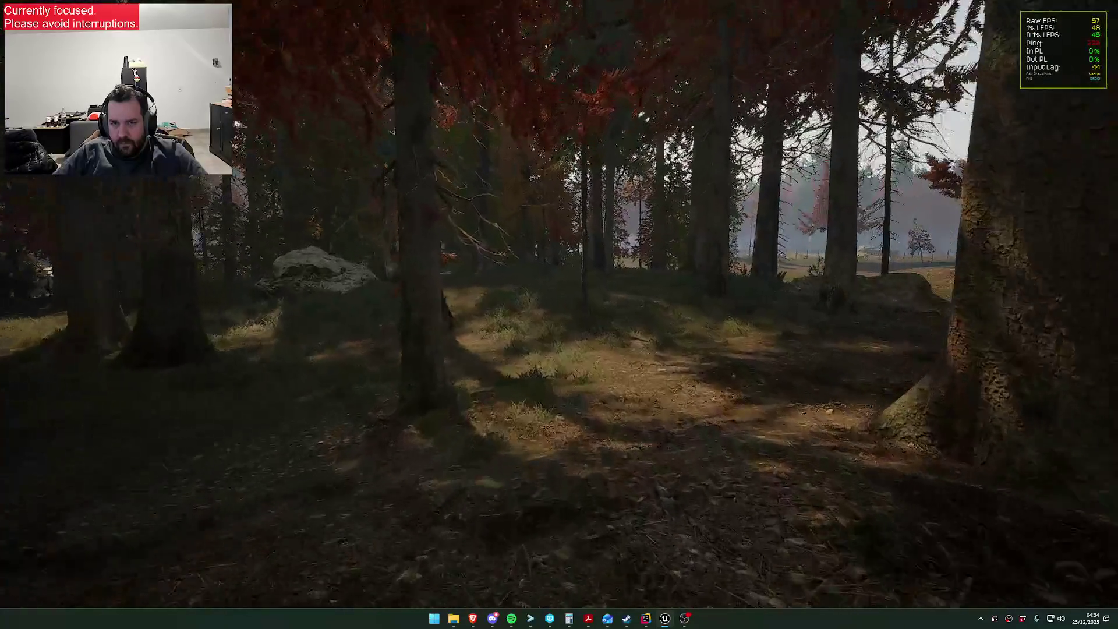
key(w)
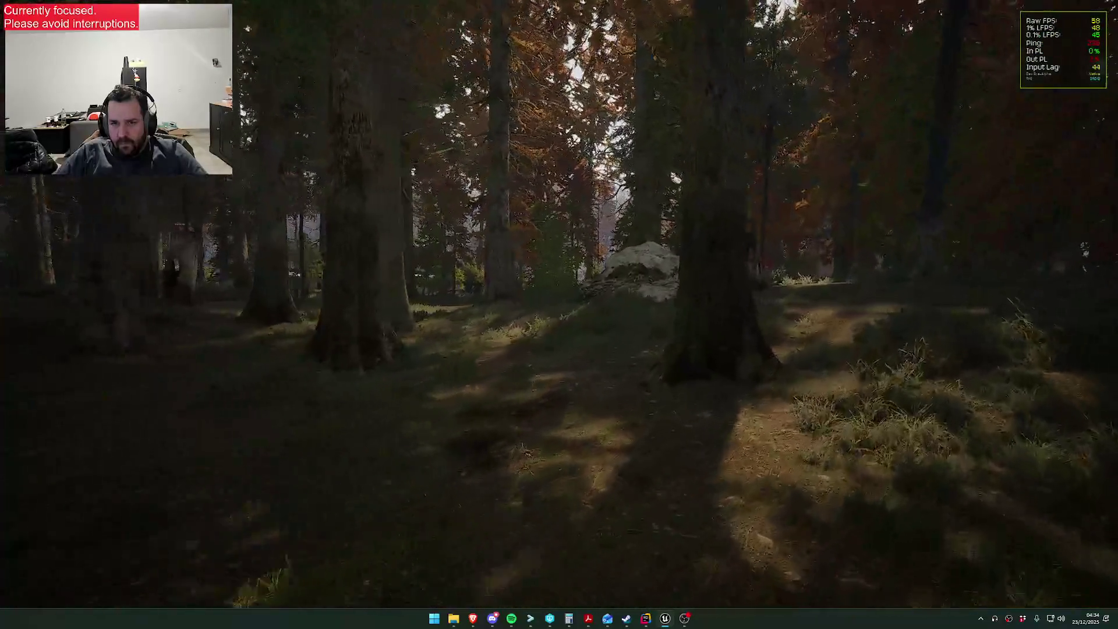
key(1)
key(w)
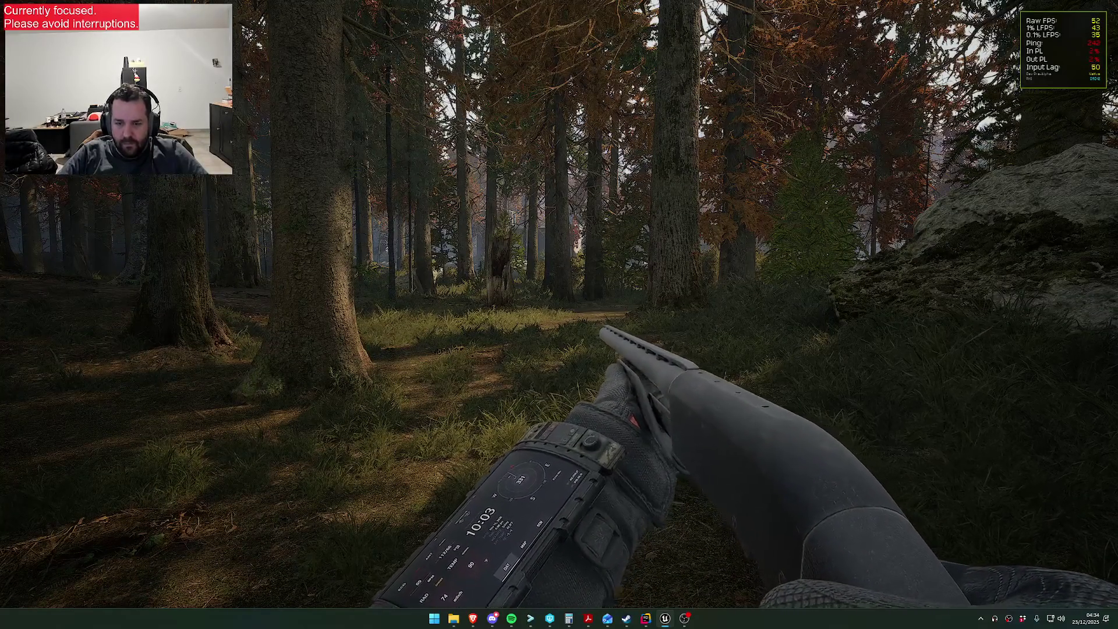
- Walk into the clearing with the idle Shambler, then show the hidden tray applications
key(super)
click(651, 160)
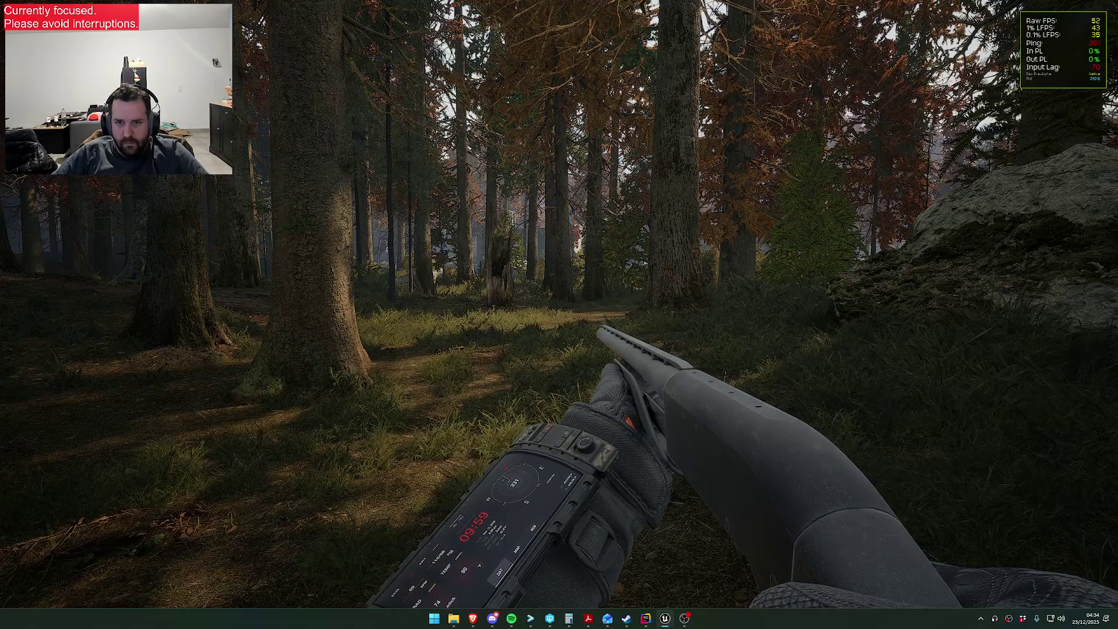
key(w)
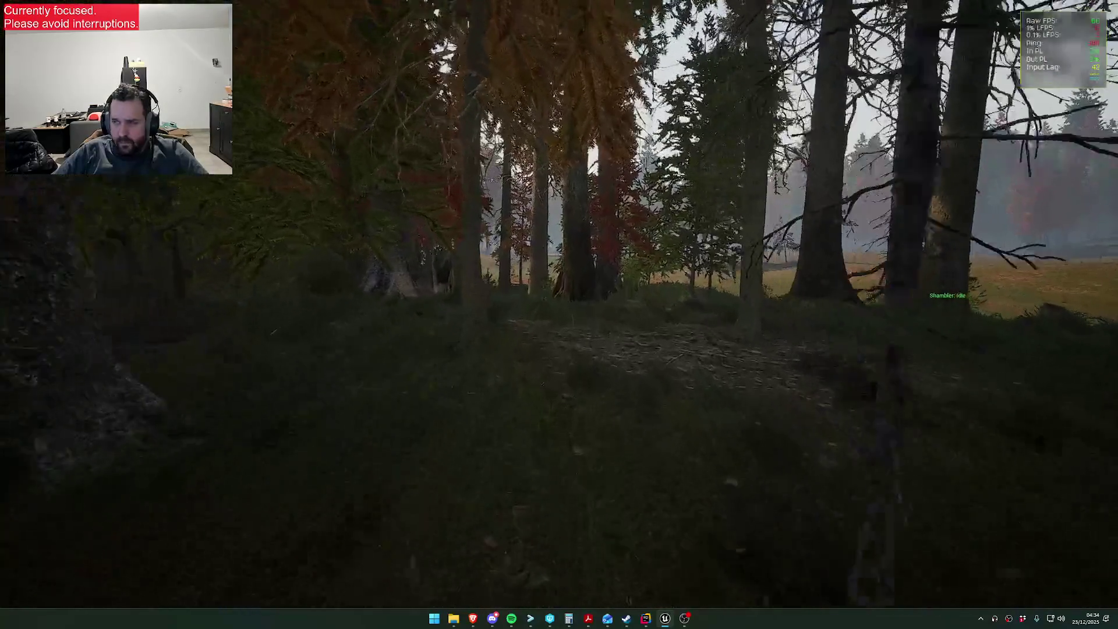
key(super)
click(794, 442)
key(super)
click(981, 618)
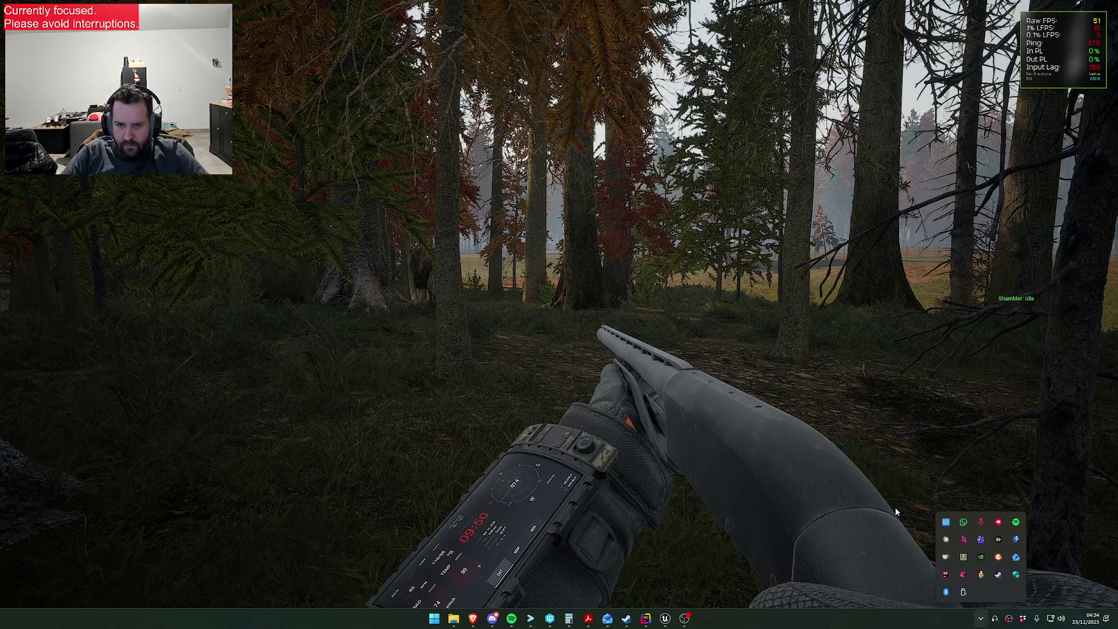
- Launch Lightshot from the Start menu search and walk toward the rock
key(super)
text(lightshot)
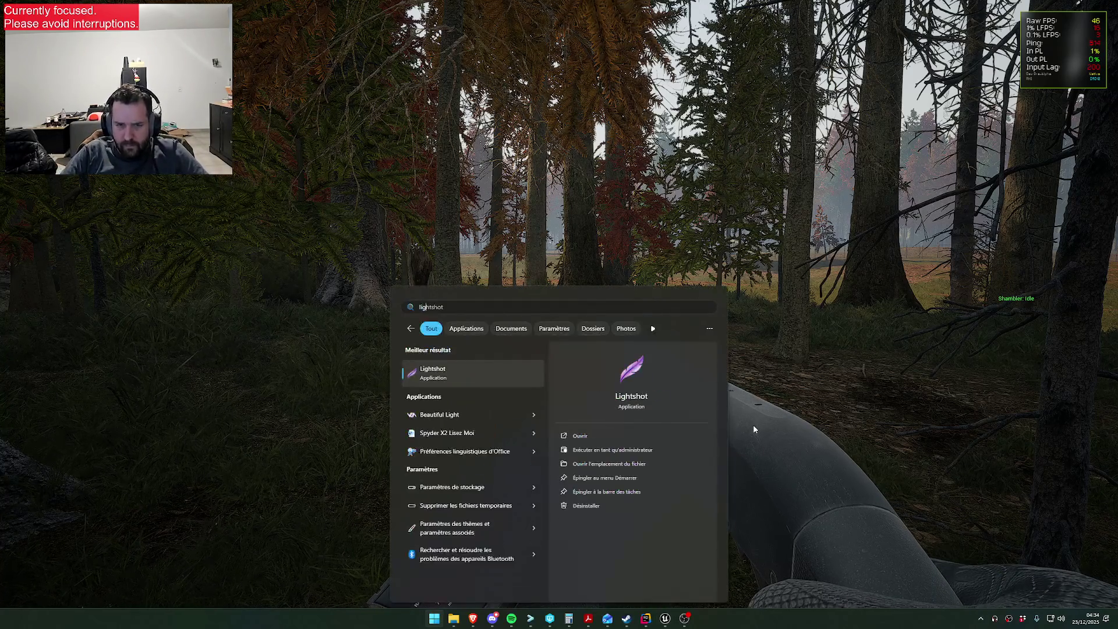
key(Return)
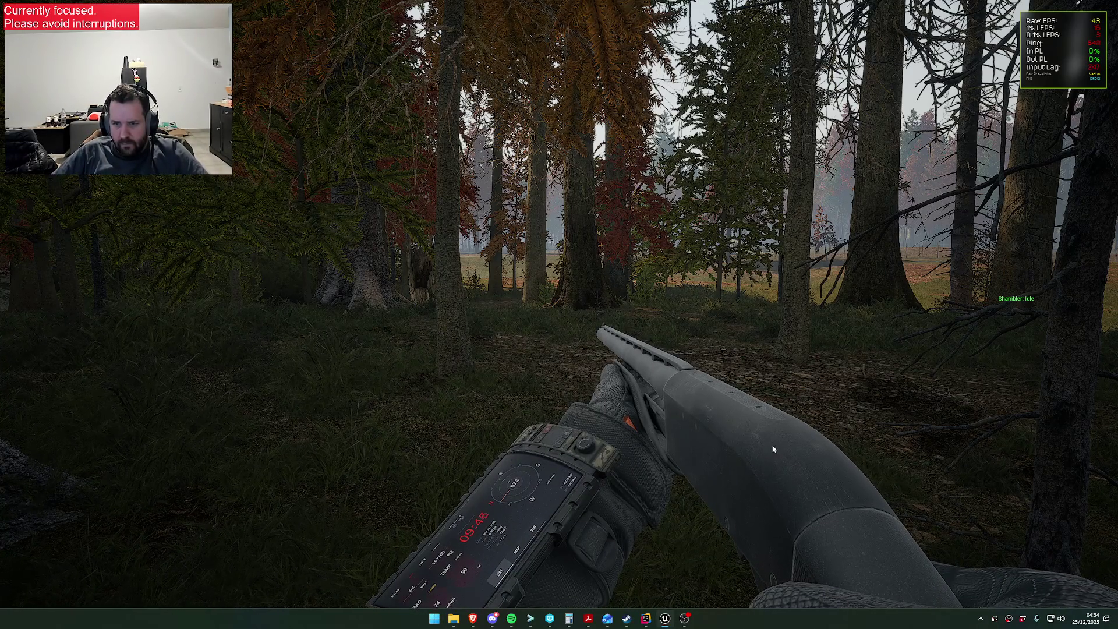
click(773, 443)
key(shift+w)
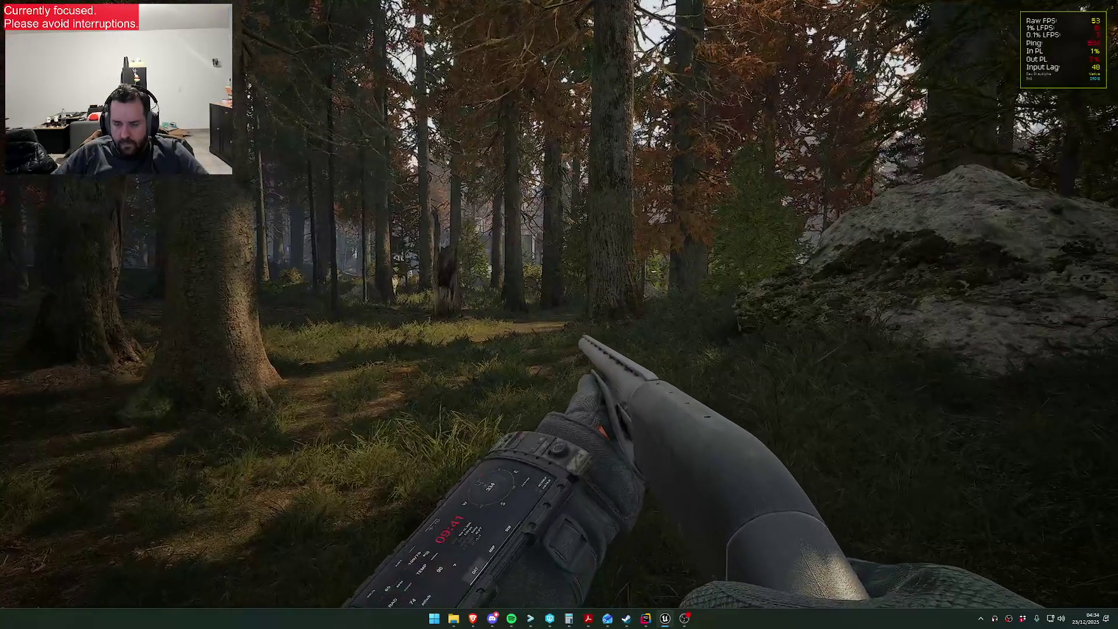
- Start a whole-screen Lightshot capture, then cancel it
key(Print)
mouse_move(0, 1)
mouse_down()
mouse_move(898, 399)
mouse_move(1019, 610)
mouse_move(1115, 612)
mouse_up()
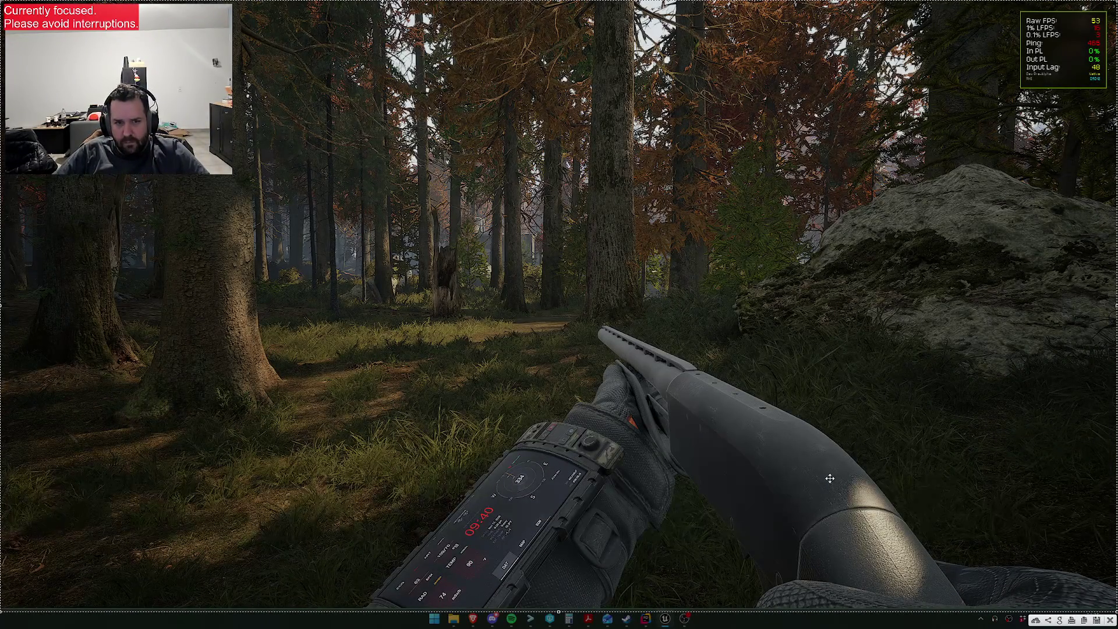
key(ctrl+c)
key(super)
key(super)
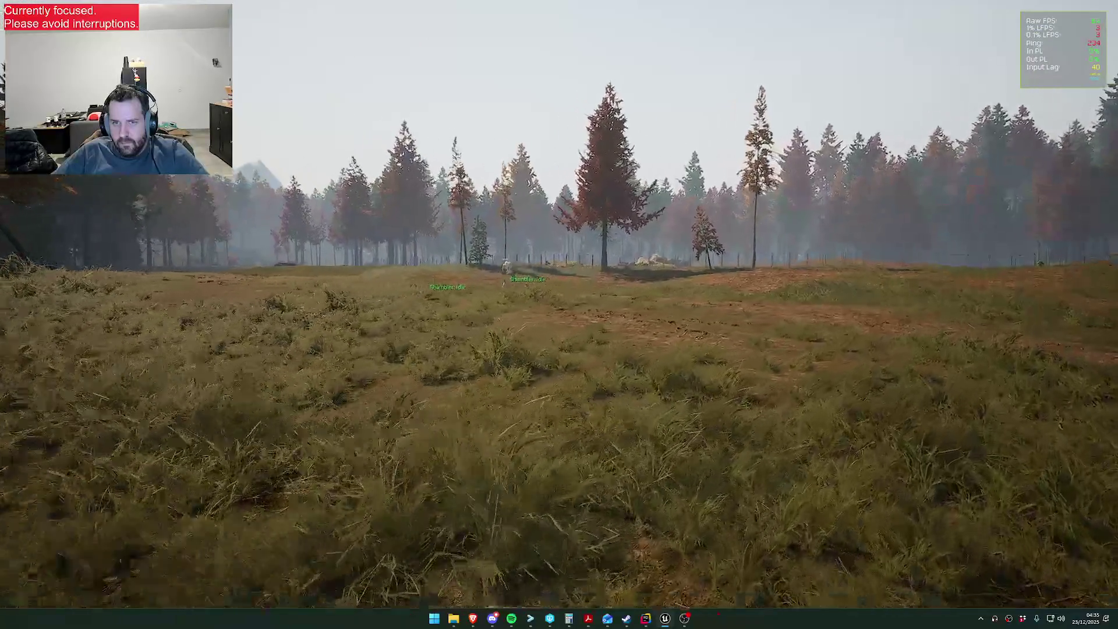
- Draw the shotgun and grab a screen-region capture with Print Screen
key(1)
mouse_move(559, 314)
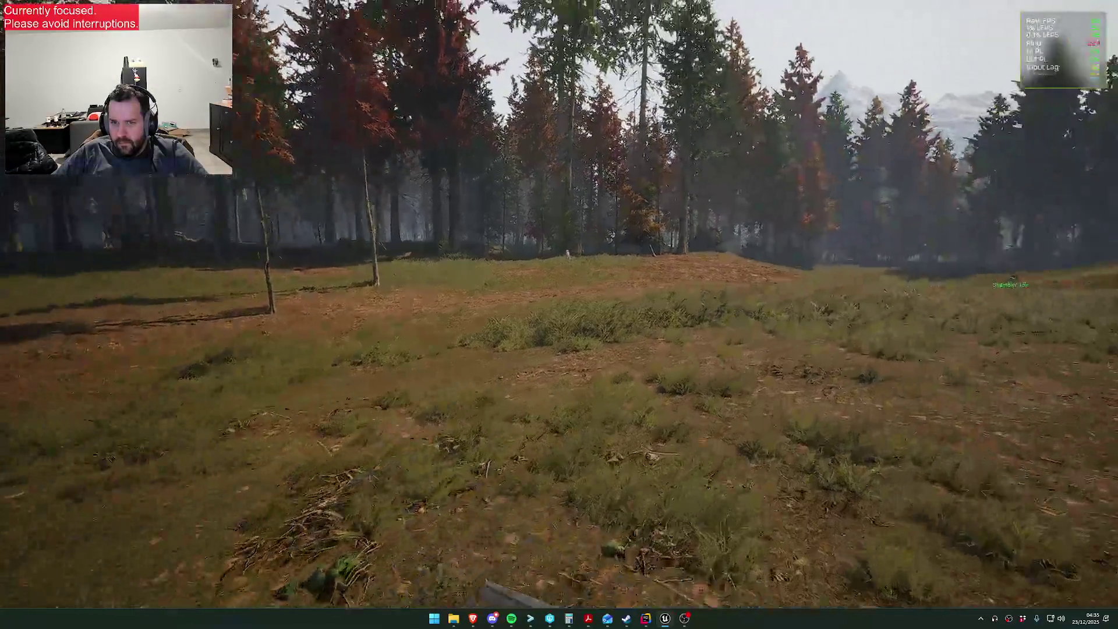
key(Print)
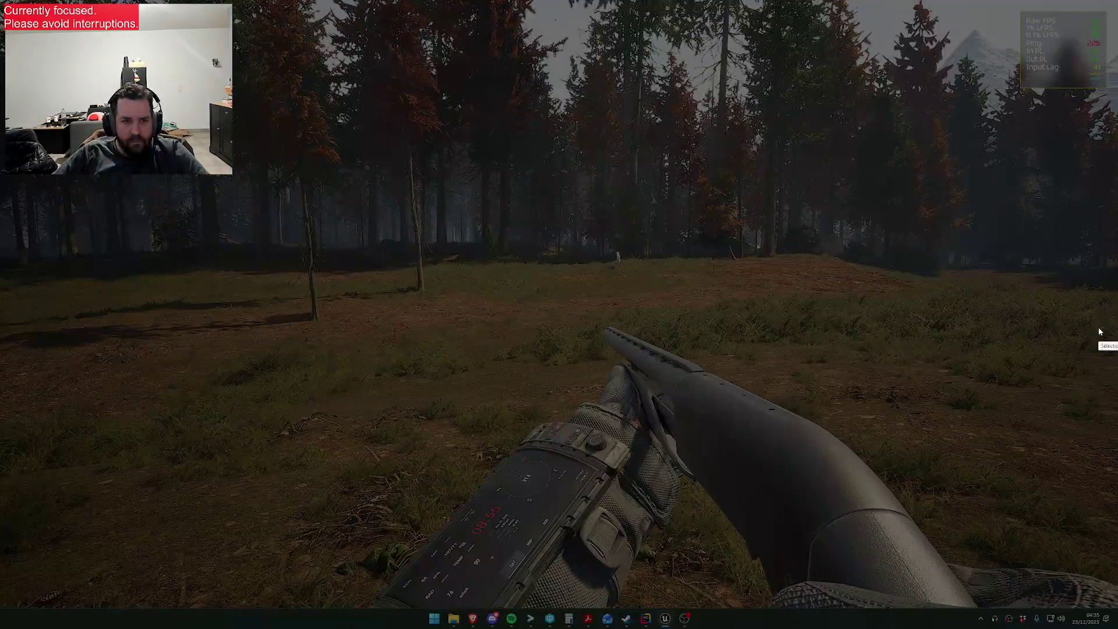
drag(1, 3, 980, 560)
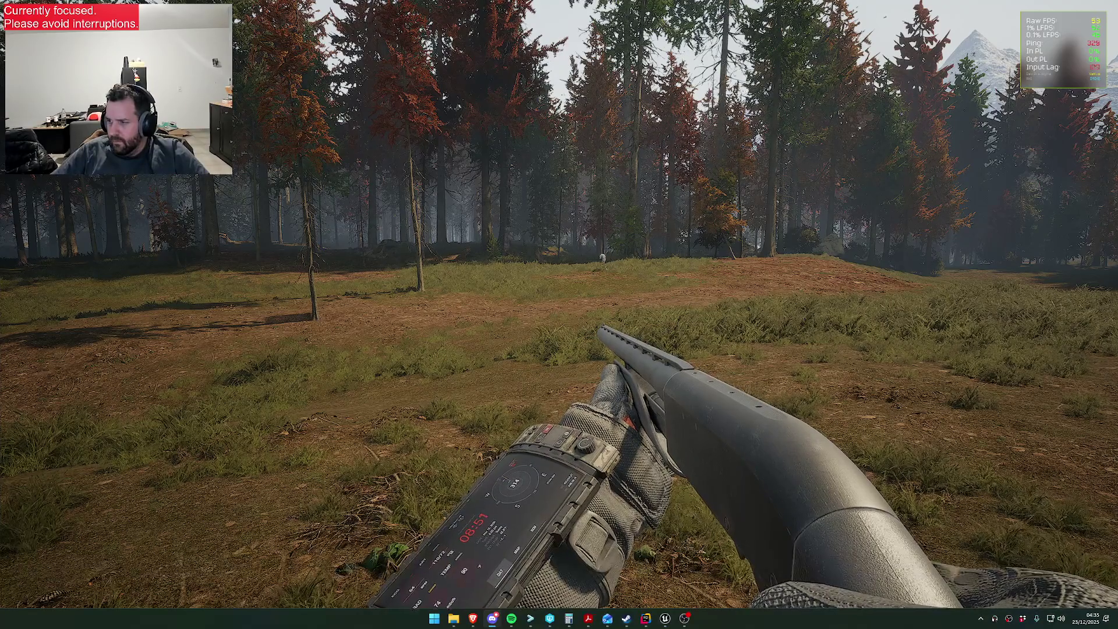
- Walk across the field toward the white Shambler at the treeline
key(w)
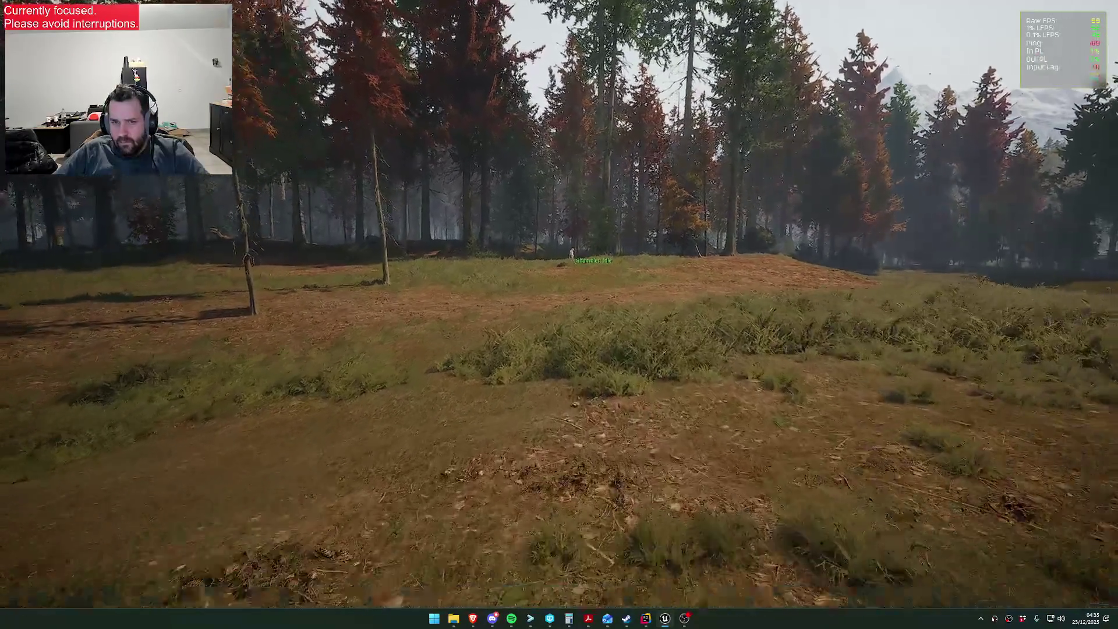
key(w)
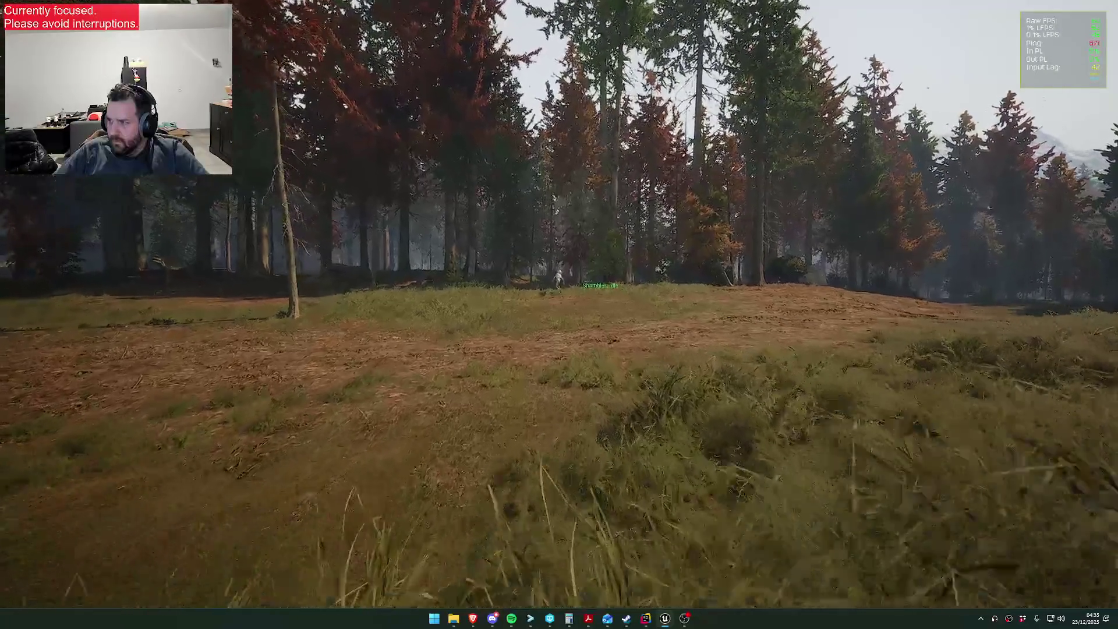
key(w)
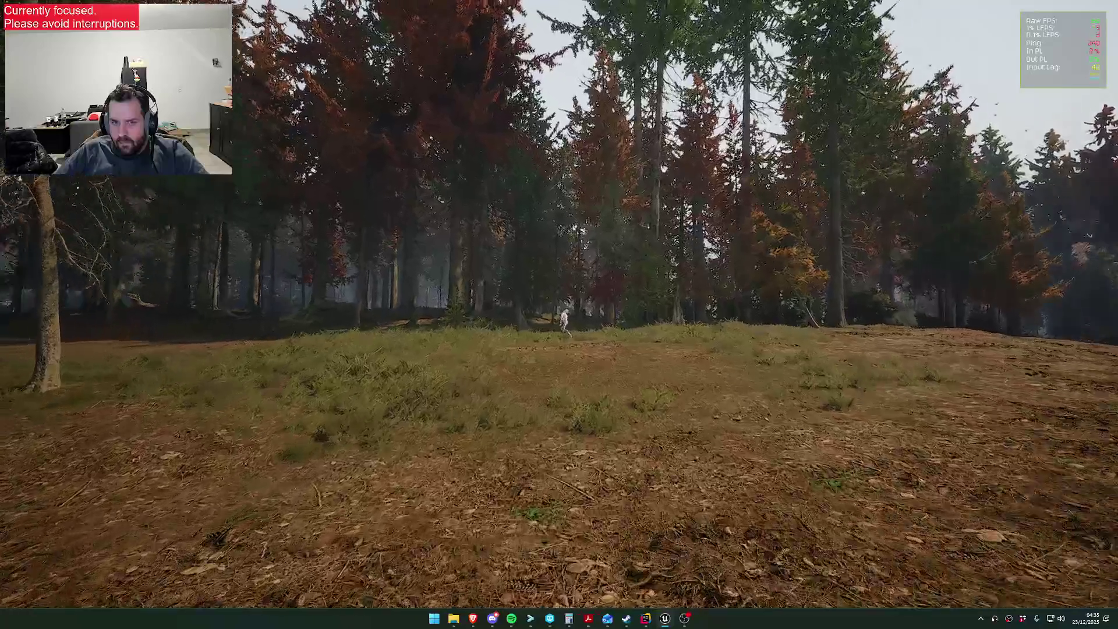
- Aim at the Shambler, switch to the rifle and shoot it
key(w)
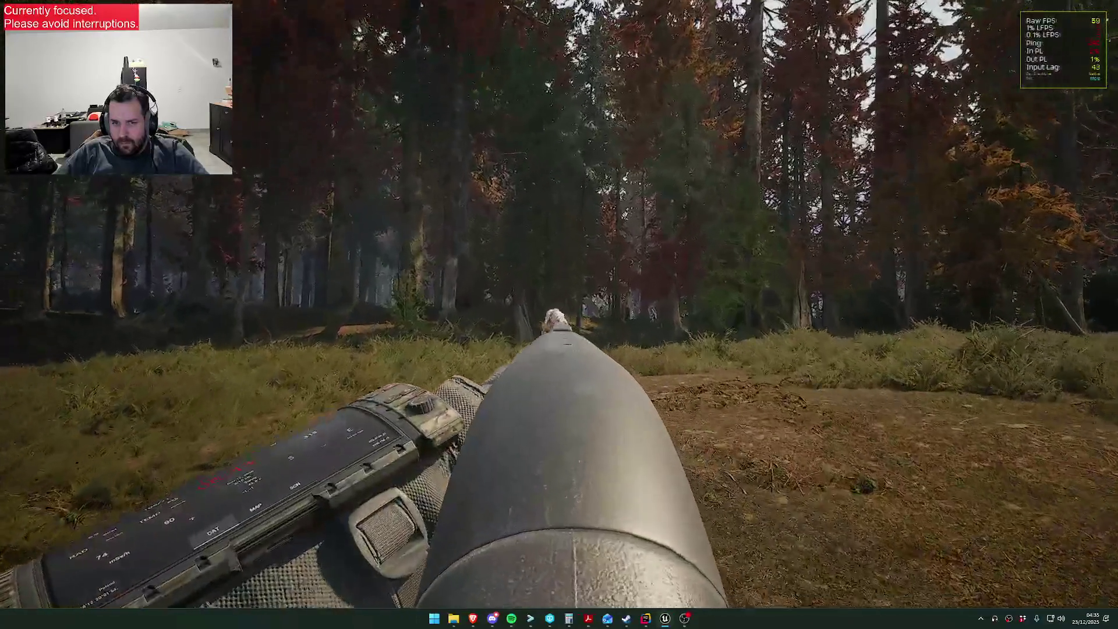
right_click(559, 315)
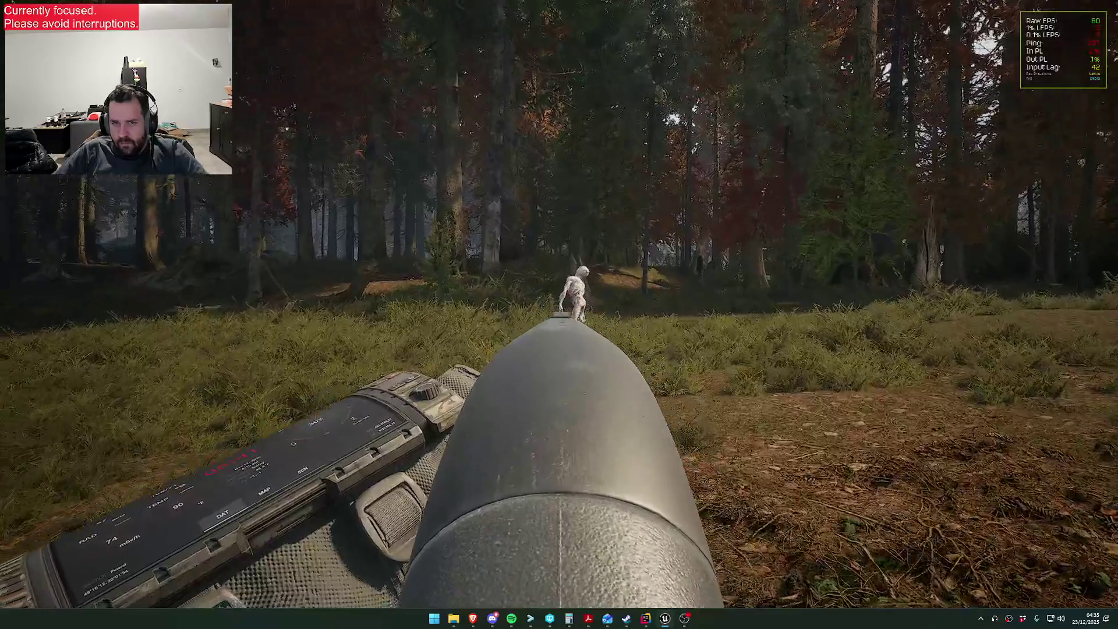
key(1)
click(558, 314)
- Walk past the fallen Shambler and back into the forest
key(w)
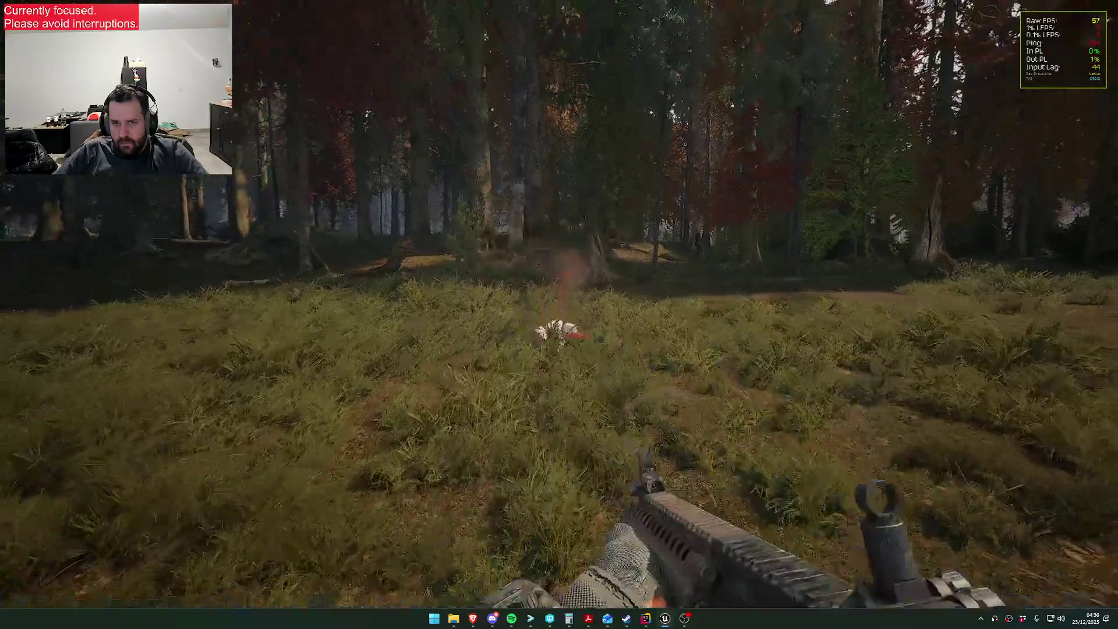
key(w)
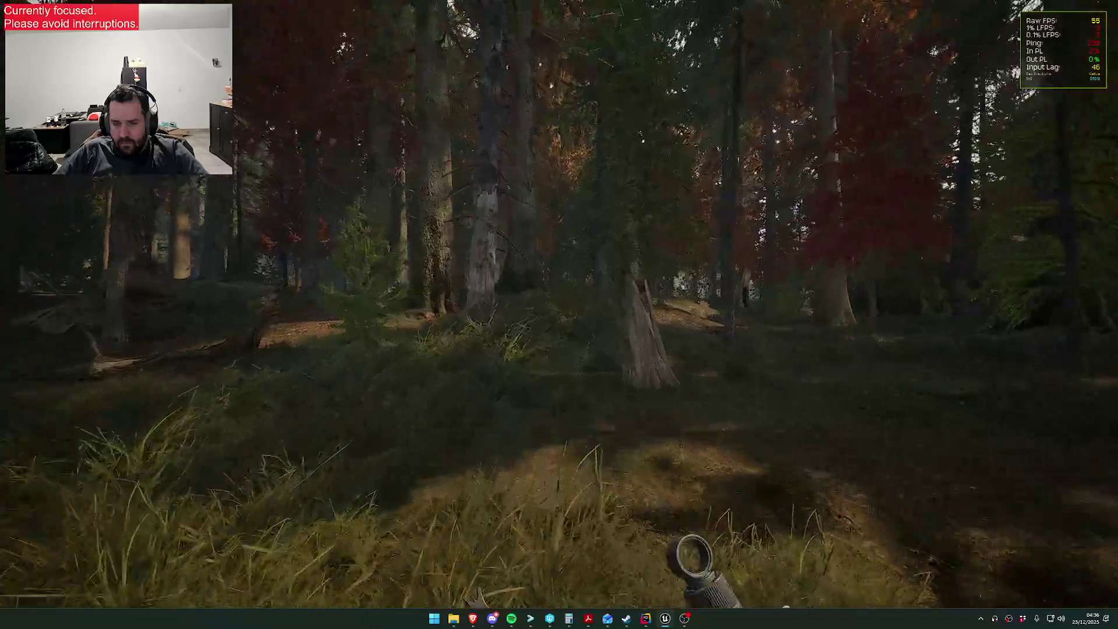
key(w)
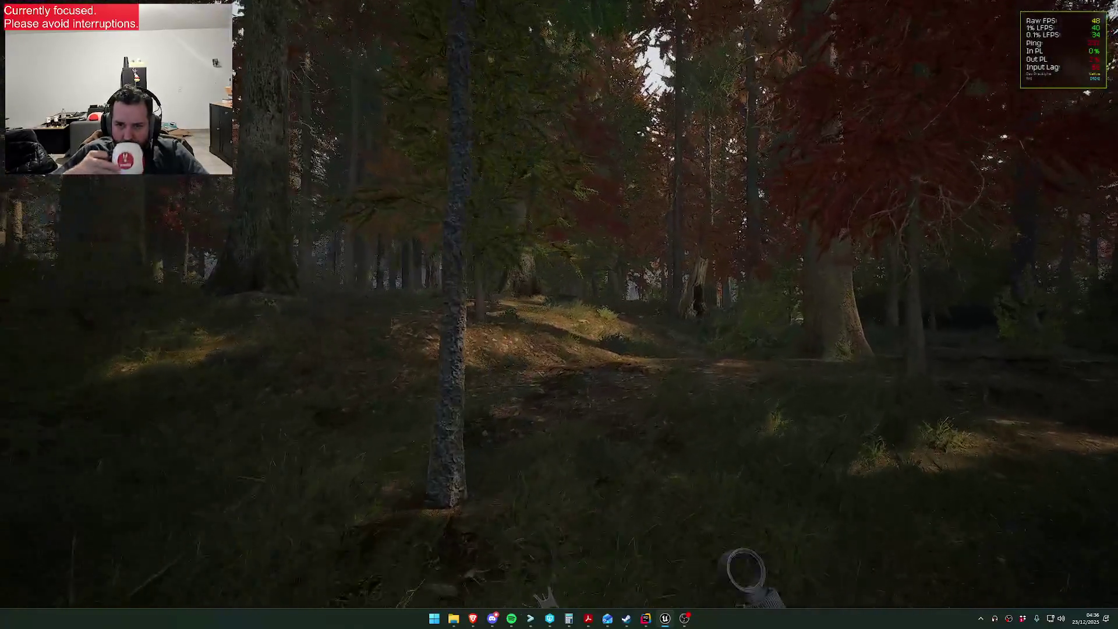
key(w)
key(w)
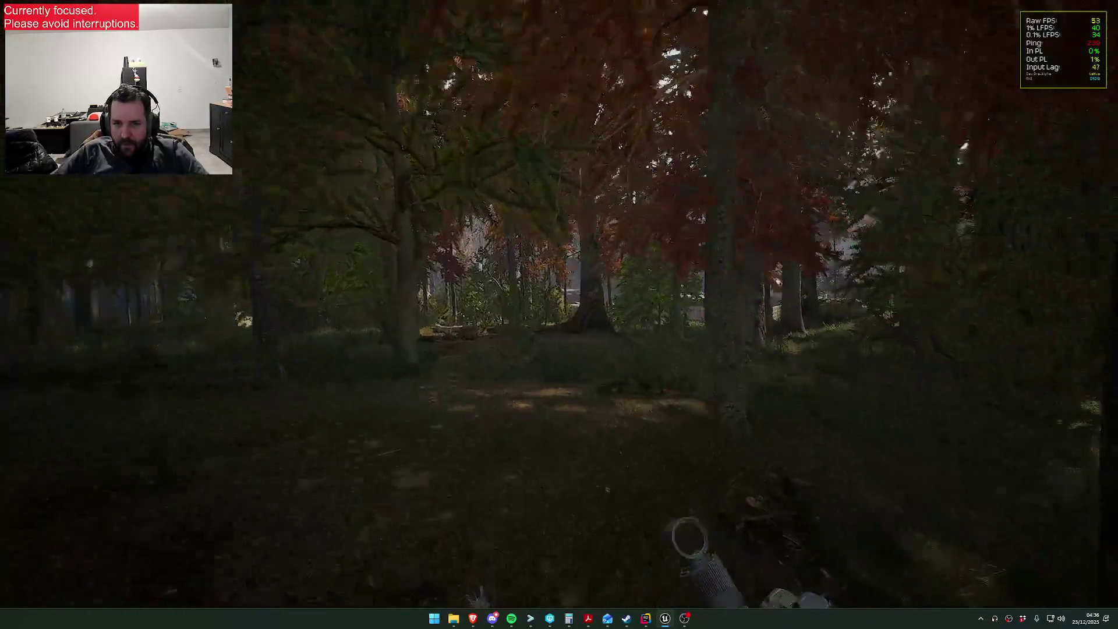
key(w)
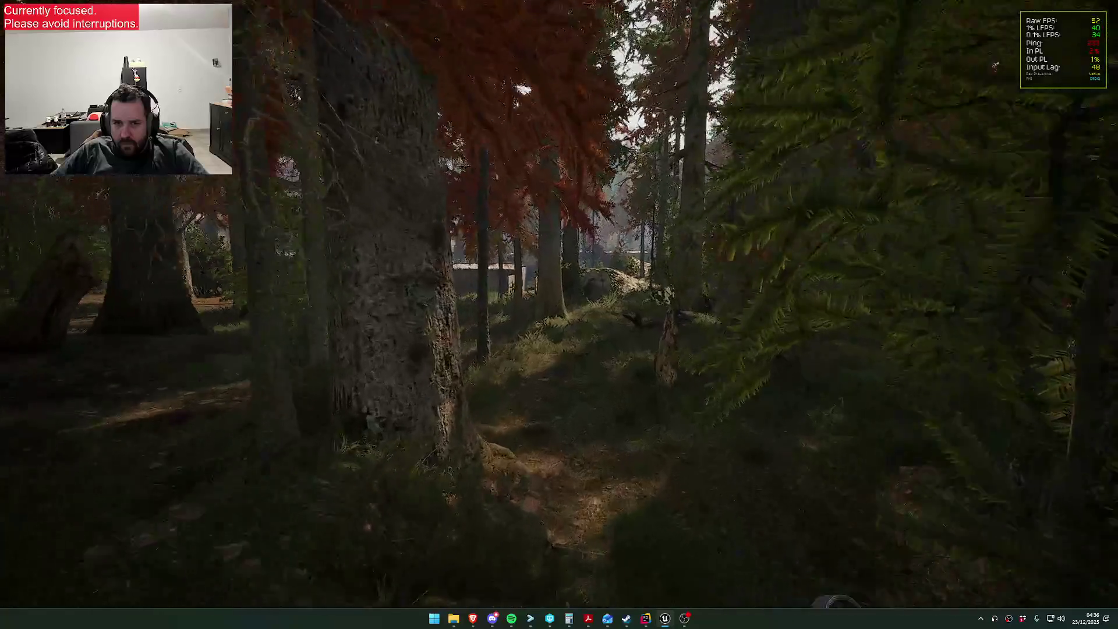
key(w)
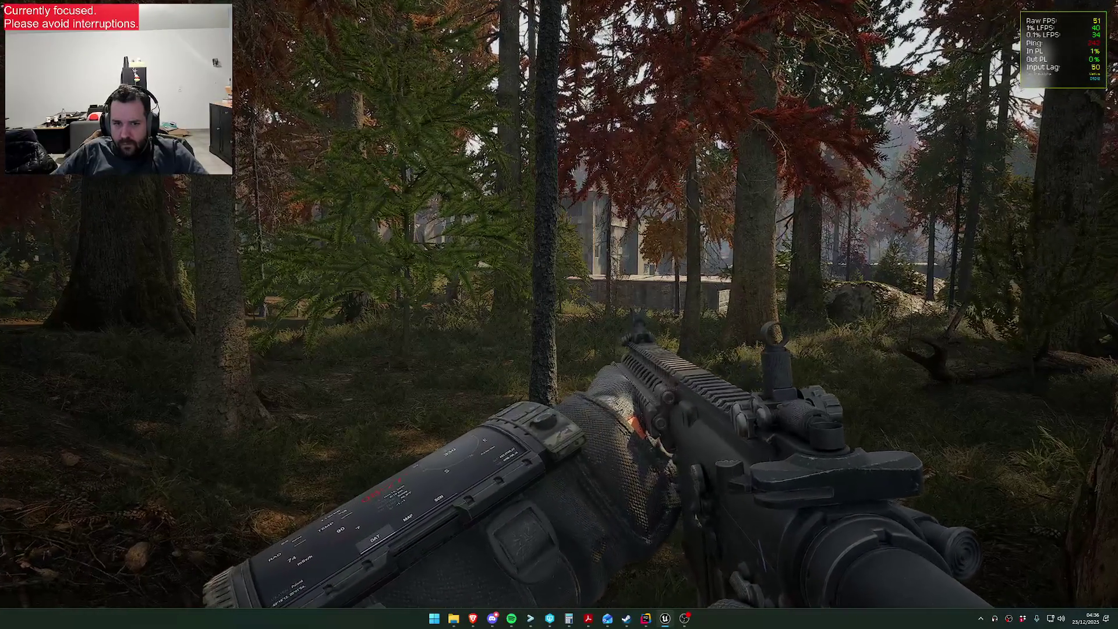
key(Escape)
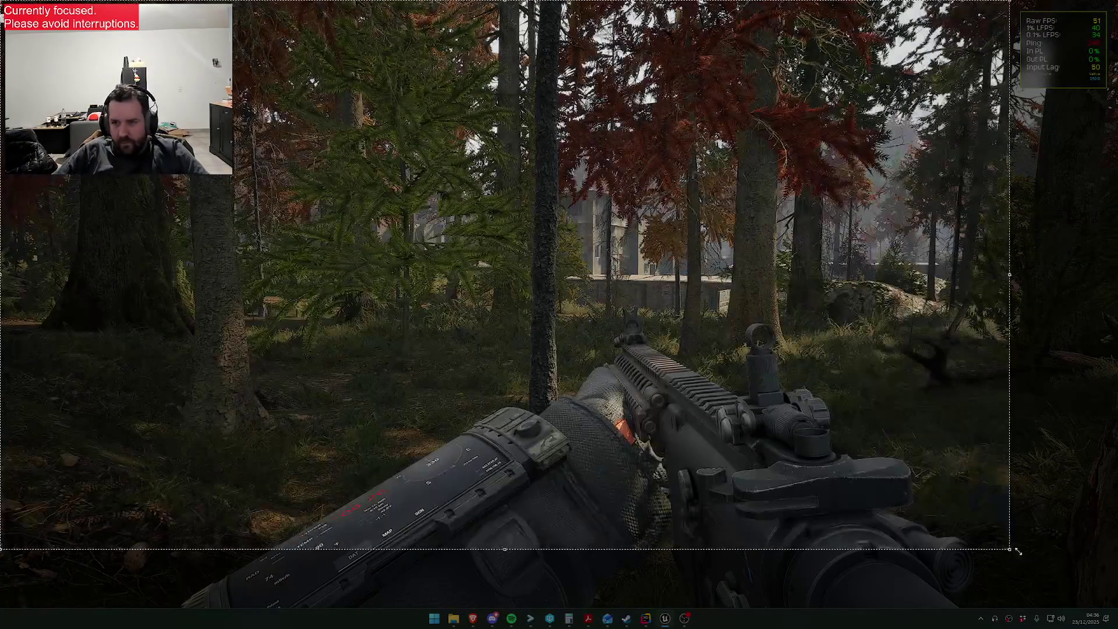
- Dismiss the Lightshot capture overlay to return to the forest game view
key(super)
key(super)
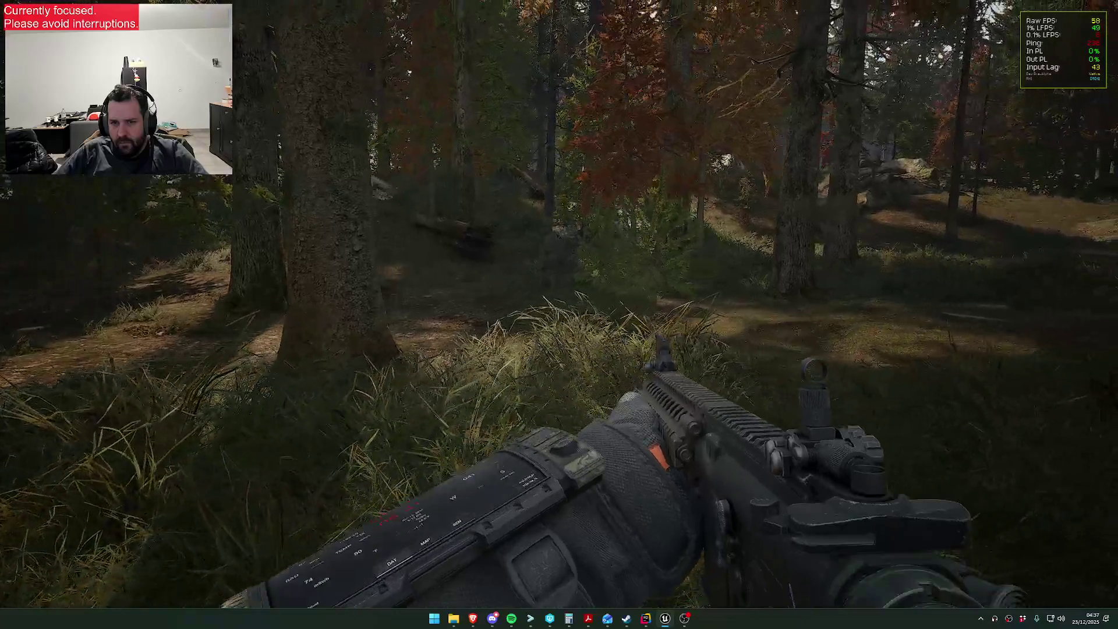
- Start a near-full-screen capture with Shift+Win+S, then cancel it and return to the game
key(super+shift+s)
mouse_move(1, 0)
mouse_down()
mouse_move(1027, 465)
mouse_move(1098, 524)
mouse_move(1104, 603)
mouse_up()
key(Escape)
key(super)
key(super)
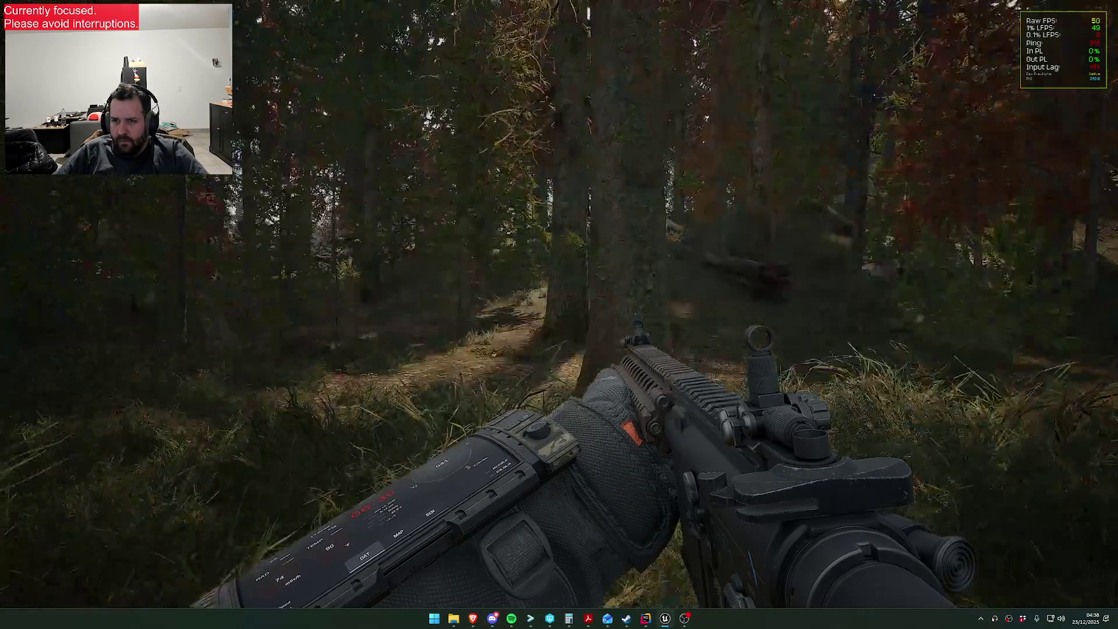
key(super)
key(super)
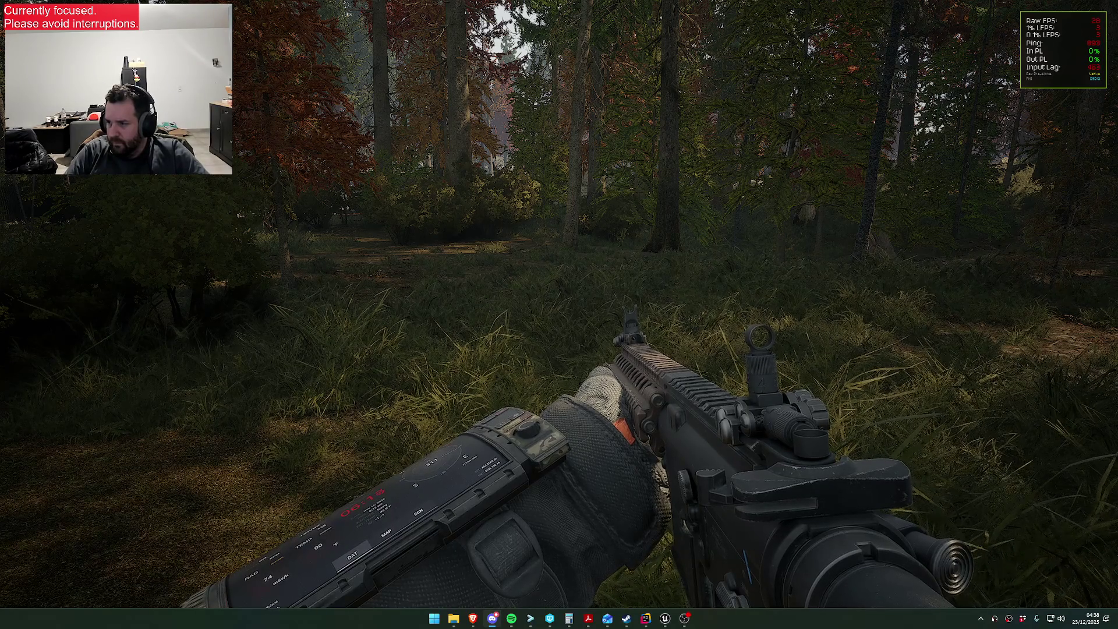
- Walk through the chain-link fence gap into the forest, then release the game view into the editor
key(w)
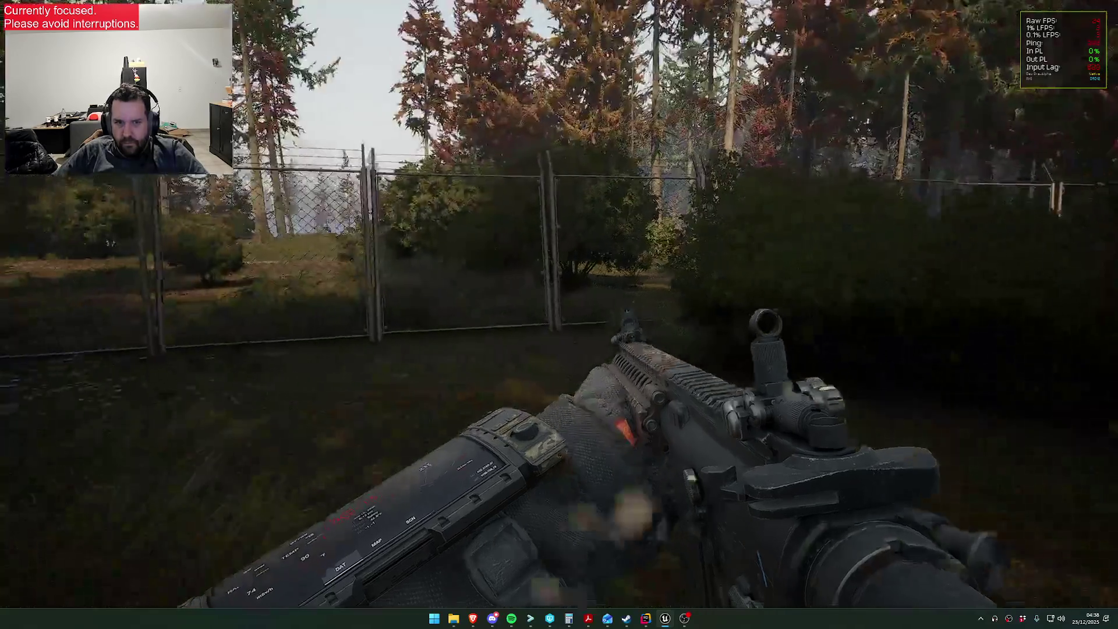
key(w)
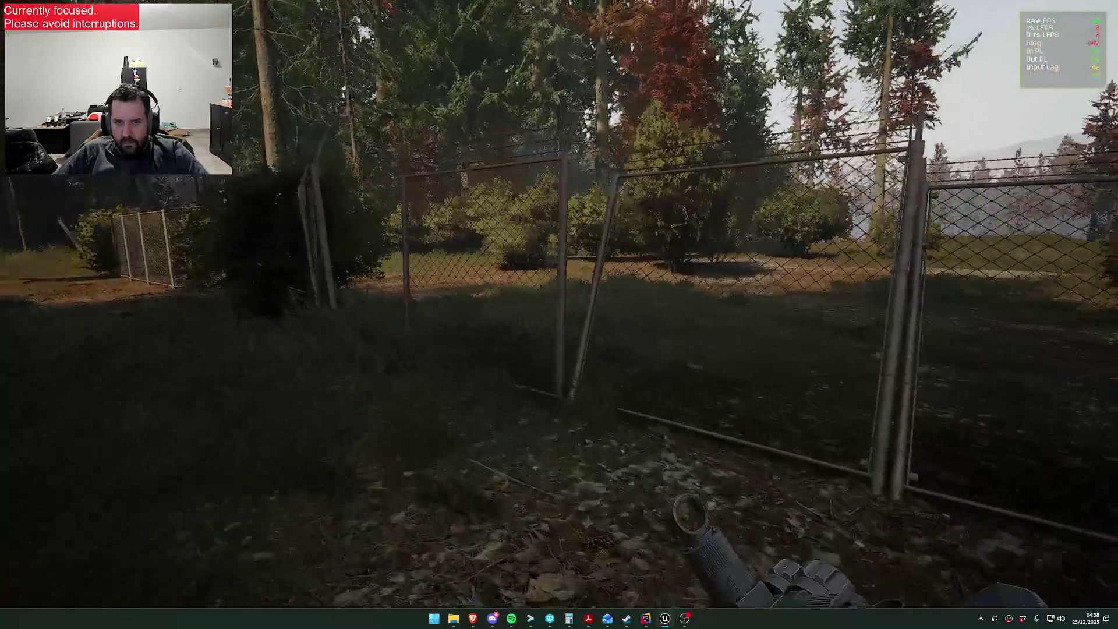
key(w)
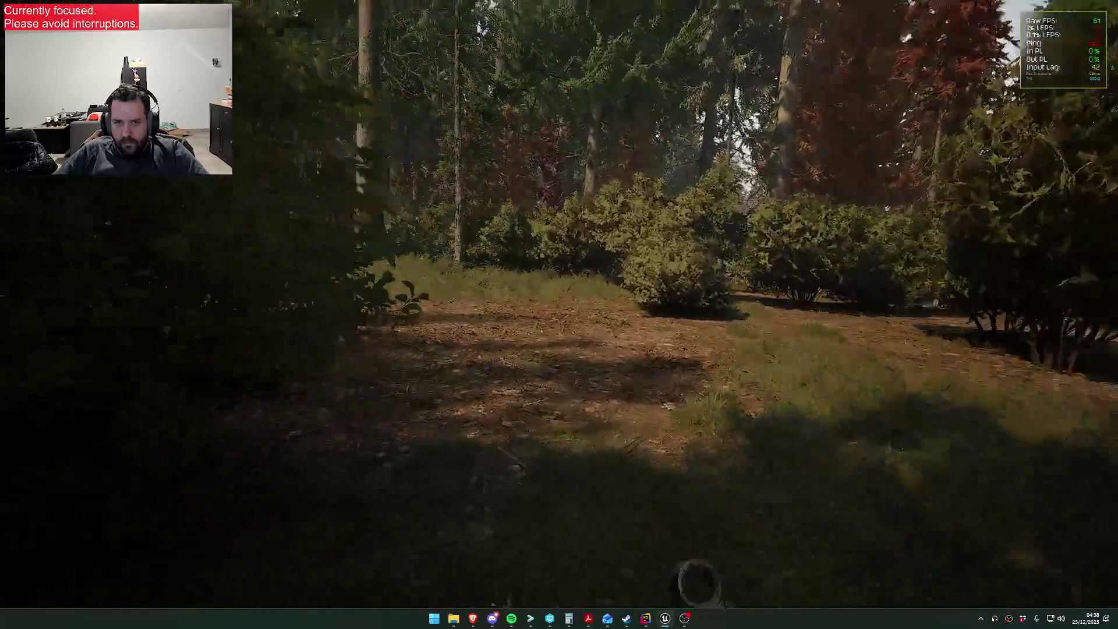
key(w)
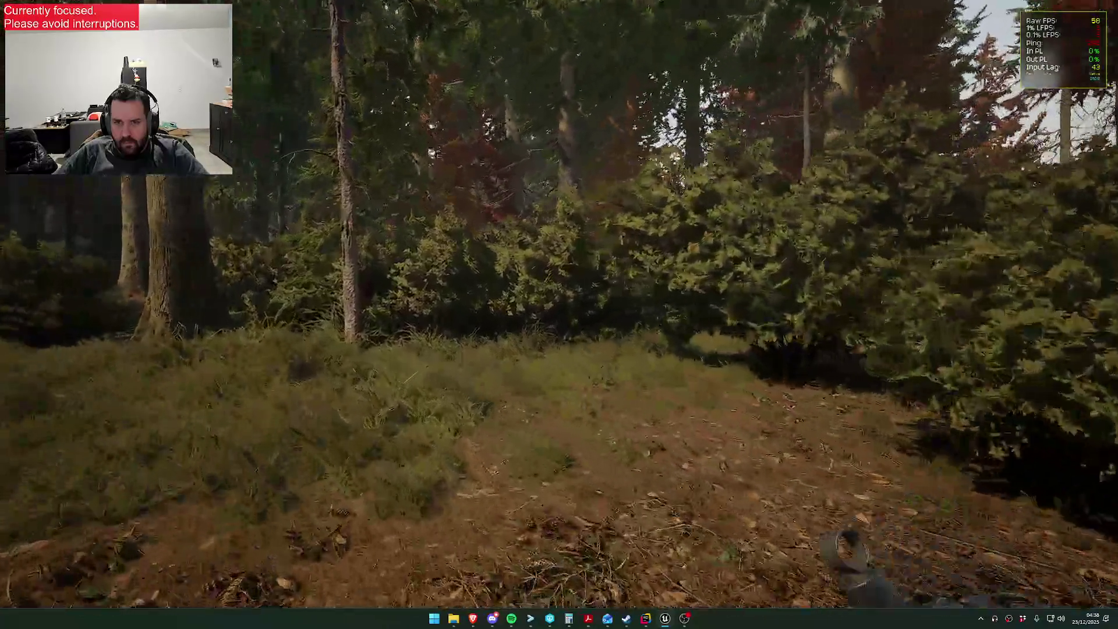
key(w)
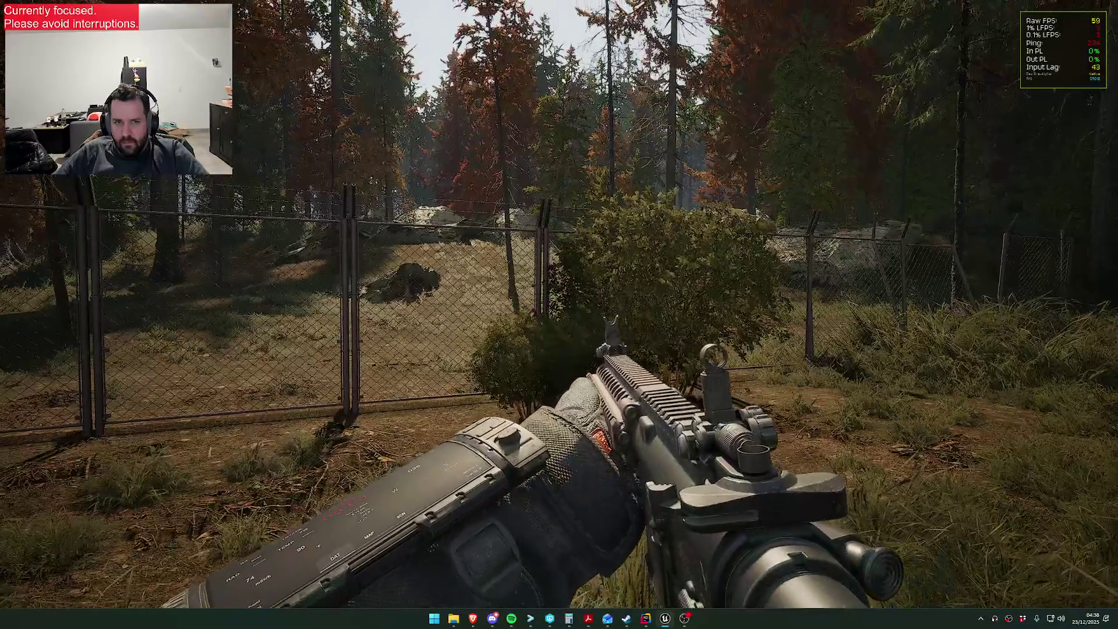
key(Escape)
key(Escape)
key(F11)
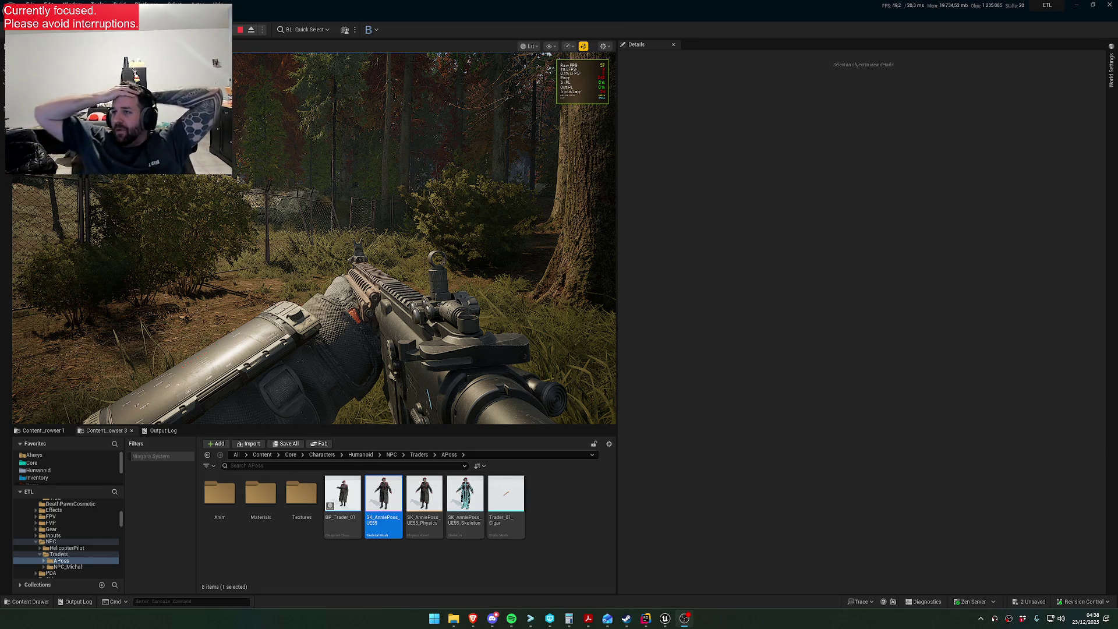
- Stop Play-In-Editor, select the landscape and fly forward over the meadow
key(Escape)
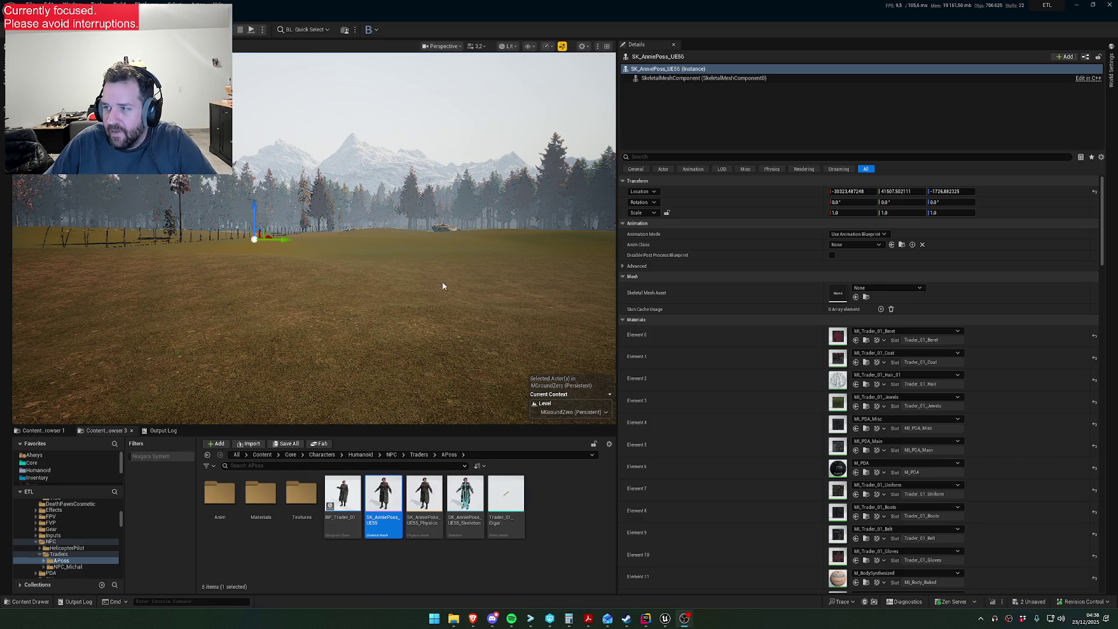
click(459, 286)
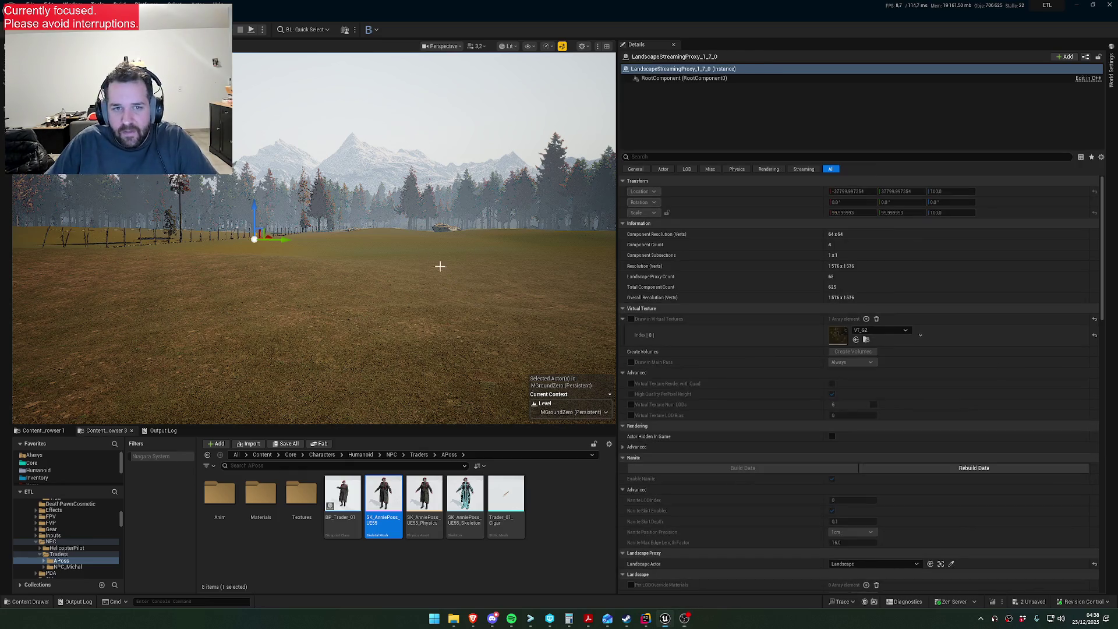
scroll(314, 237, down, 1)
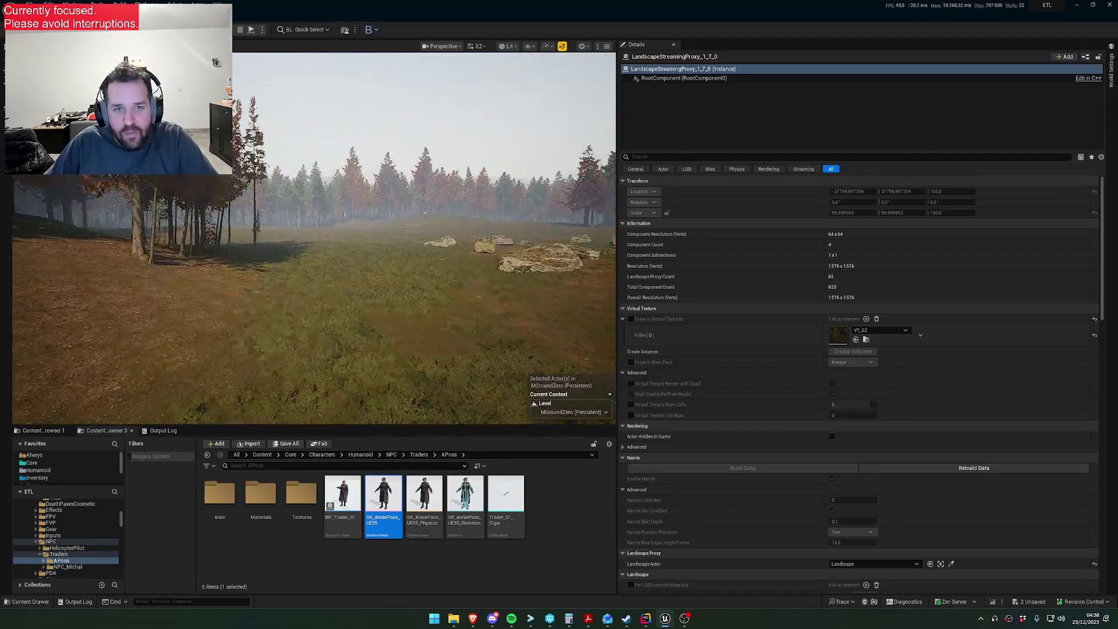
key(w)
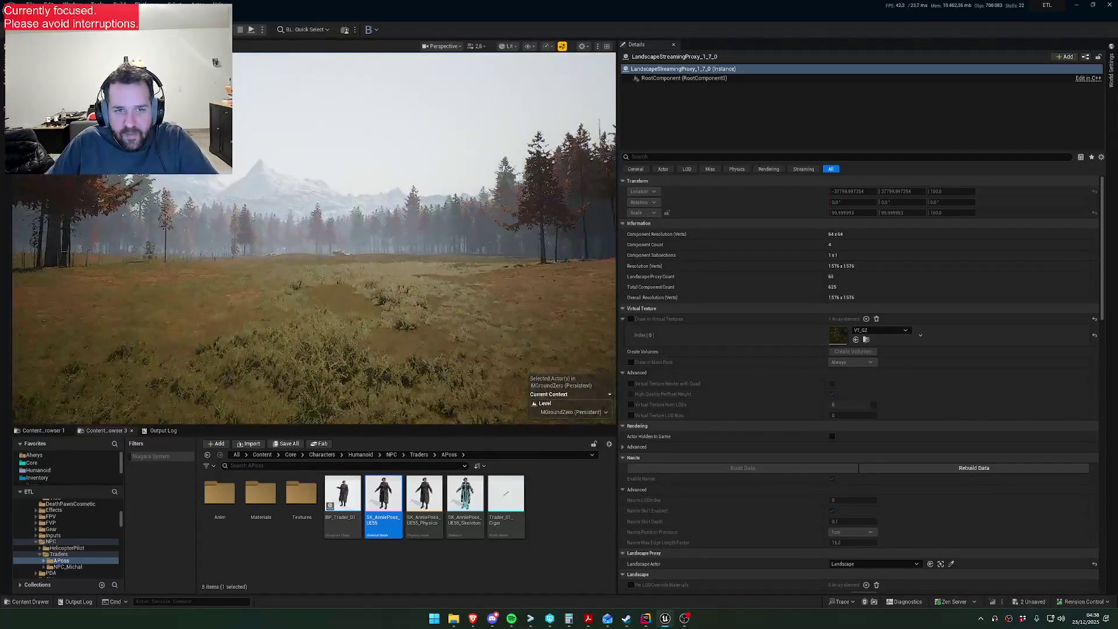
scroll(314, 237, up, 1)
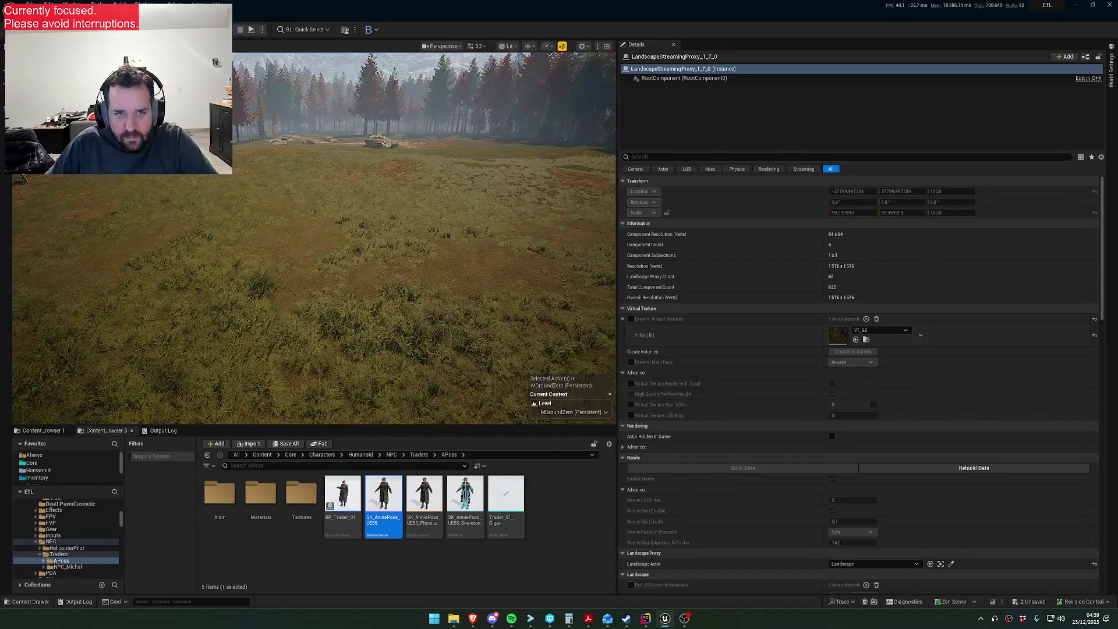
key(w)
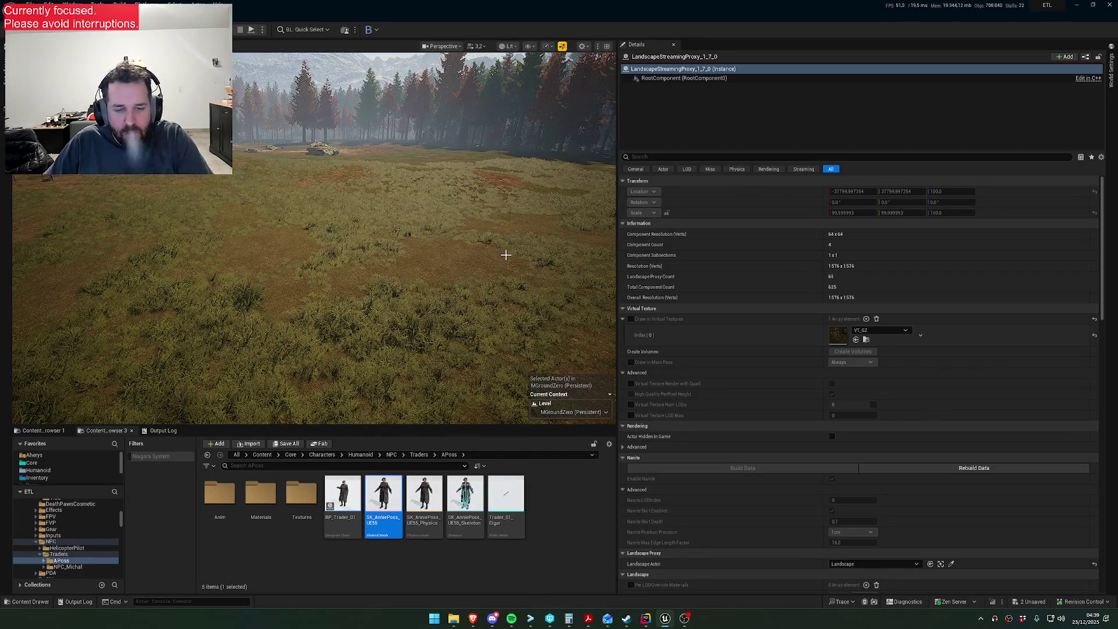
- Look around the rocks, treeline and mountains, then fly in close to inspect the grass
drag(506, 255, 505, 233)
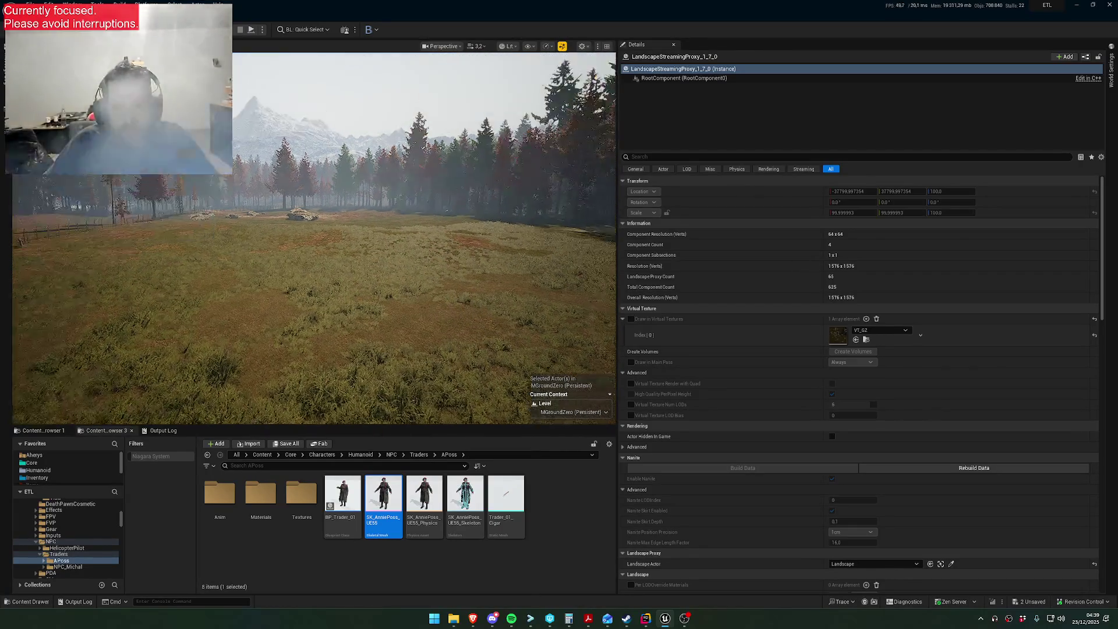
key(w)
scroll(314, 239, down, 2)
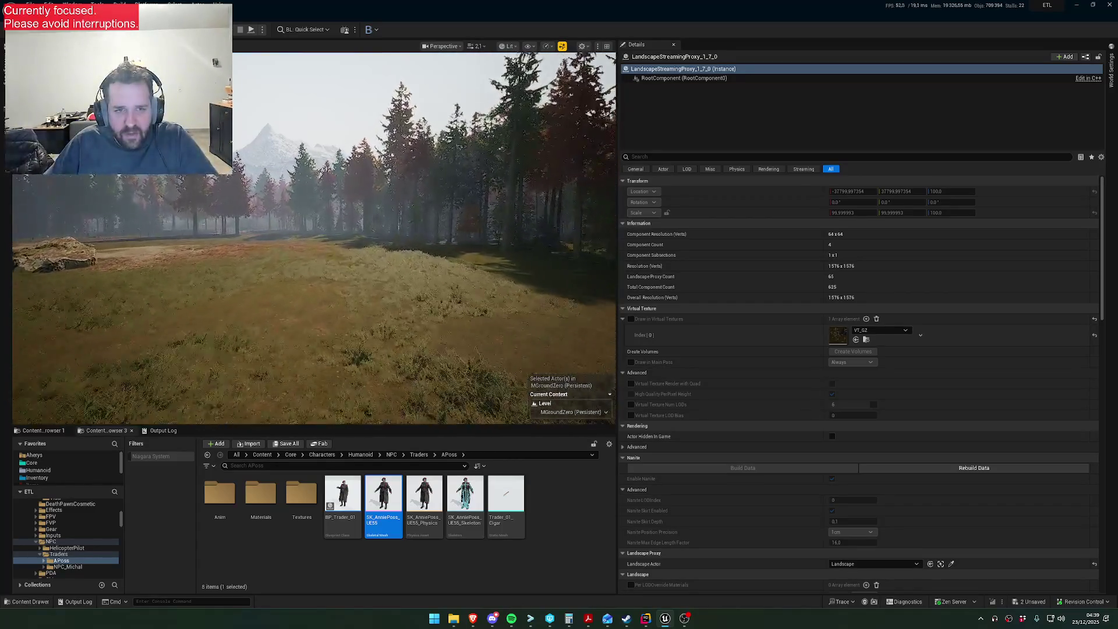
drag(314, 239, 256, 239)
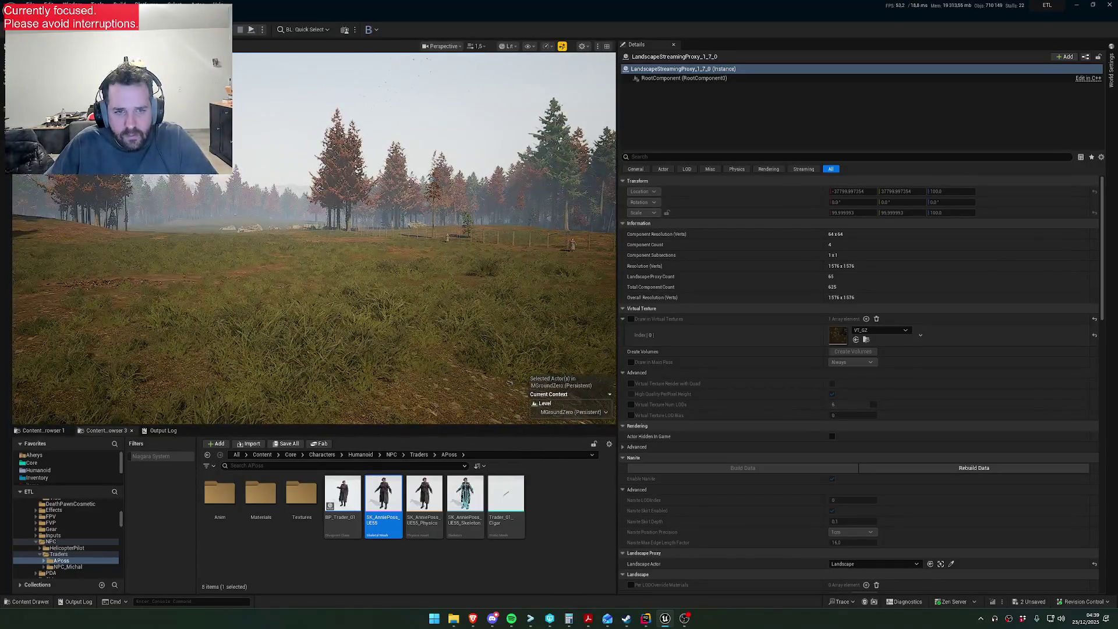
mouse_move(315, 238)
mouse_down()
mouse_move(315, 274)
mouse_move(314, 236)
mouse_move(337, 236)
mouse_up()
scroll(337, 236, down, 1)
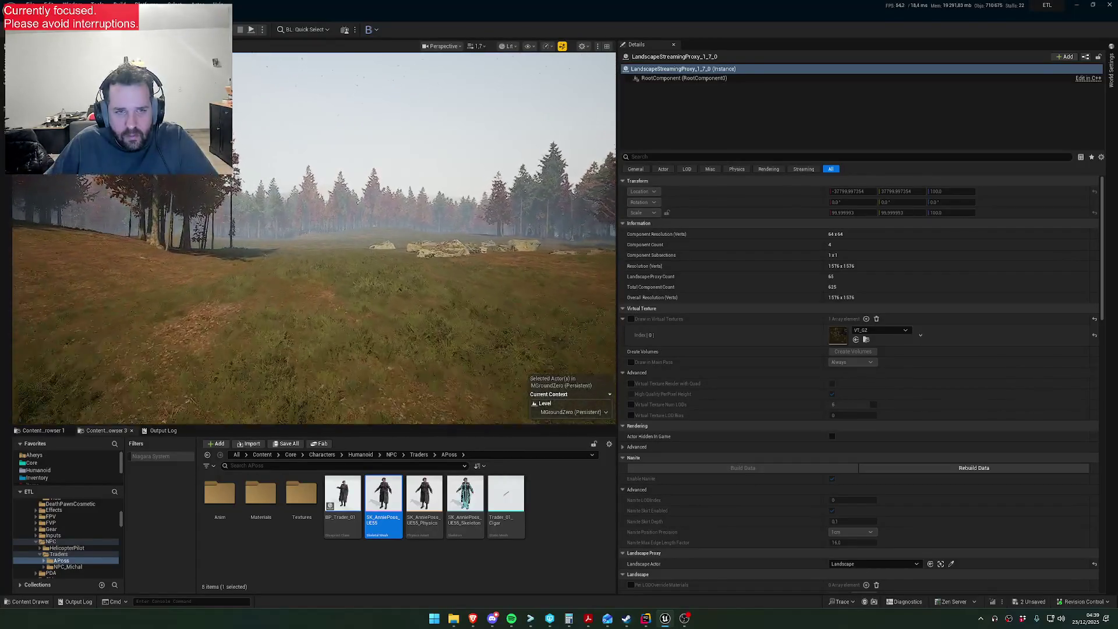
mouse_move(314, 236)
mouse_down()
mouse_move(285, 217)
mouse_move(332, 236)
mouse_up()
scroll(332, 236, down, 3)
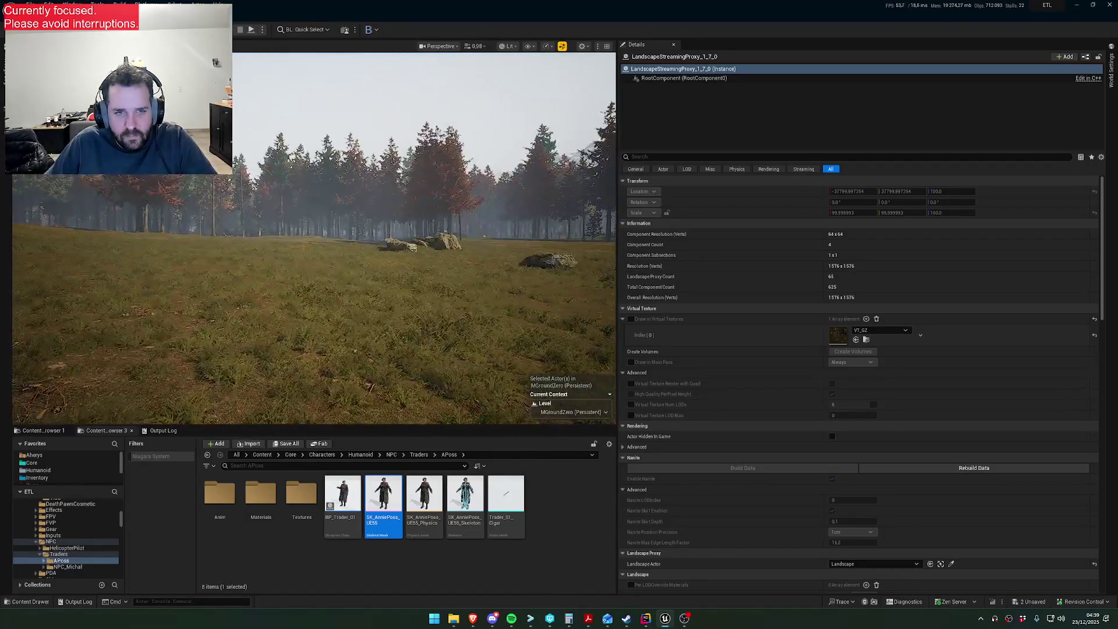
mouse_move(315, 236)
mouse_down()
mouse_move(360, 236)
mouse_move(320, 236)
mouse_move(332, 235)
mouse_move(310, 220)
mouse_move(311, 235)
mouse_move(298, 235)
mouse_move(314, 236)
mouse_up()
scroll(321, 235, down, 2)
scroll(314, 221, down, 2)
scroll(307, 236, up, 2)
scroll(315, 236, down, 1)
scroll(315, 236, up, 2)
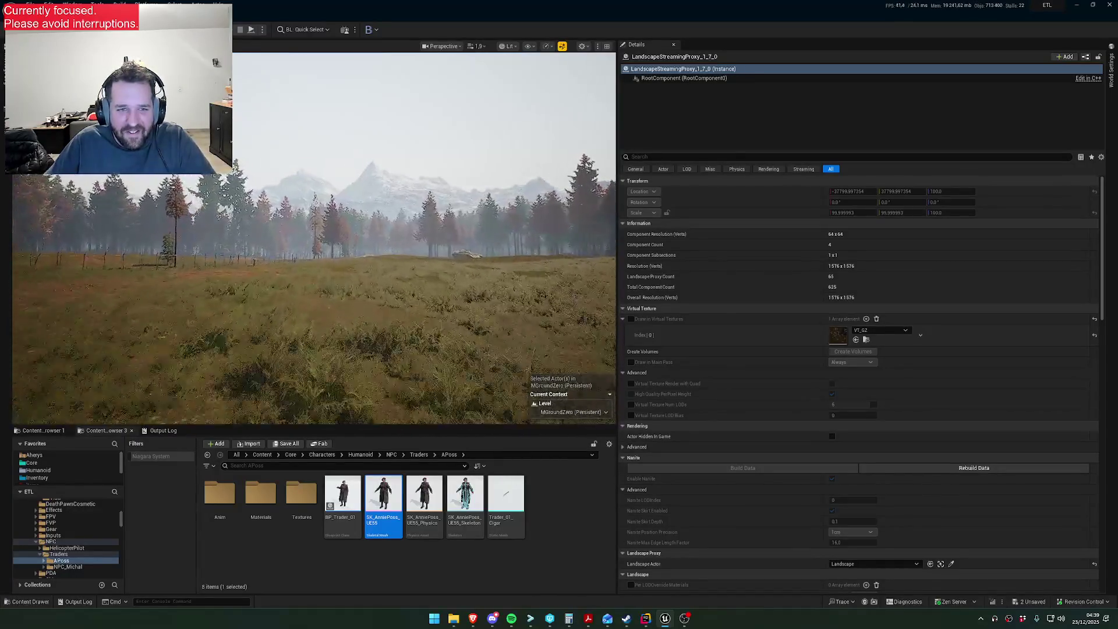
scroll(315, 236, down, 2)
drag(314, 236, 314, 235)
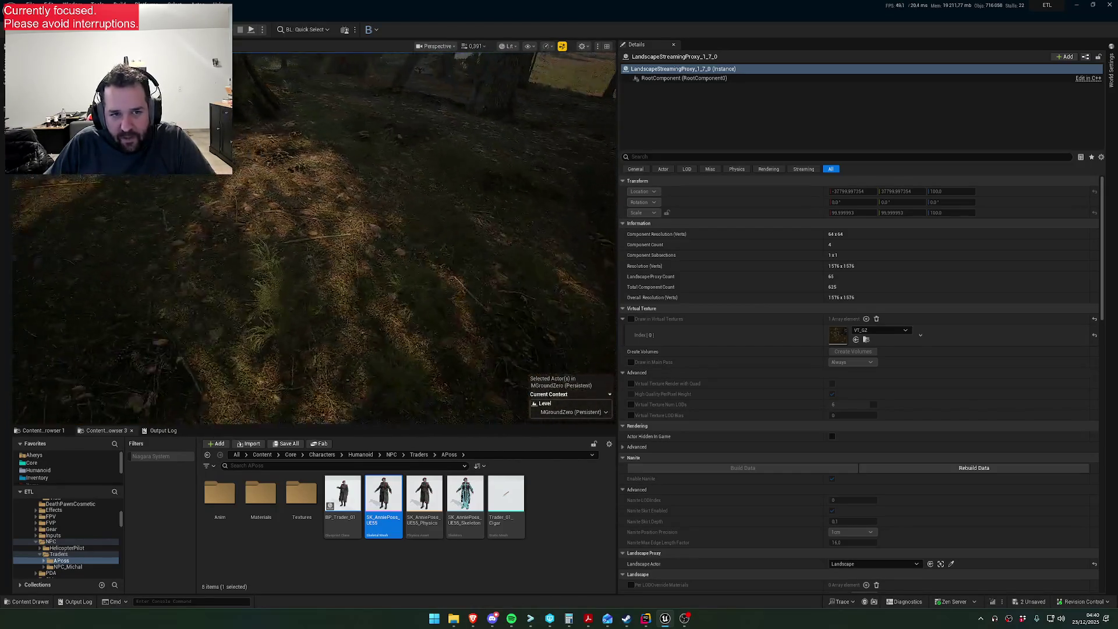
key(F11)
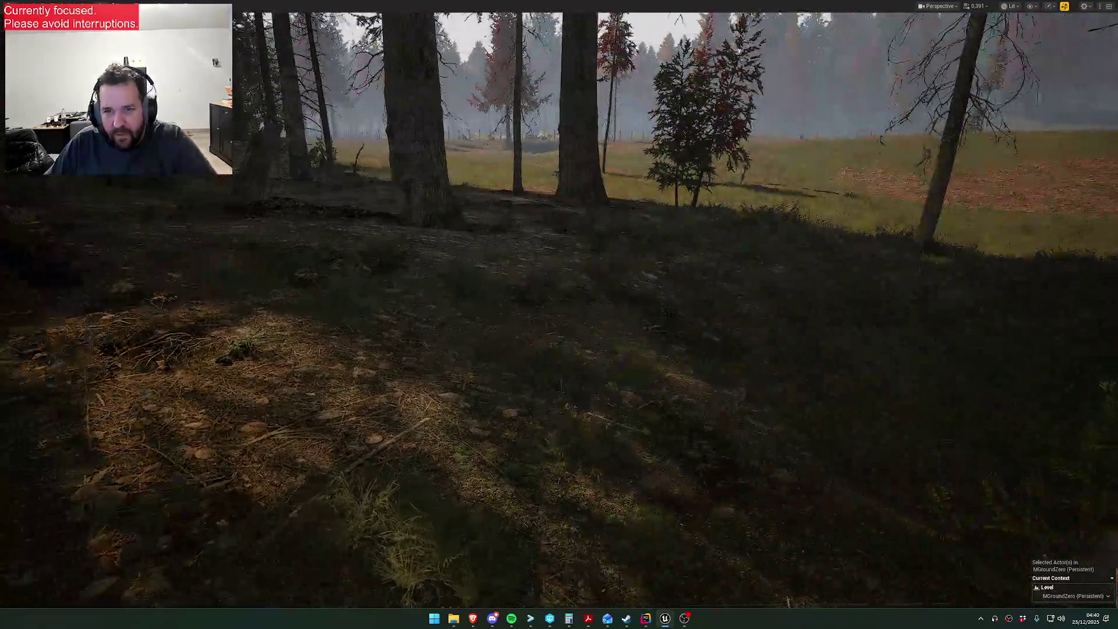
key(1)
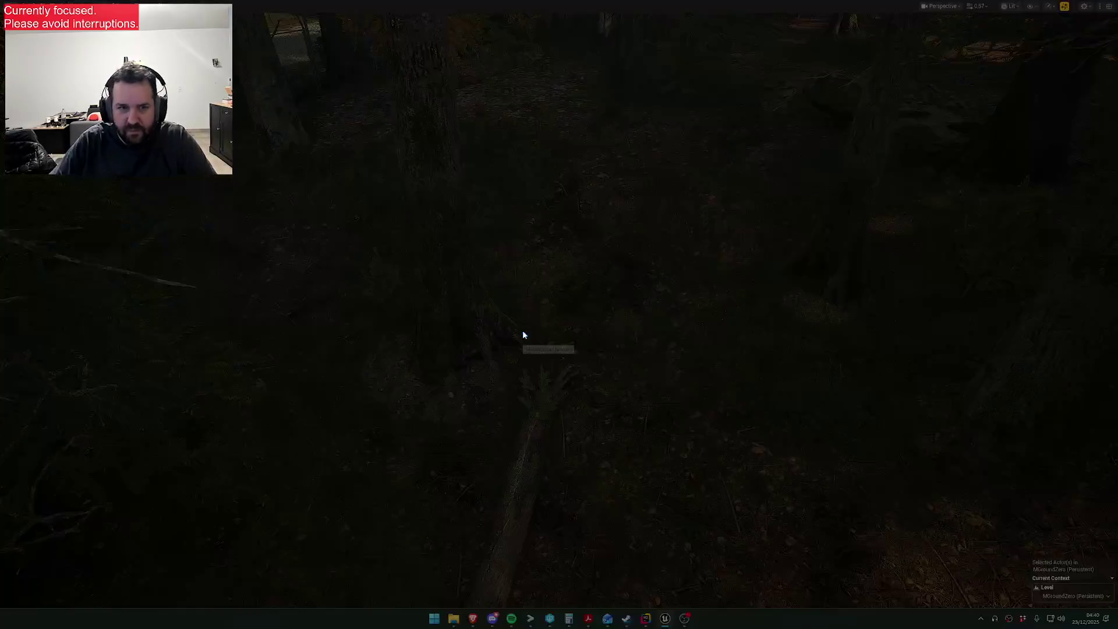
mouse_move(24, 2)
mouse_down()
mouse_move(1098, 518)
mouse_move(1099, 579)
mouse_move(1109, 568)
mouse_up()
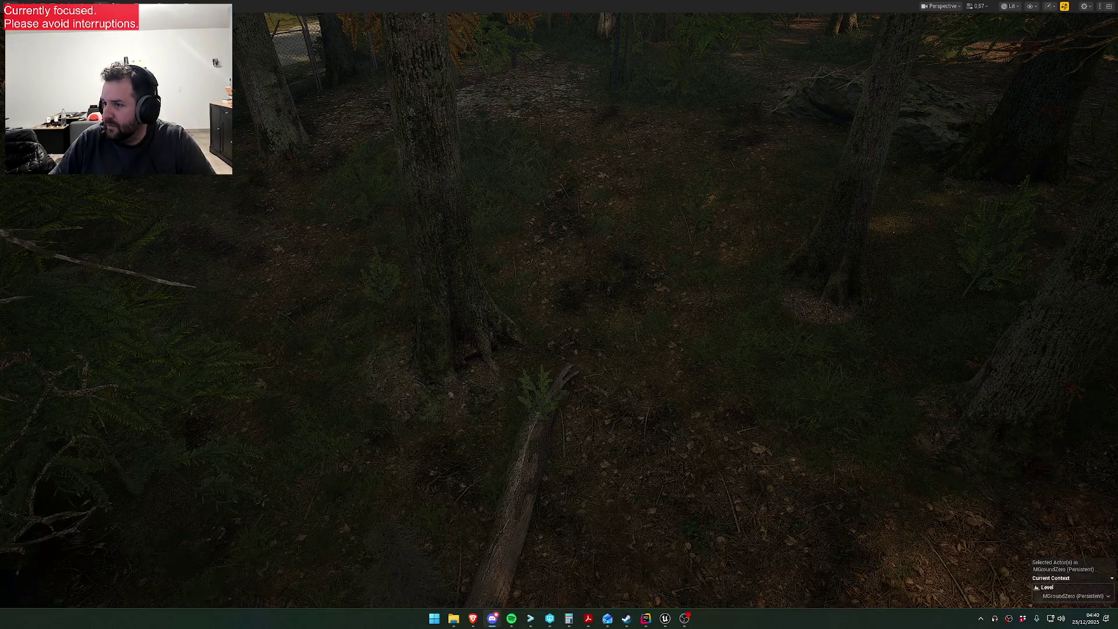
key(Escape)
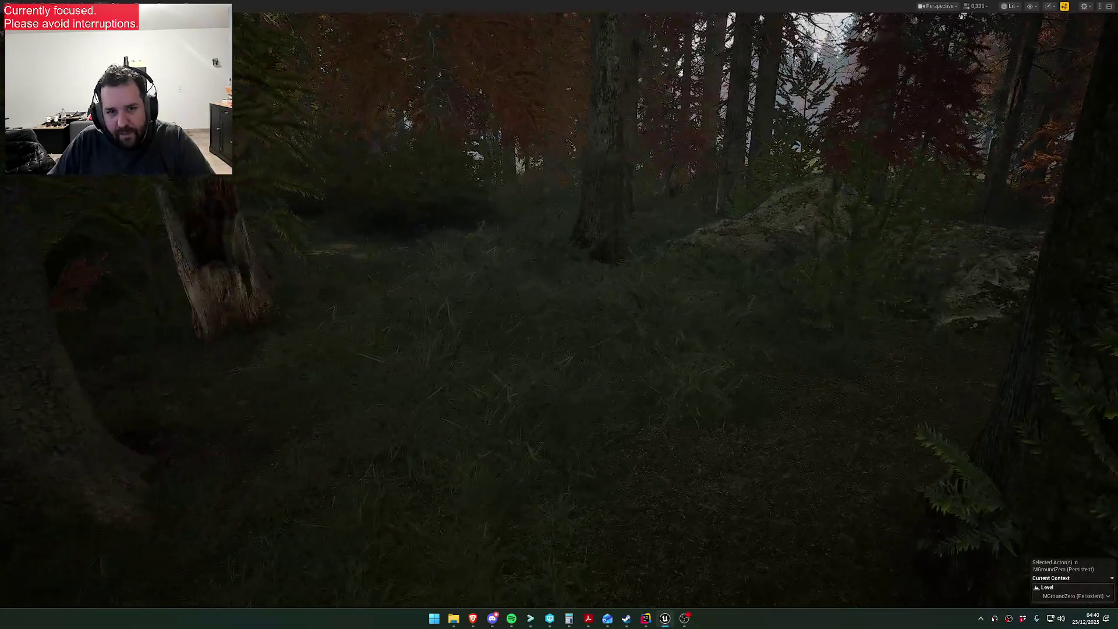
key(F11)
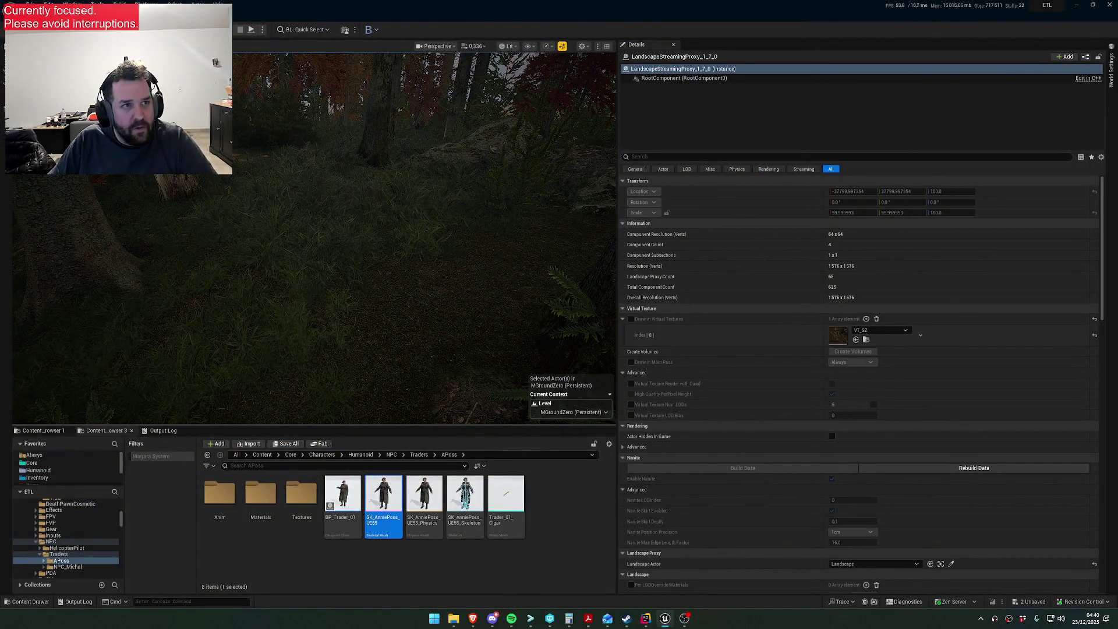
- Filter the Outliner for the PCG actor, select PCG_GZ_Grass and open its Graph asset
click(175, 292)
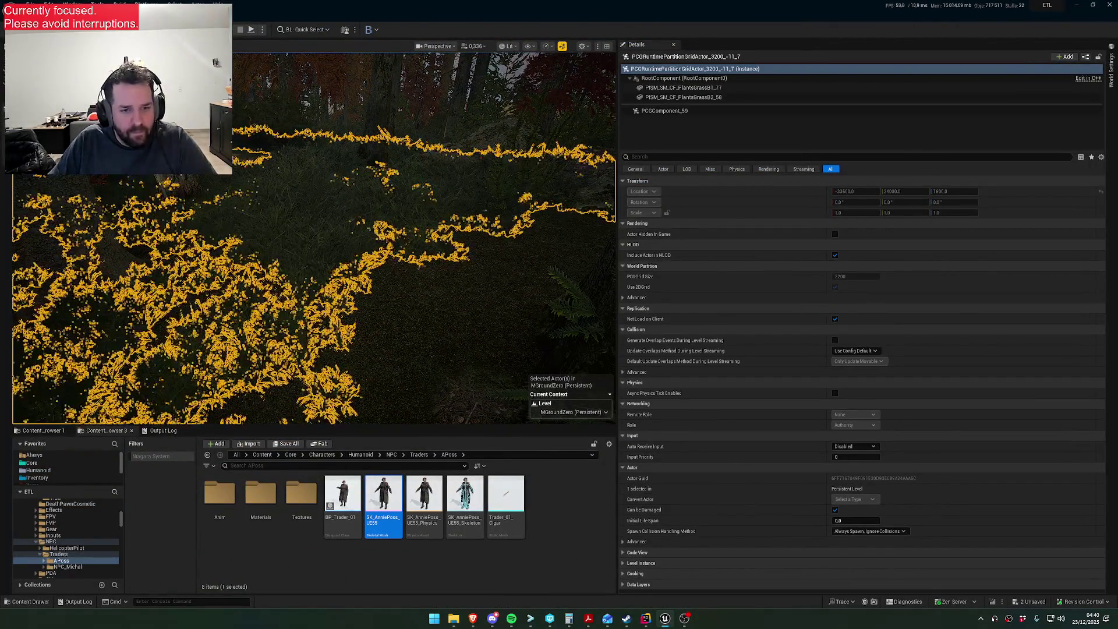
key(alt+Left)
key(alt+Left)
key(alt+Left)
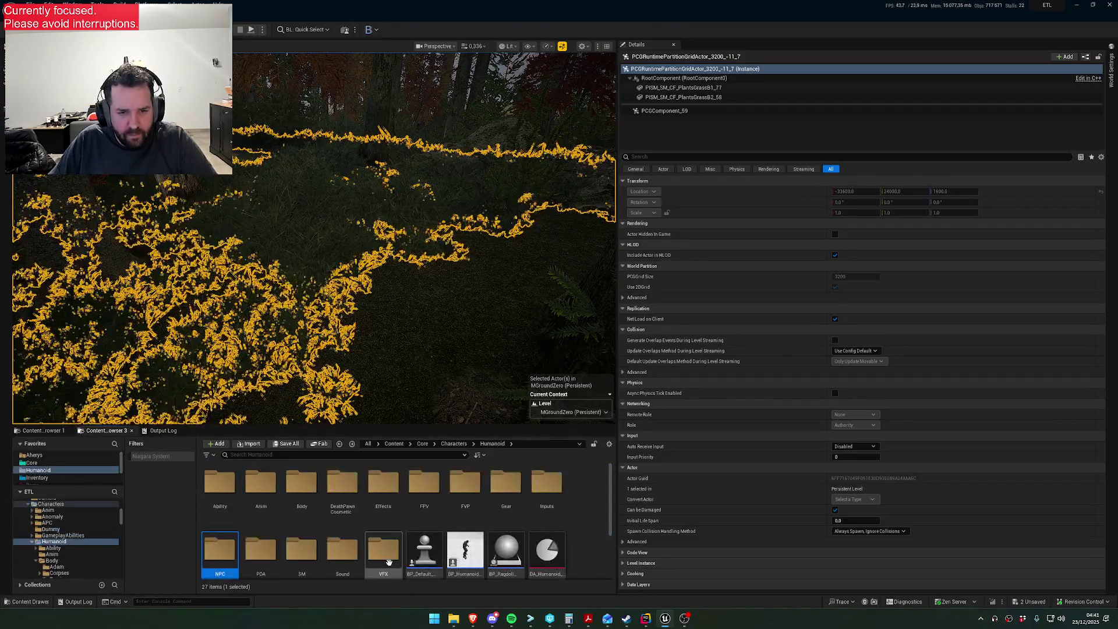
key(alt+Left)
key(alt+Left)
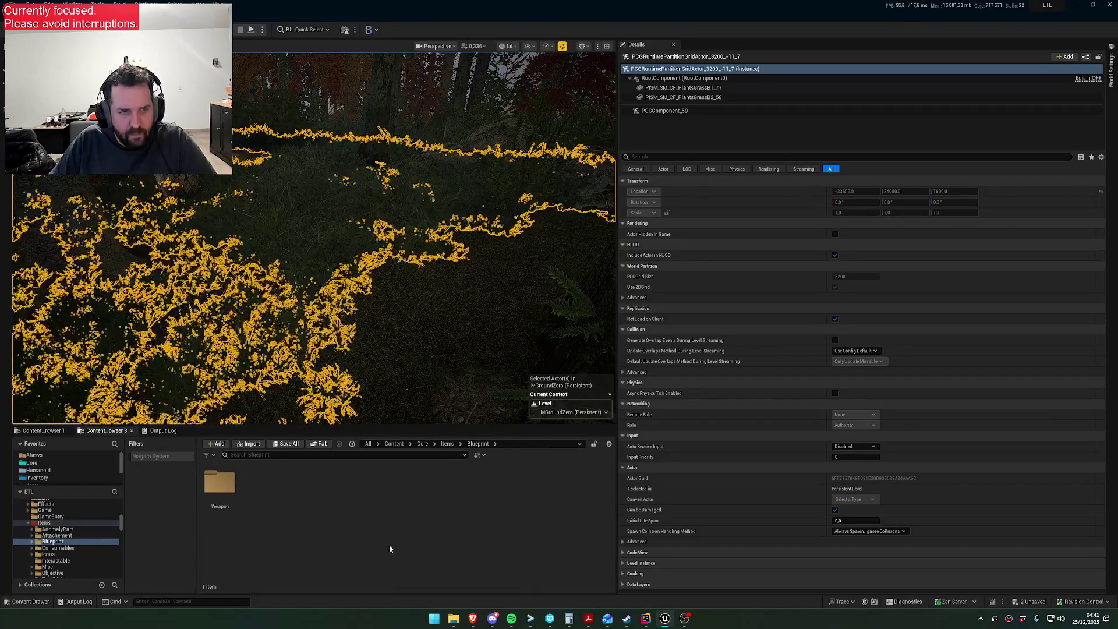
click(5, 64)
text(weapon)
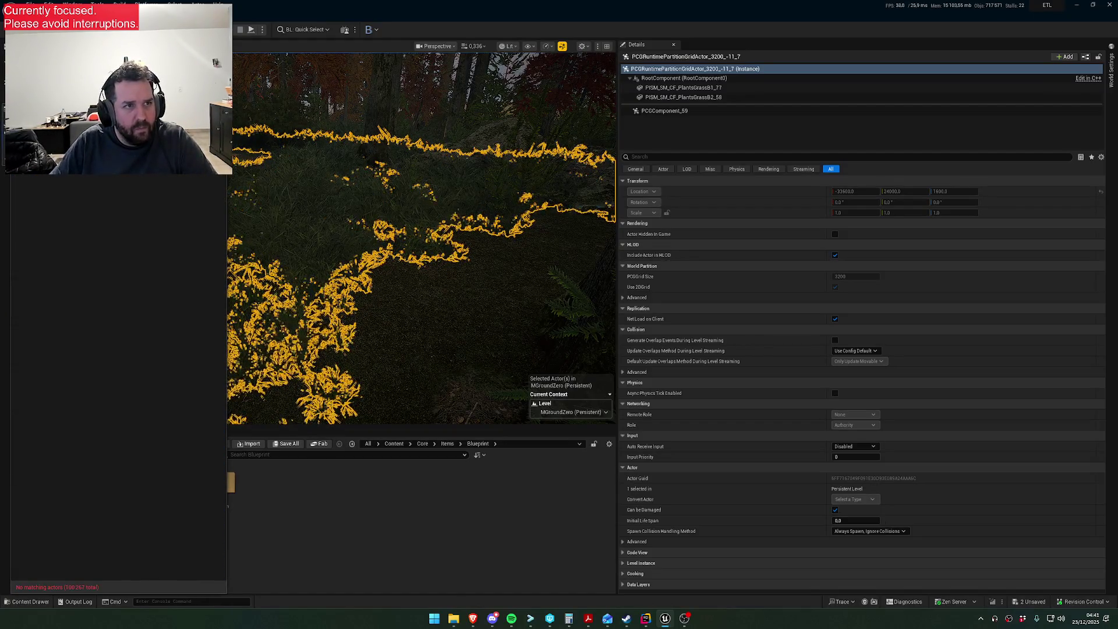
text(pcg)
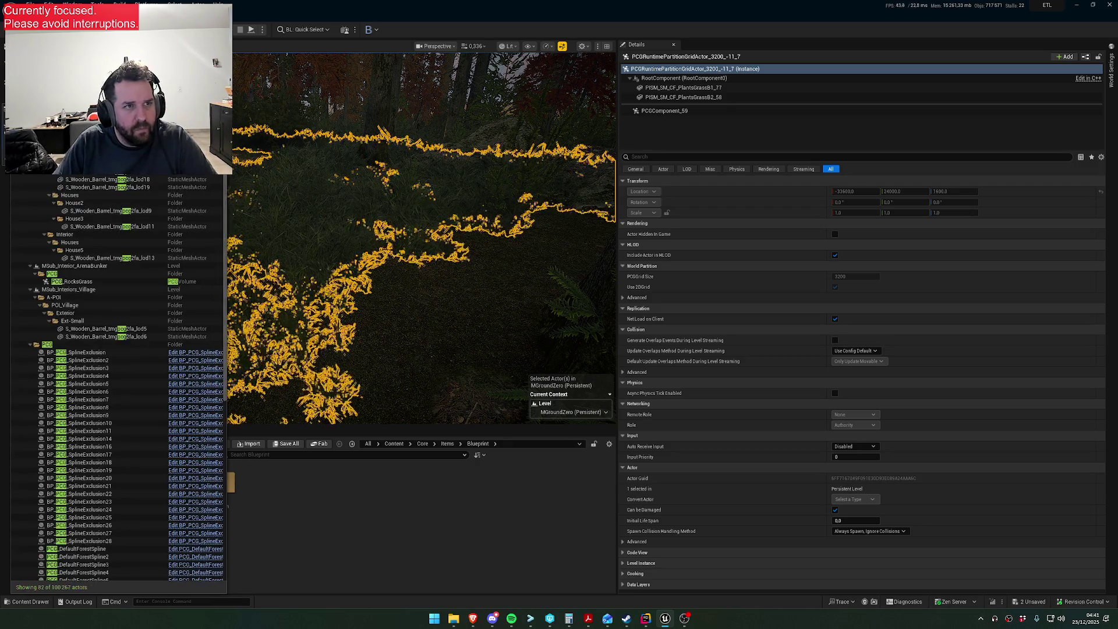
scroll(109, 322, down, 5)
scroll(105, 373, down, 3)
click(75, 482)
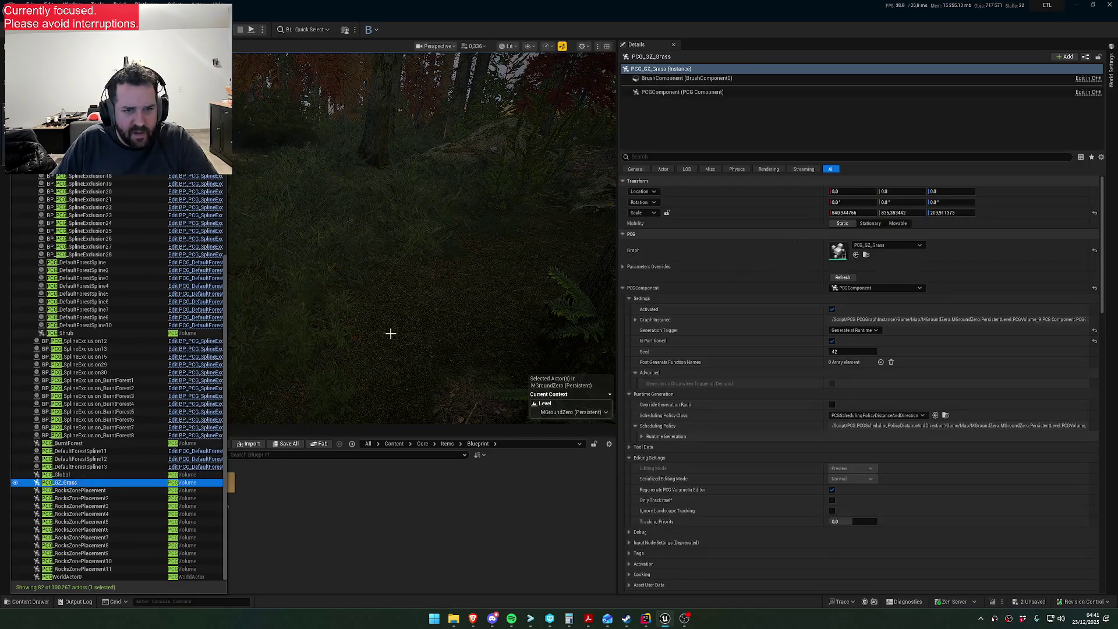
double_click(827, 254)
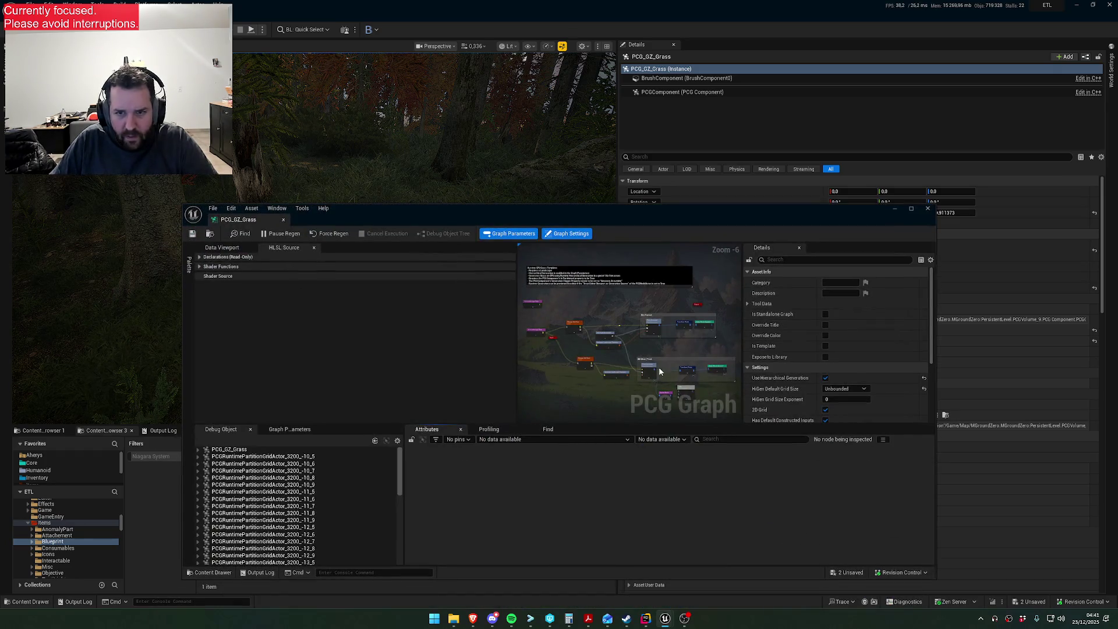
- Select the Transform Points node and set its maximum scale to 13
scroll(629, 338, up, 4)
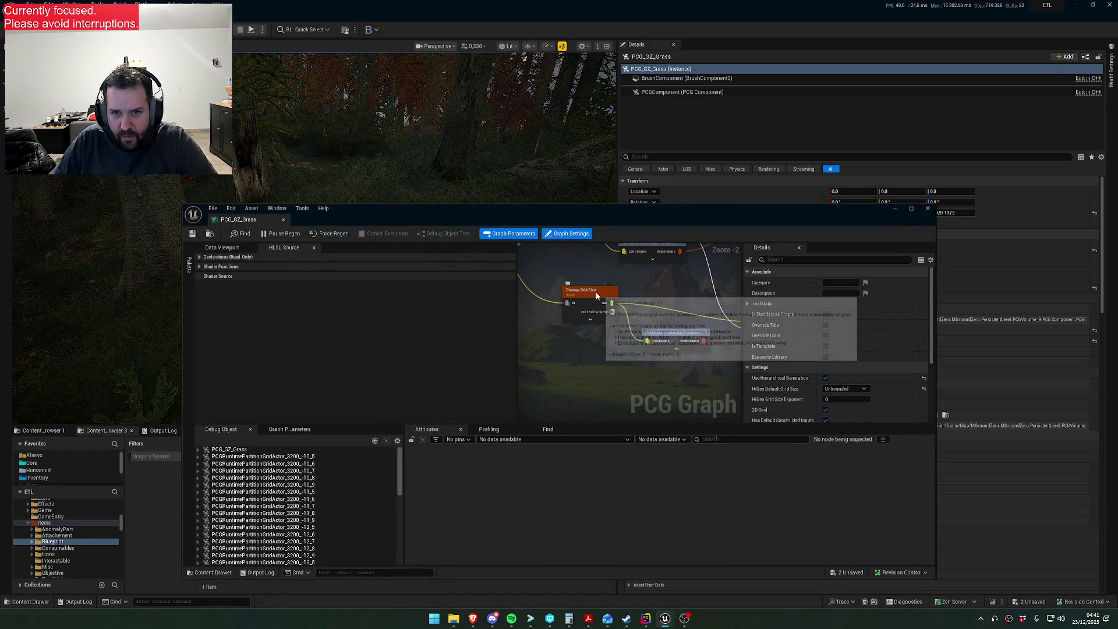
drag(595, 297, 452, 285)
mouse_move(633, 303)
mouse_down()
mouse_move(550, 272)
mouse_move(483, 289)
mouse_up()
click(600, 295)
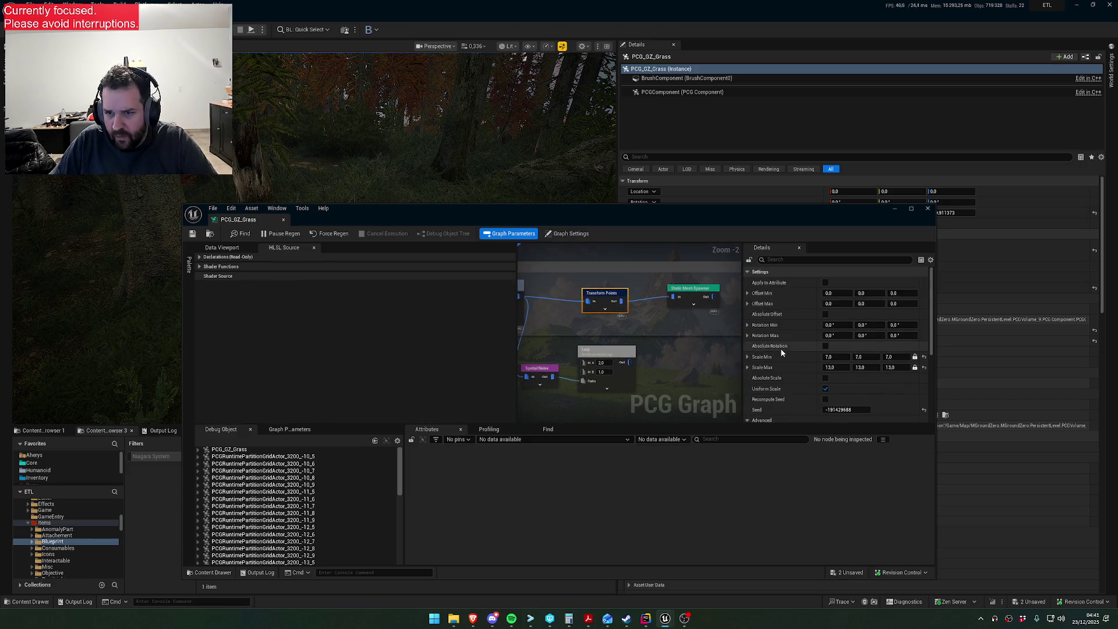
drag(641, 214, 611, 350)
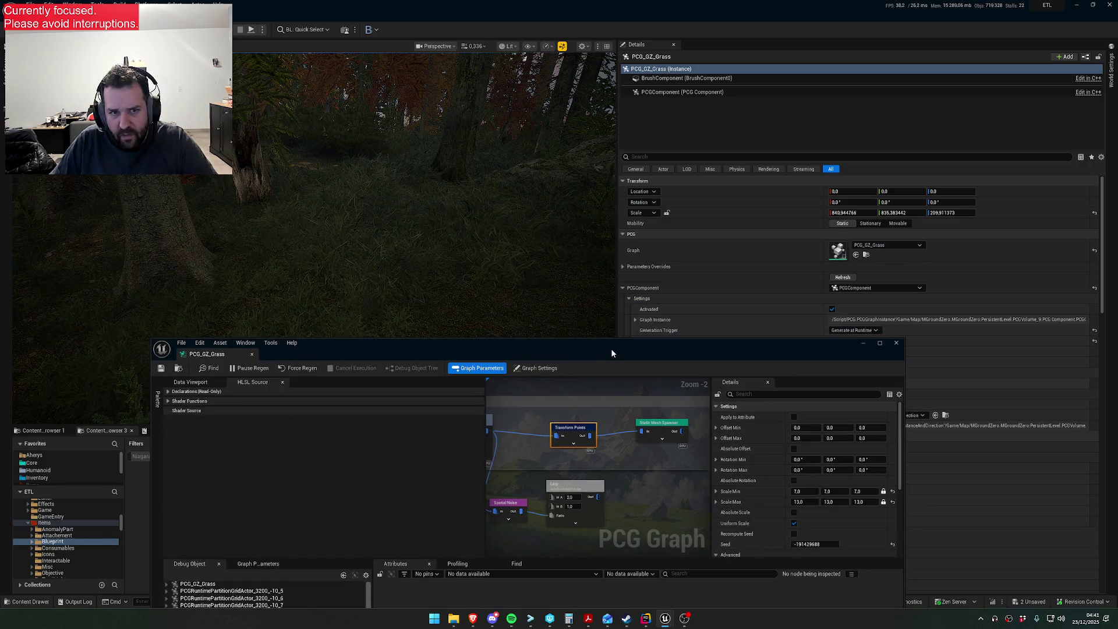
click(809, 504)
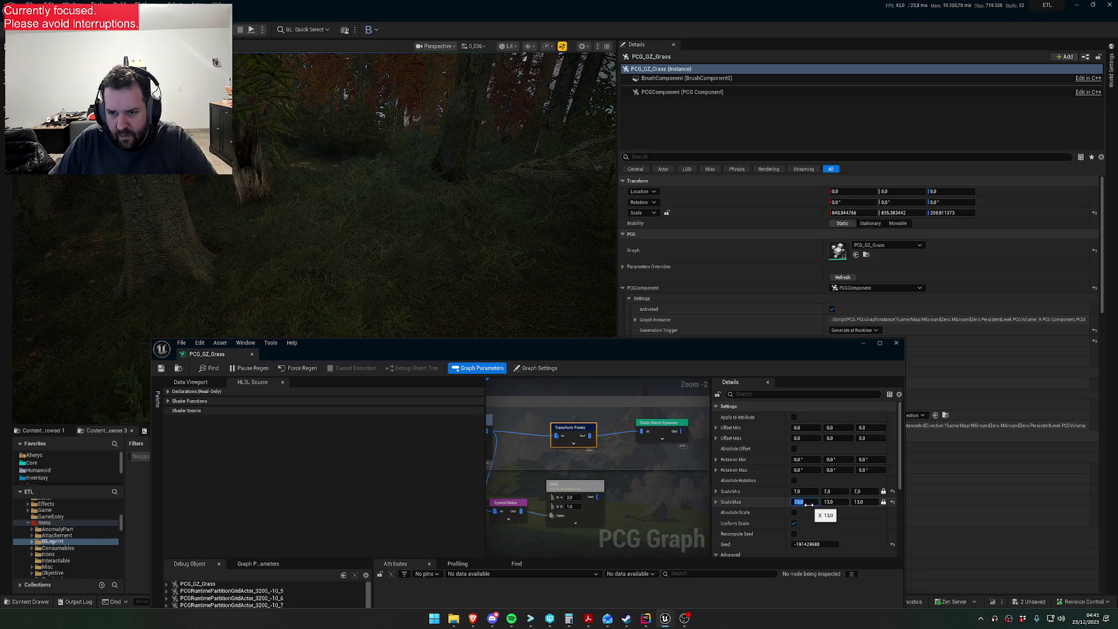
key(Return)
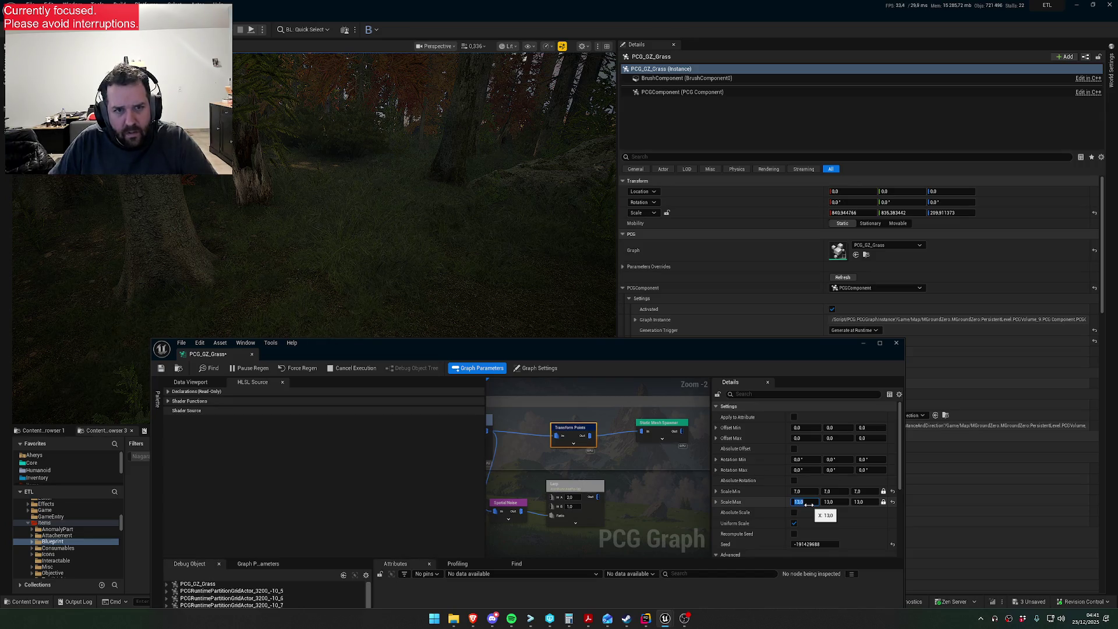
key(Return)
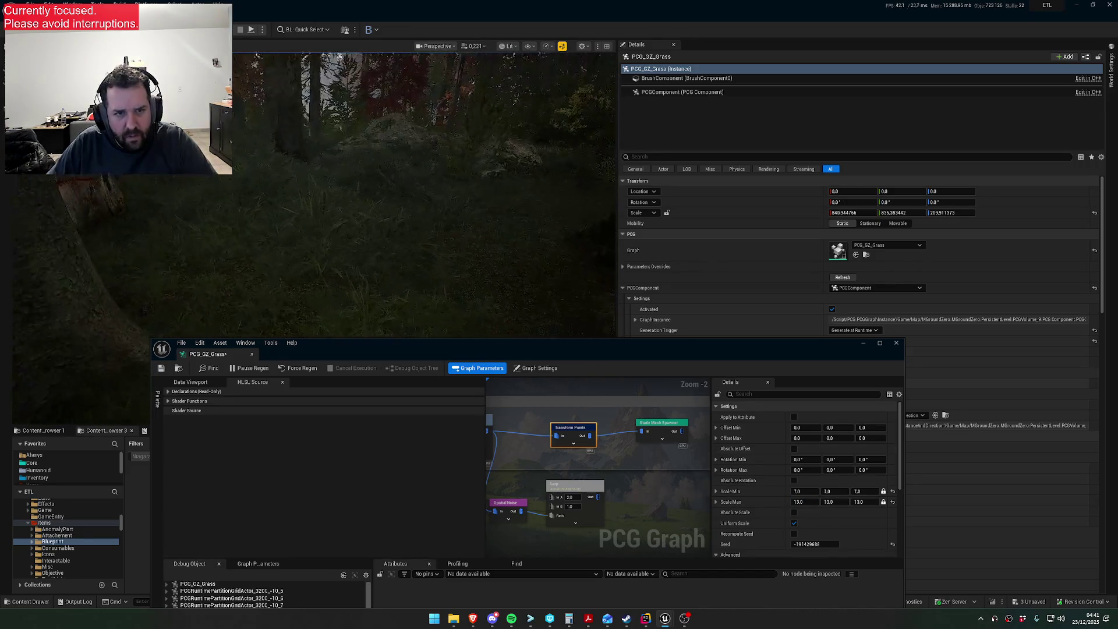
- Try a maximum X scale of 10, inspect the grass in the viewport, then undo it
scroll(445, 173, down, 5)
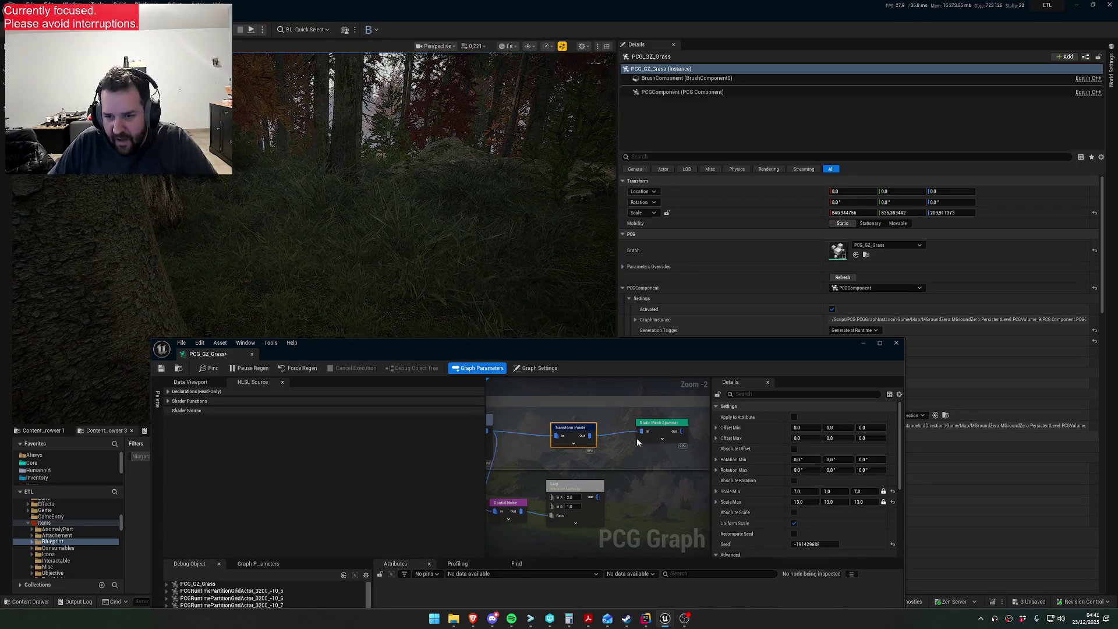
click(802, 503)
text(10)
key(Return)
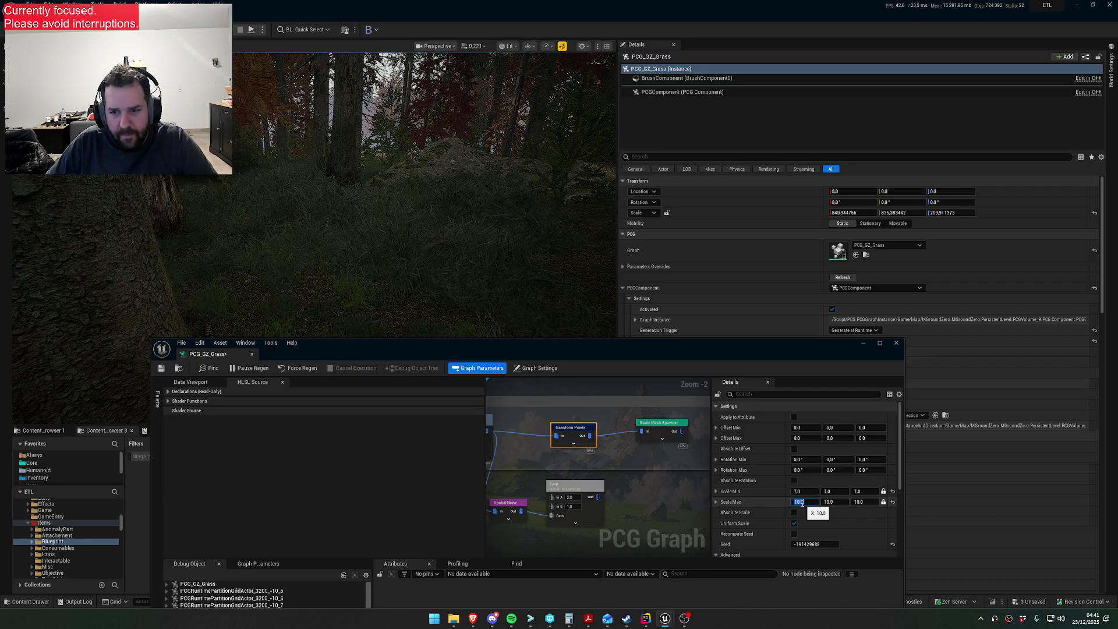
right_click(407, 192)
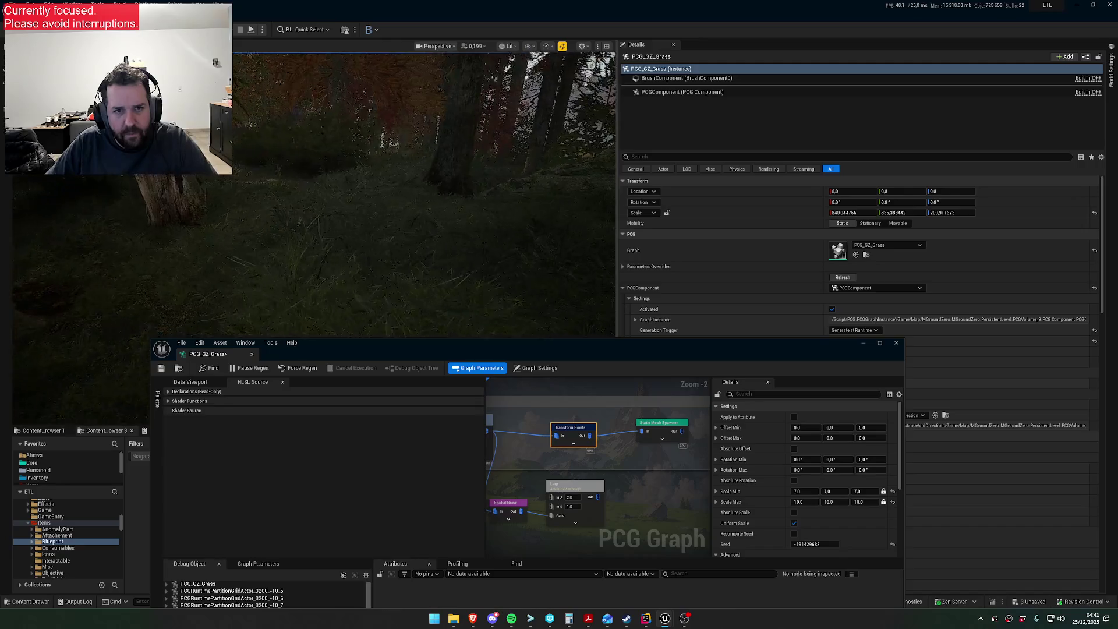
key(s)
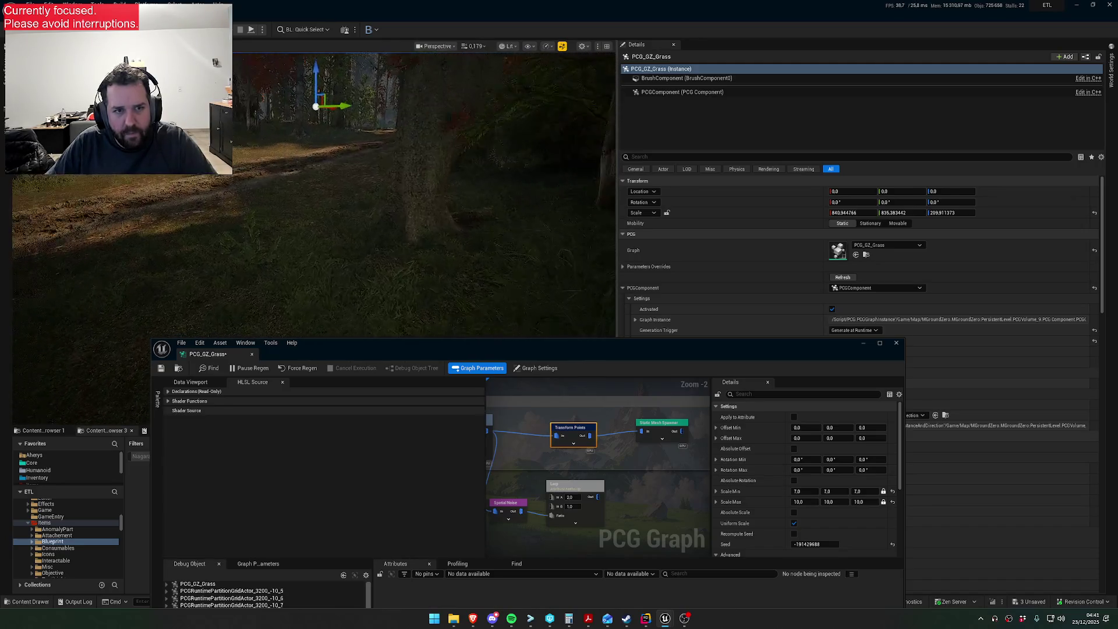
scroll(536, 263, up, 2)
key(w)
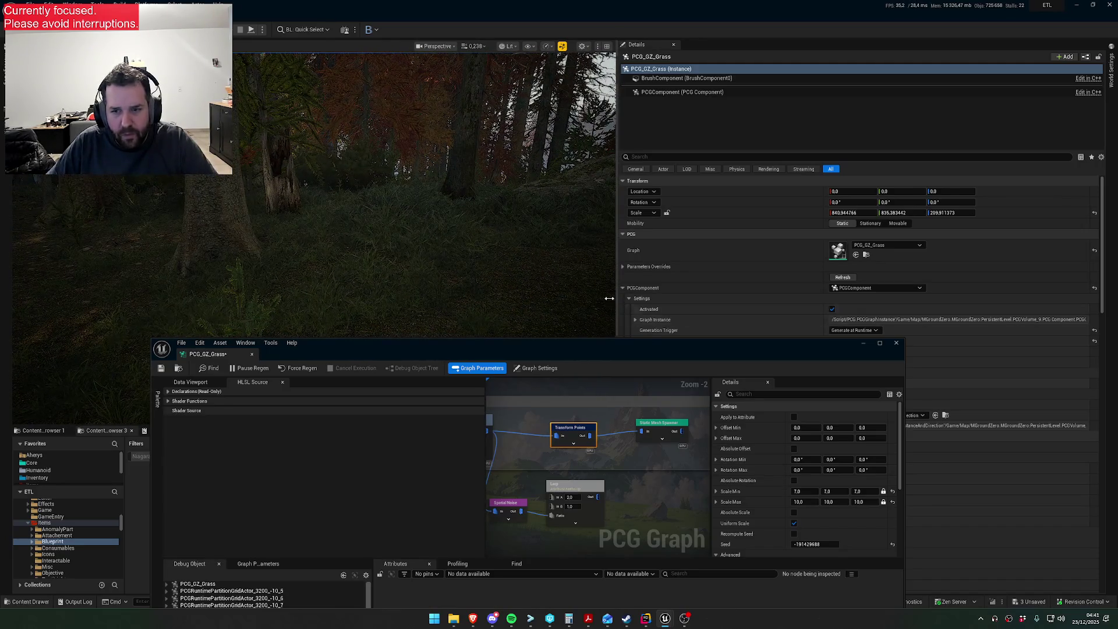
key(ctrl+z)
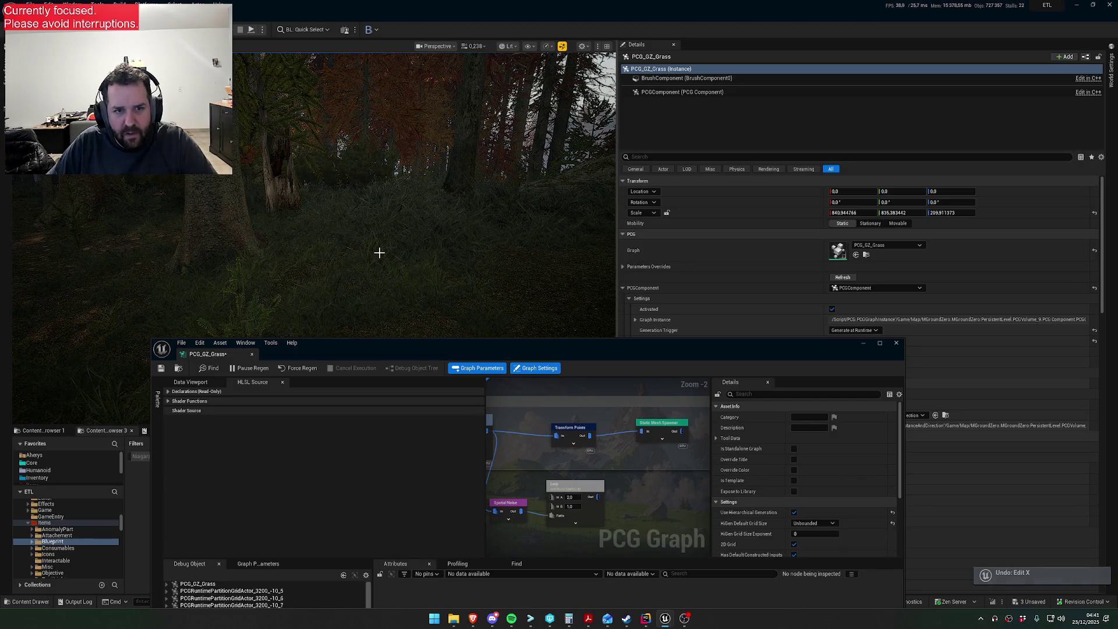
- Set Transform Points Scale Max Y and Z to 13, then select the Point Generator to show its HLSL
drag(567, 466, 674, 466)
click(677, 431)
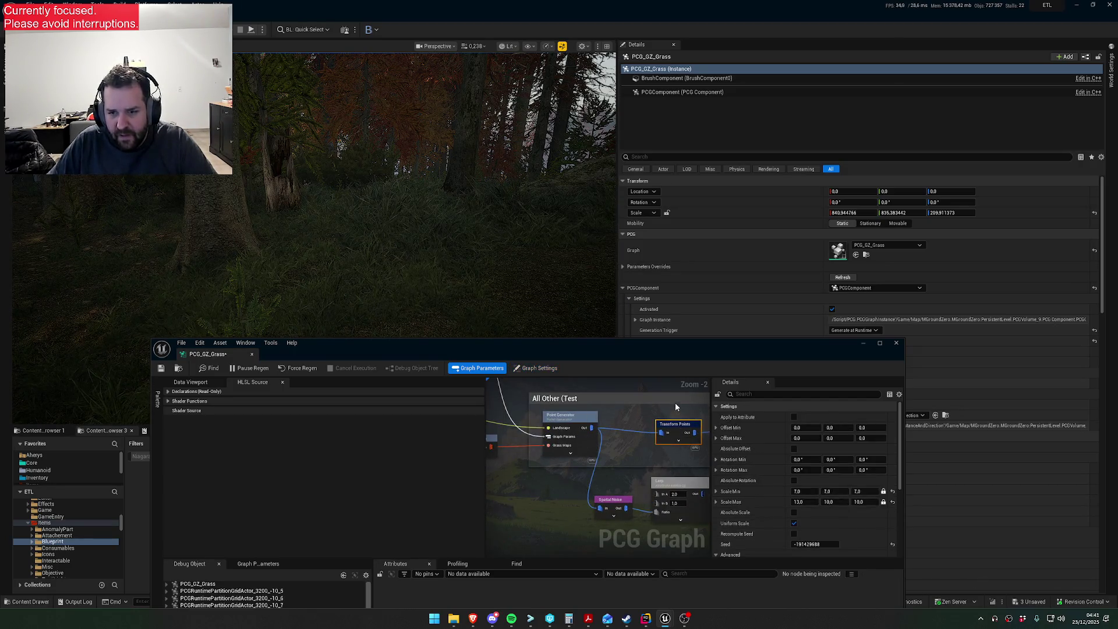
drag(669, 408, 631, 434)
text(13)
key(Tab)
key(Return)
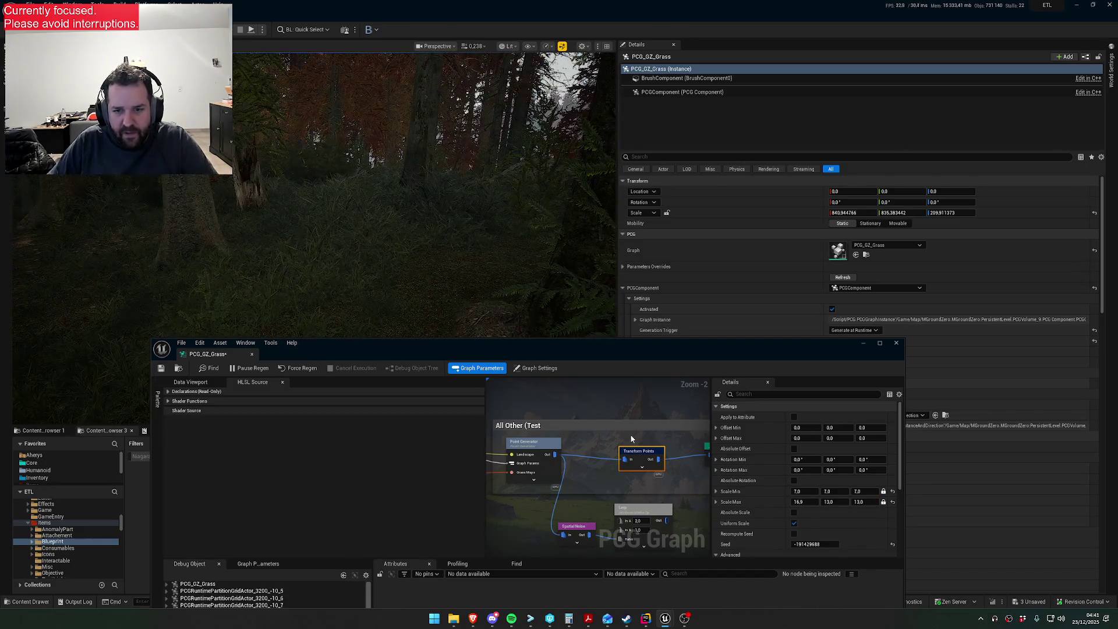
click(540, 432)
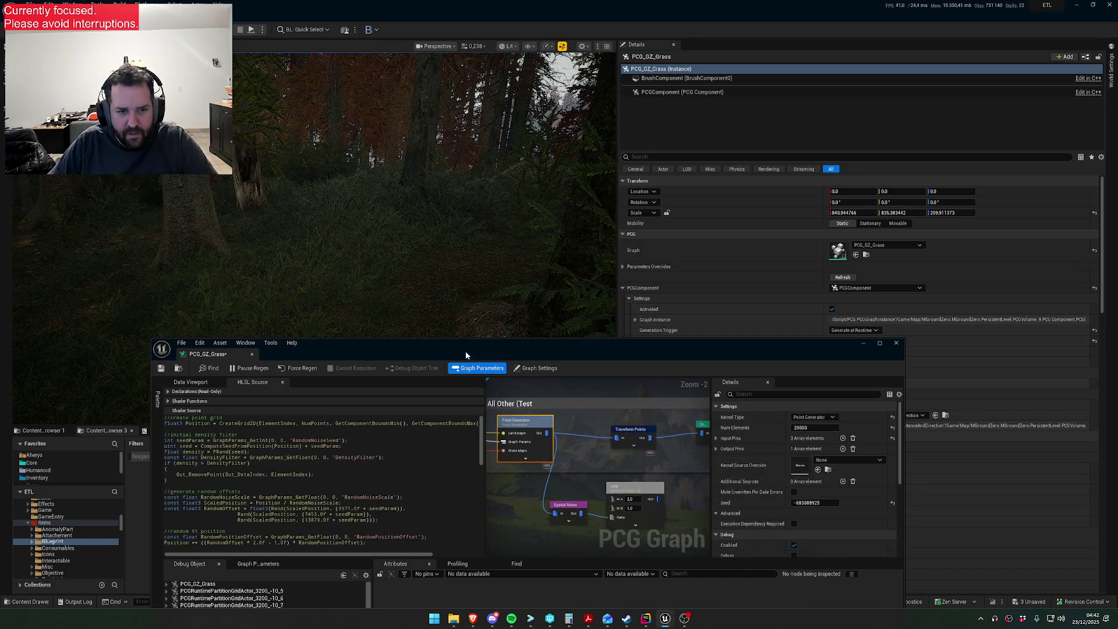
- Add 'PointsScale = clamp(PointsScale, 0.06f, 10.f);', comment out the old max line, and save
drag(465, 355, 479, 289)
scroll(268, 416, down, 10)
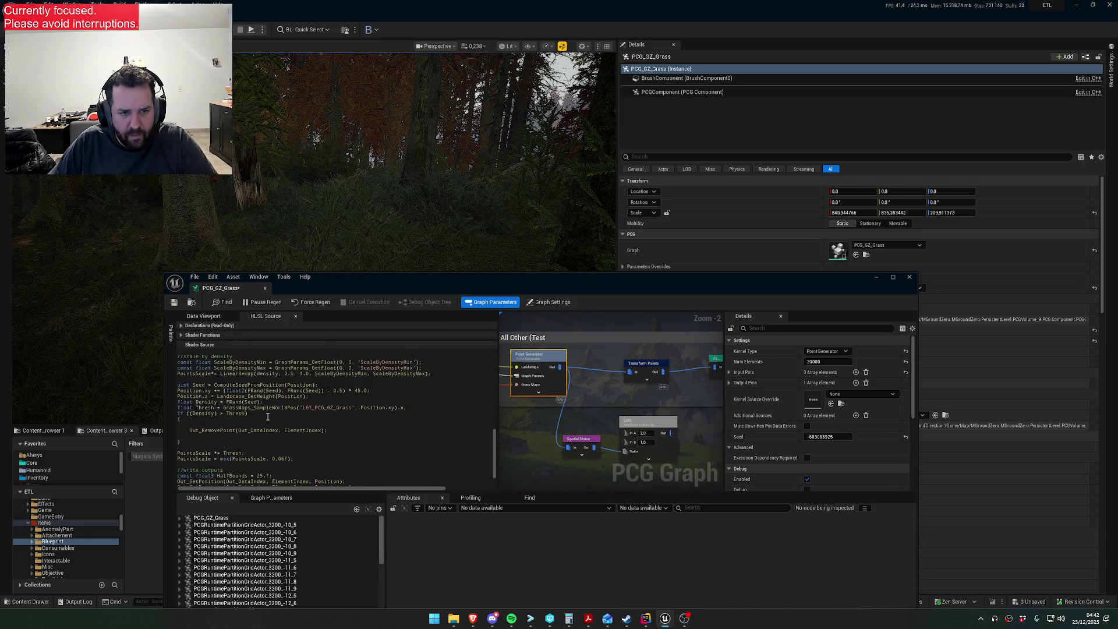
scroll(268, 416, down, 2)
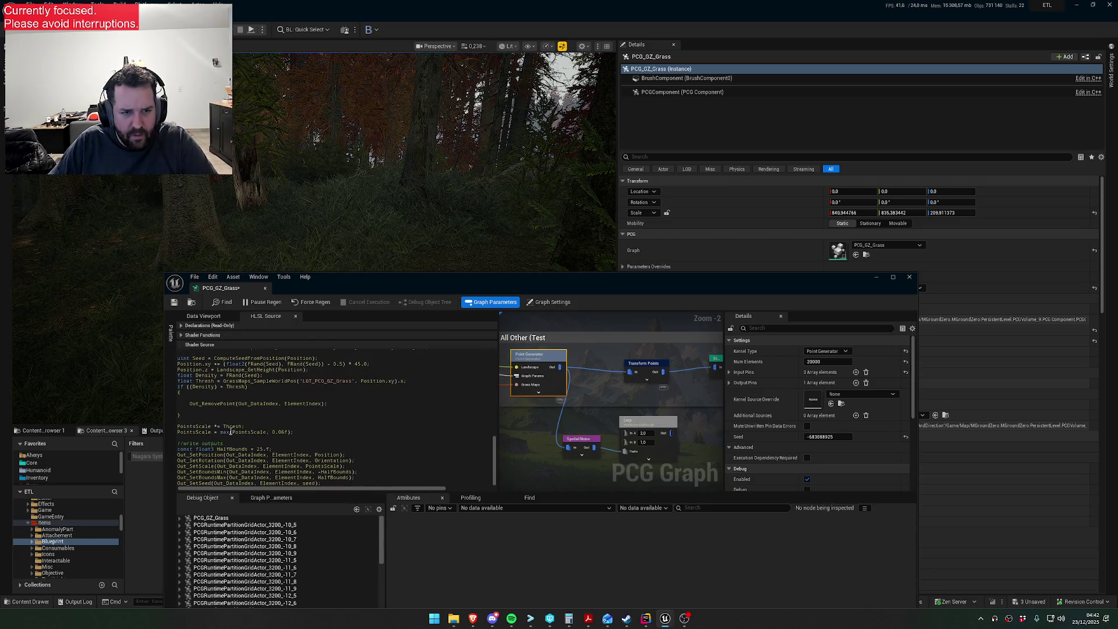
key(Return)
text(PointScale = clamp()
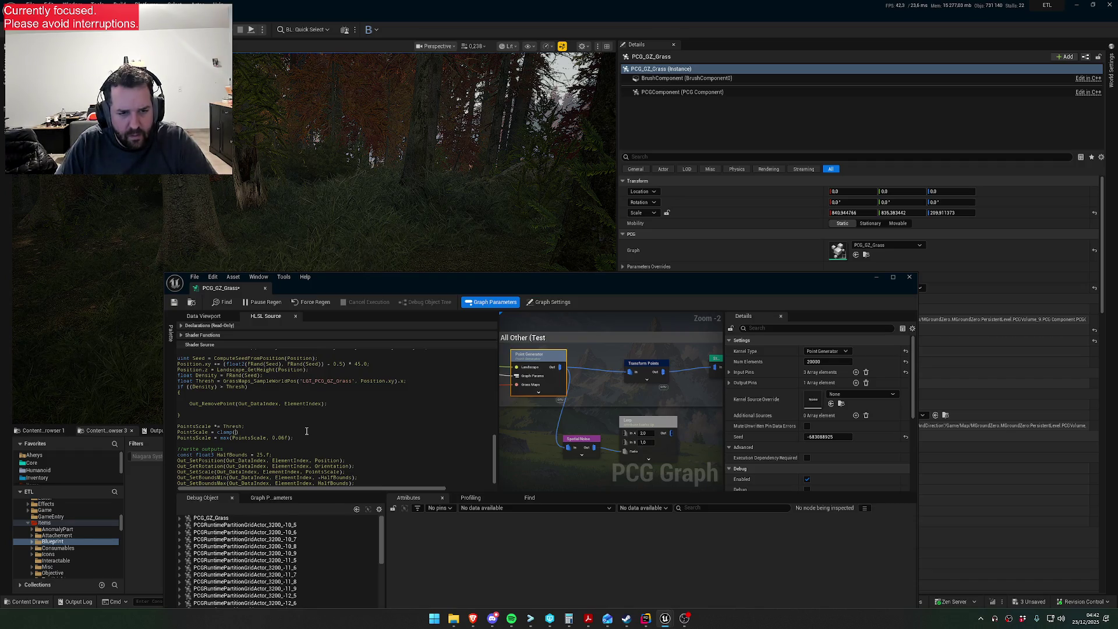
text(PointsScale,)
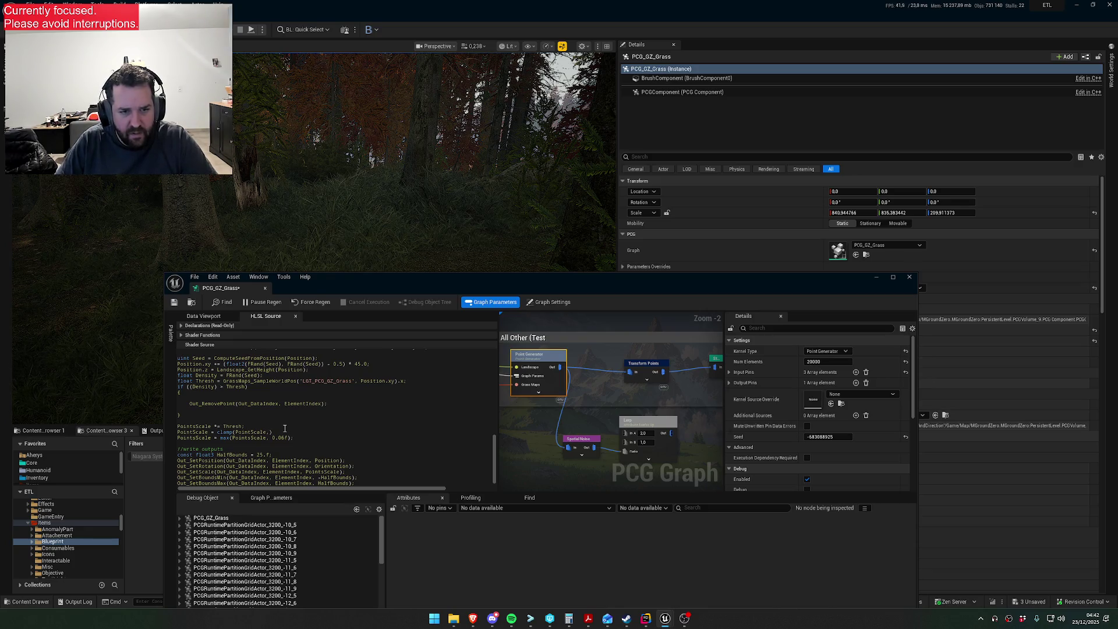
text(, 1.)
text(f, 1.f)
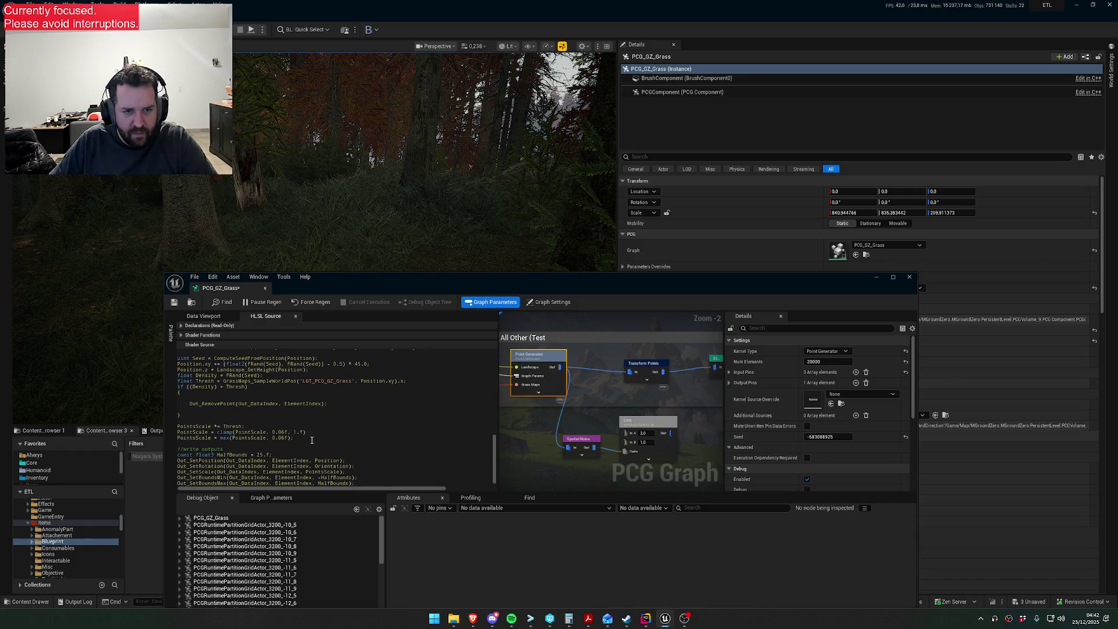
key(Down)
key(Home)
text(//)
text(s)
key(ctrl+s)
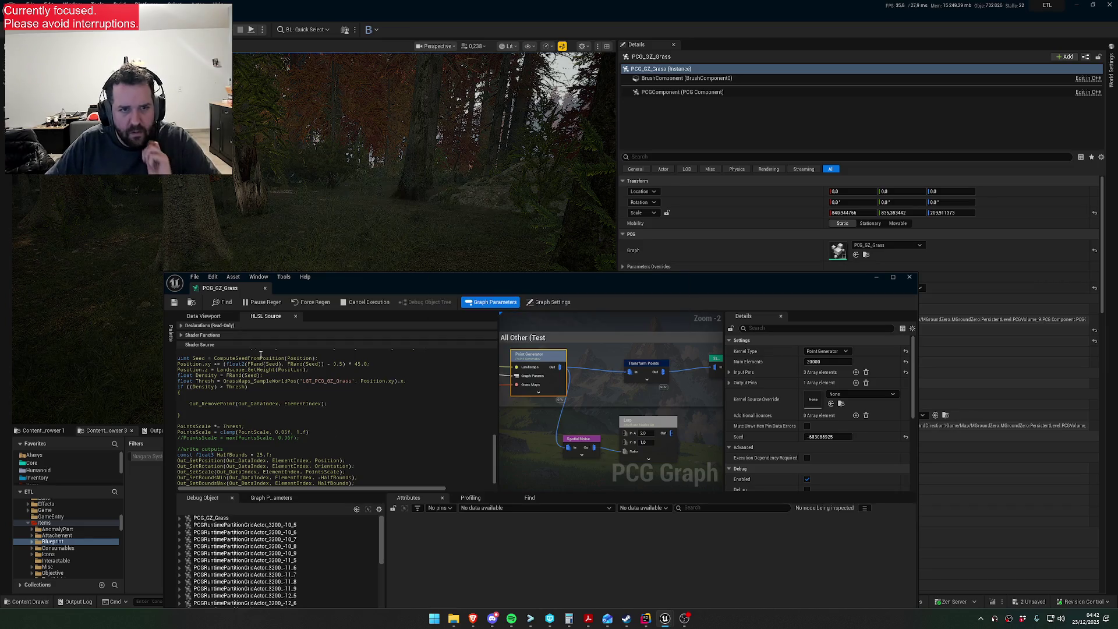
- Review the clamp call's arguments and edit its 10.f upper bound
click(254, 432)
text(s)
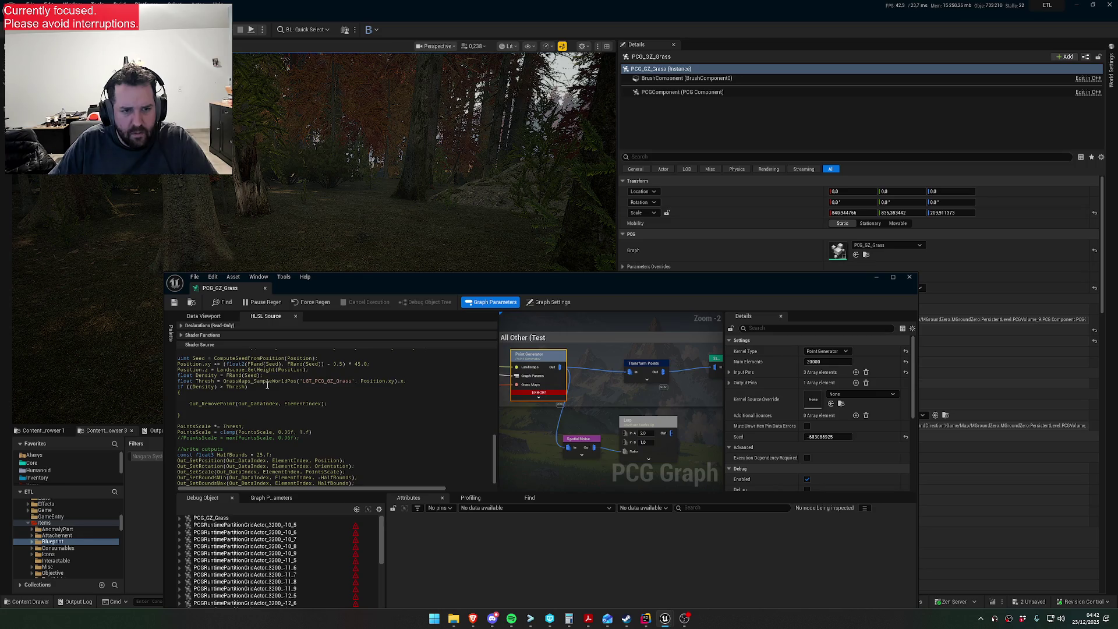
double_click(264, 431)
click(234, 431)
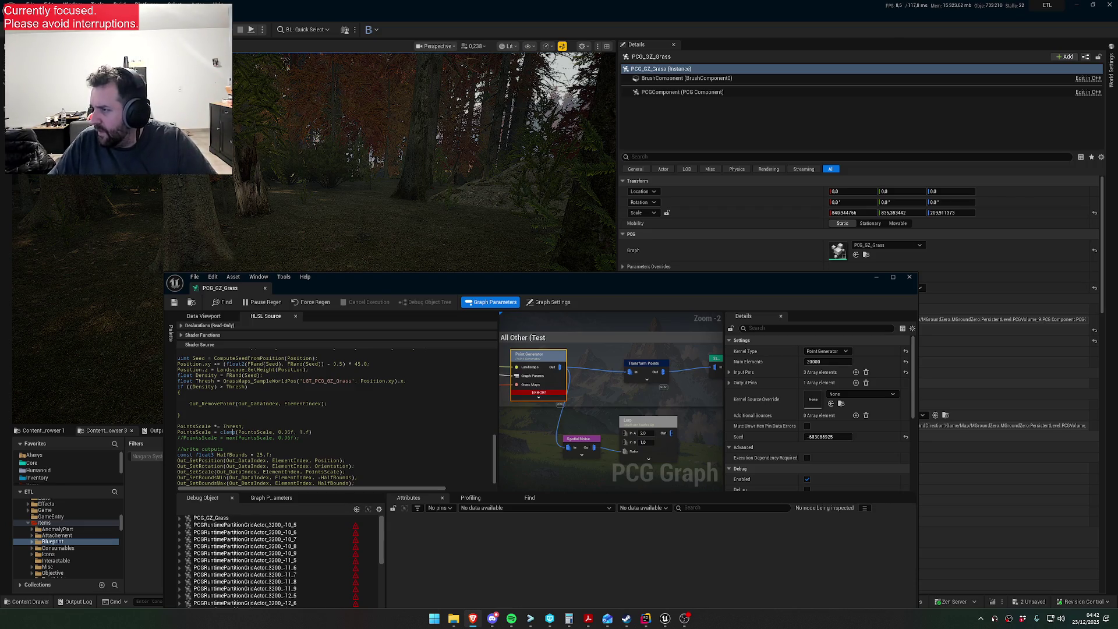
double_click(282, 431)
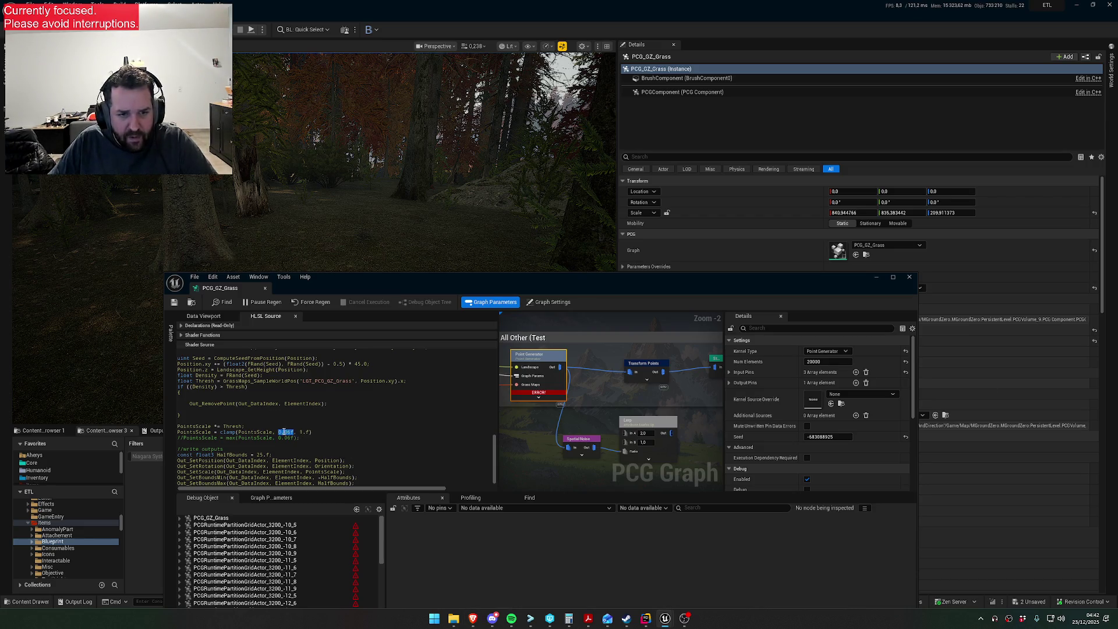
click(300, 442)
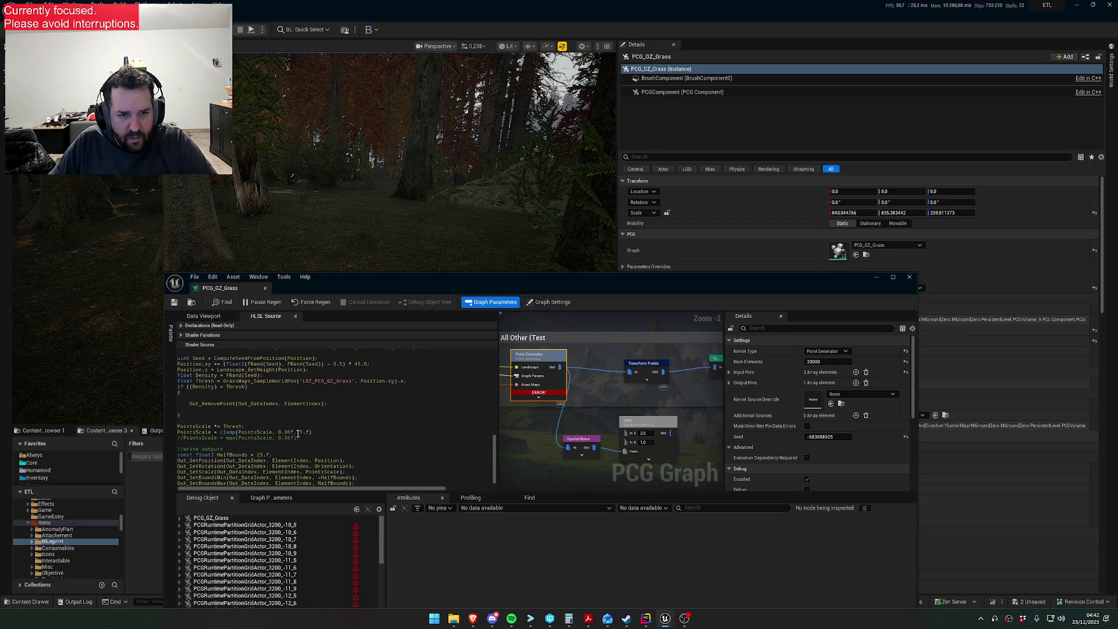
double_click(255, 432)
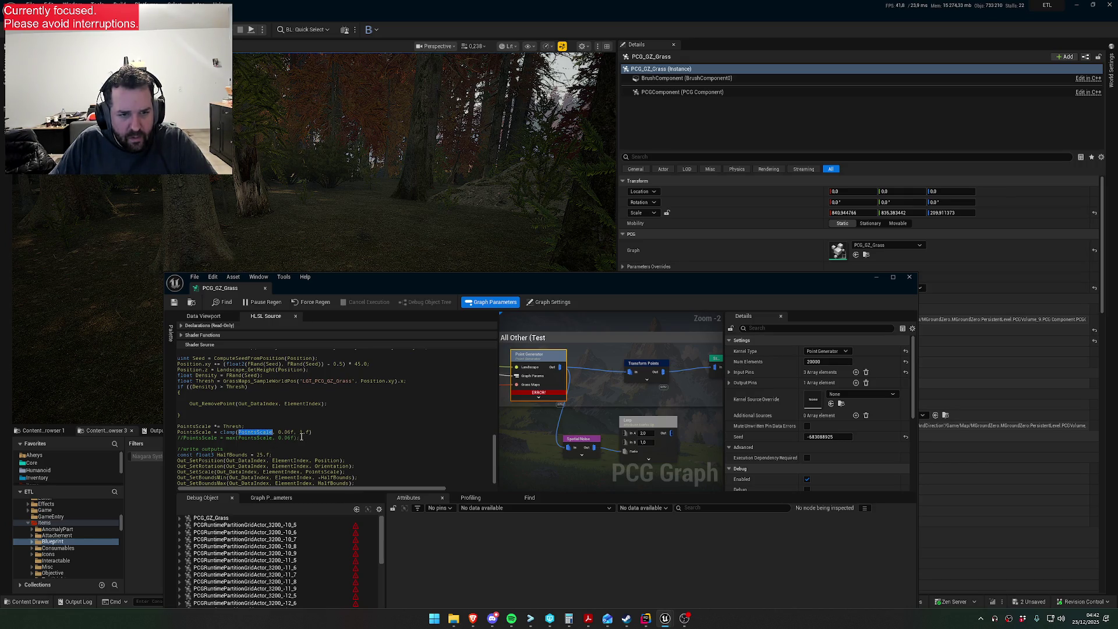
click(302, 432)
text(0)
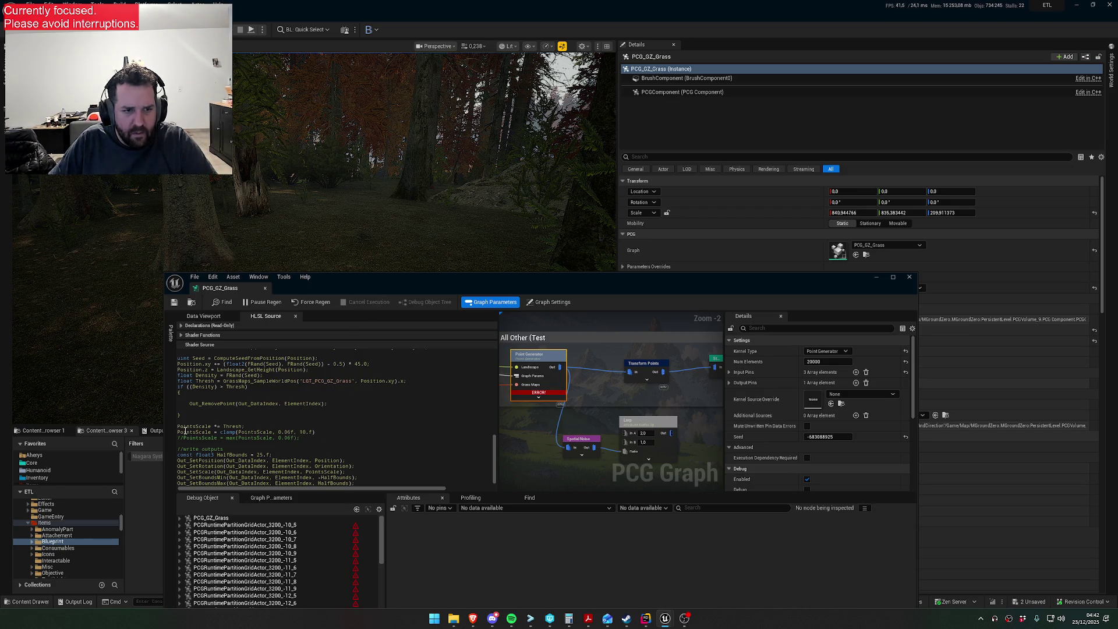
- Comment out the clamp line, restore the max(PointsScale, 0.06f) line, and save
text(//)
key(Down)
key(BackSpace)
key(BackSpace)
key(ctrl+s)
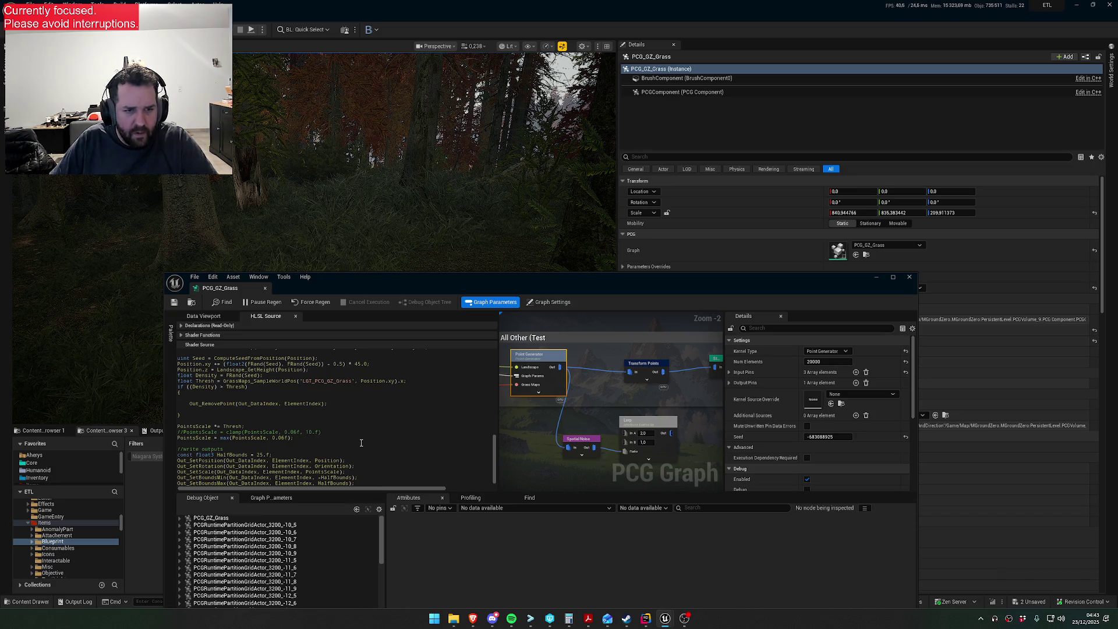
- Add a saturate(PointsScale) line after the max line, then test it commented out and saved
key(Return)
text(P)
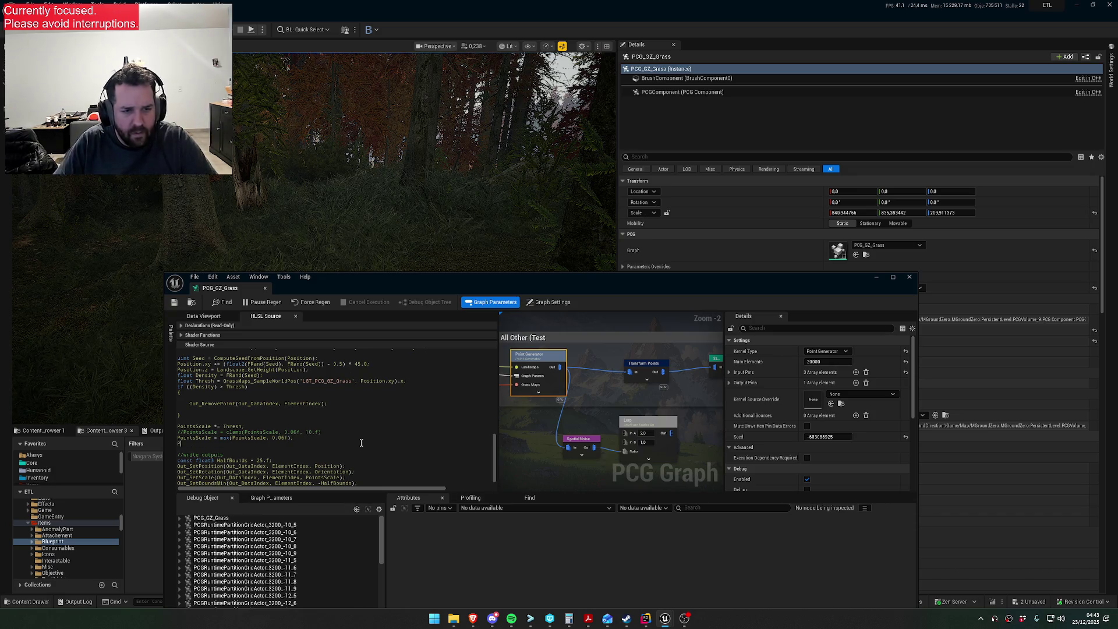
text(ointScale = P)
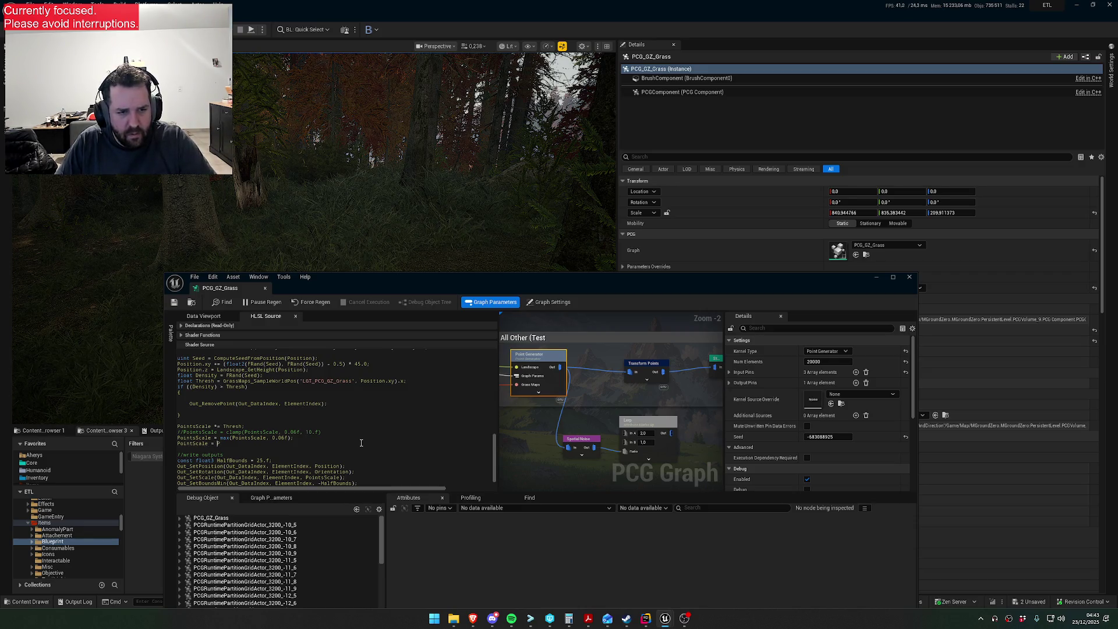
key(Up)
key(End)
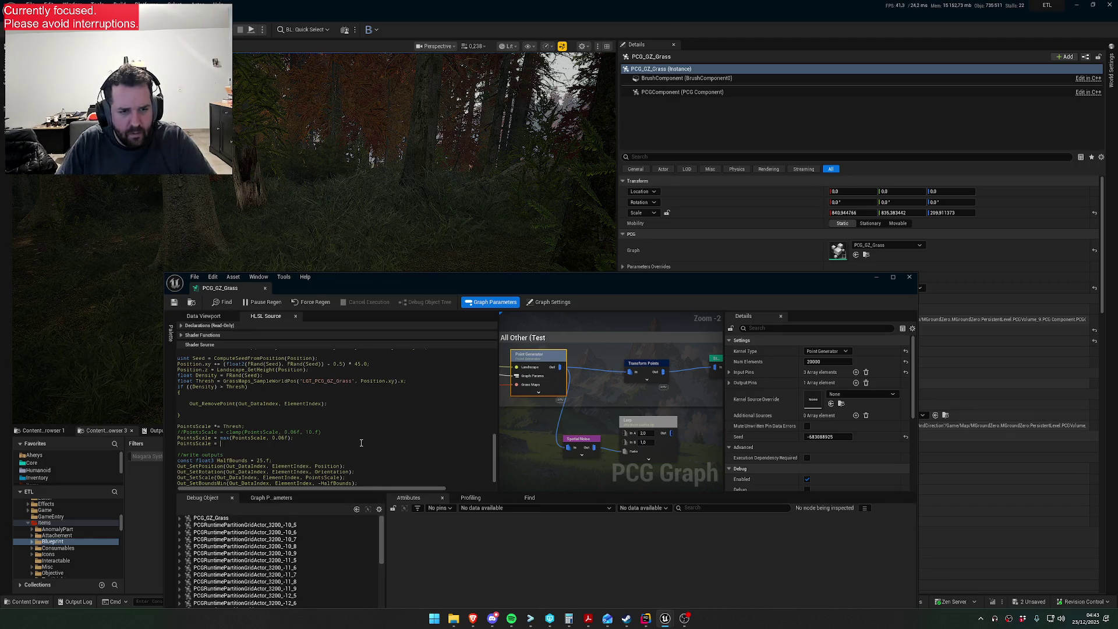
text(saturate())
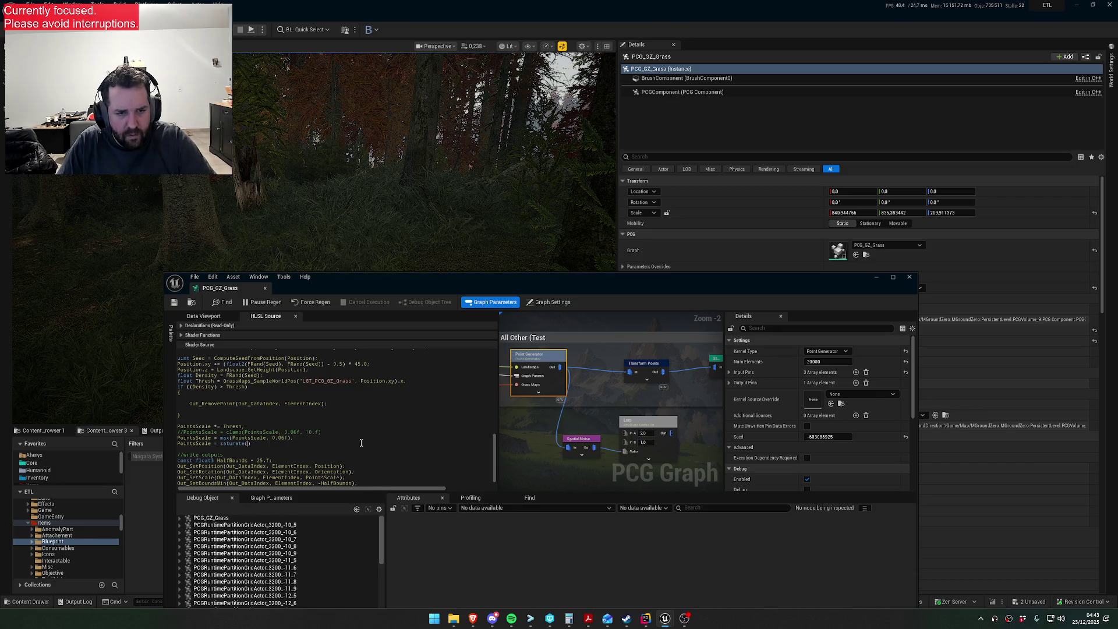
text(PointsScale)
click(174, 303)
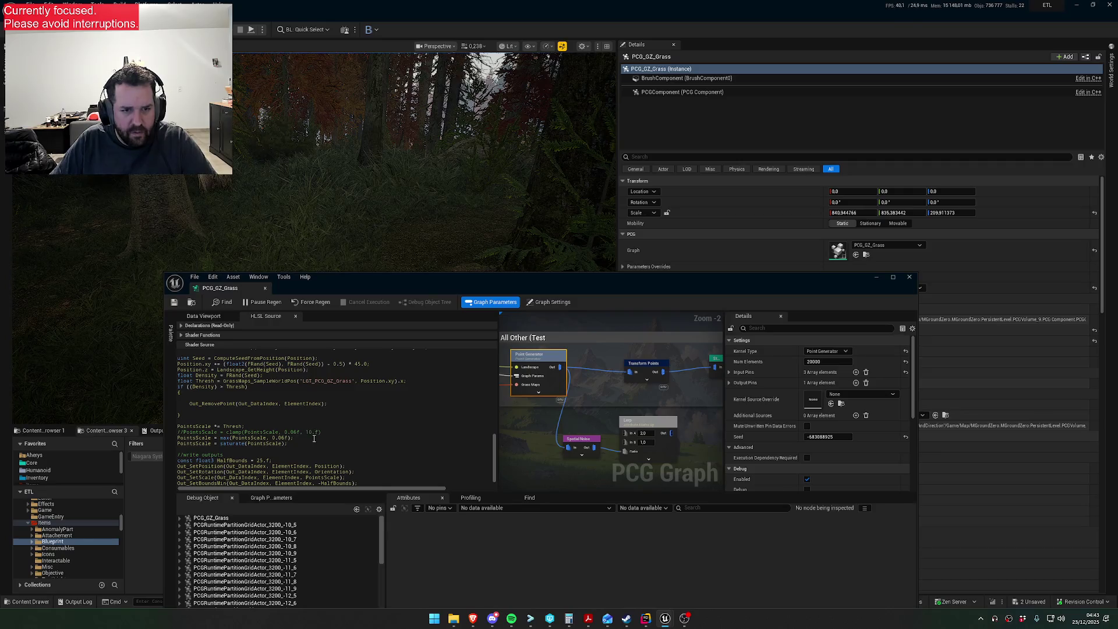
key(Home)
text(//)
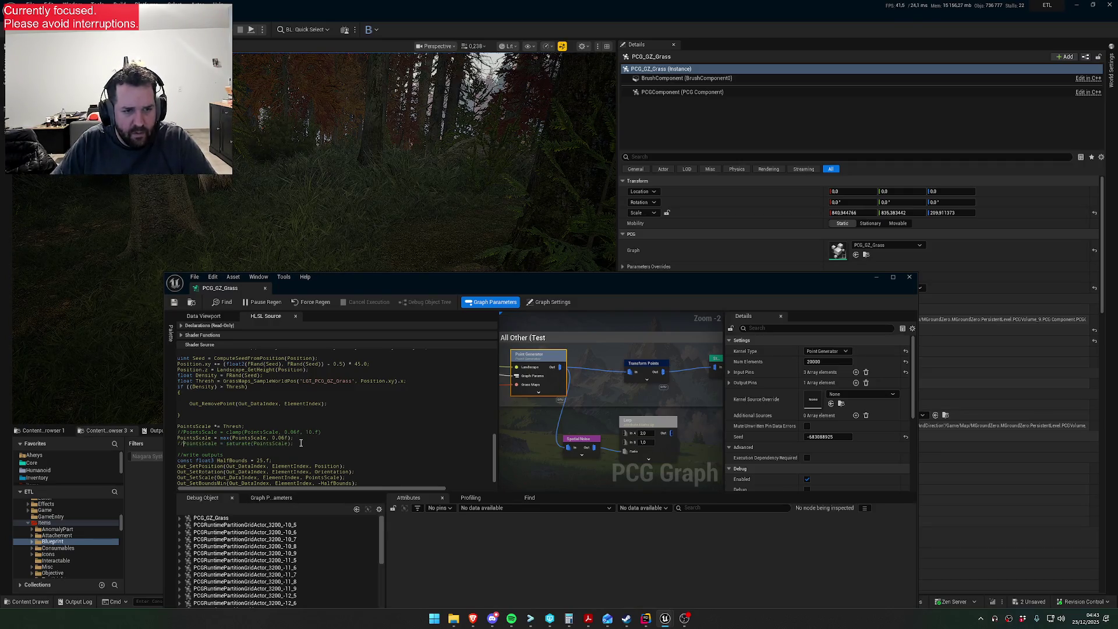
click(173, 304)
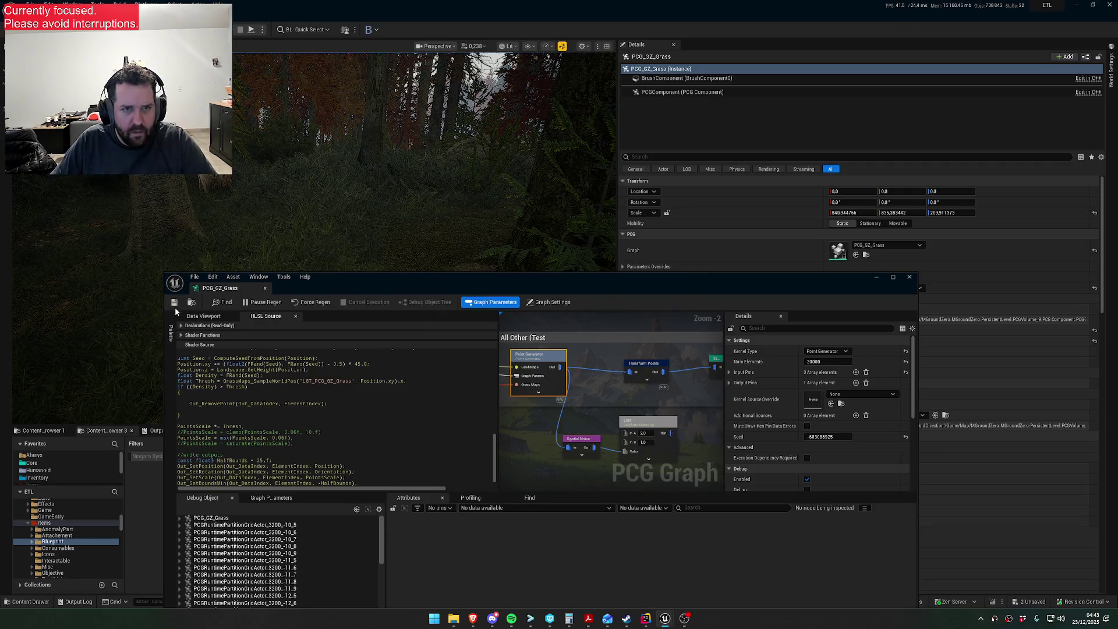
- Replace saturate with min(PointsScale, 1.f) and save to regenerate the grass
click(303, 446)
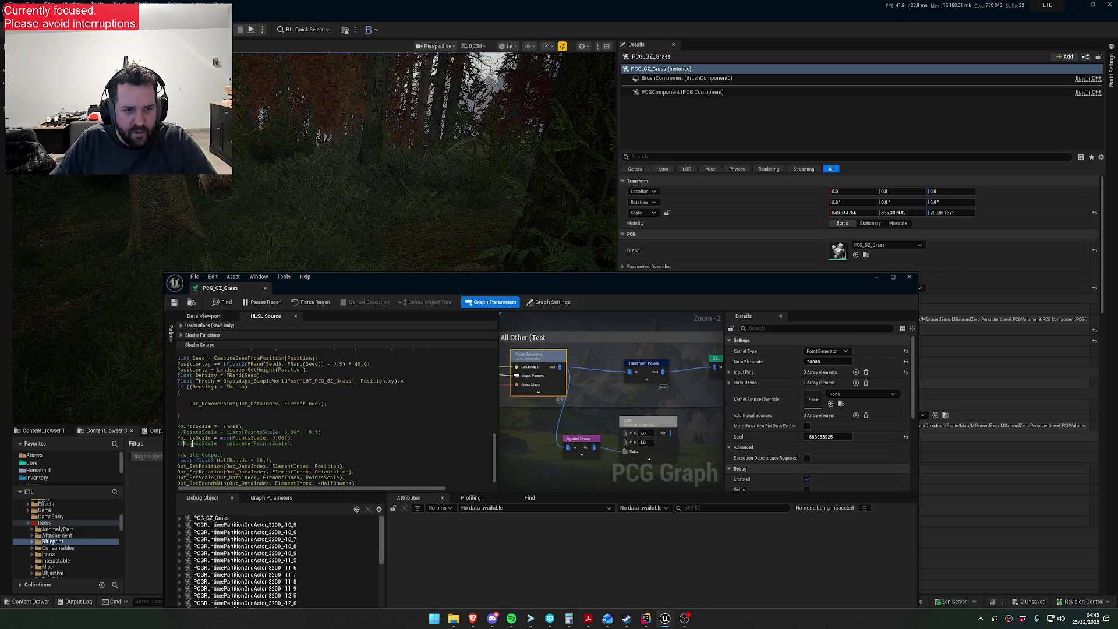
key(ctrl+z)
key(BackSpace)
key(BackSpace)
key(BackSpace)
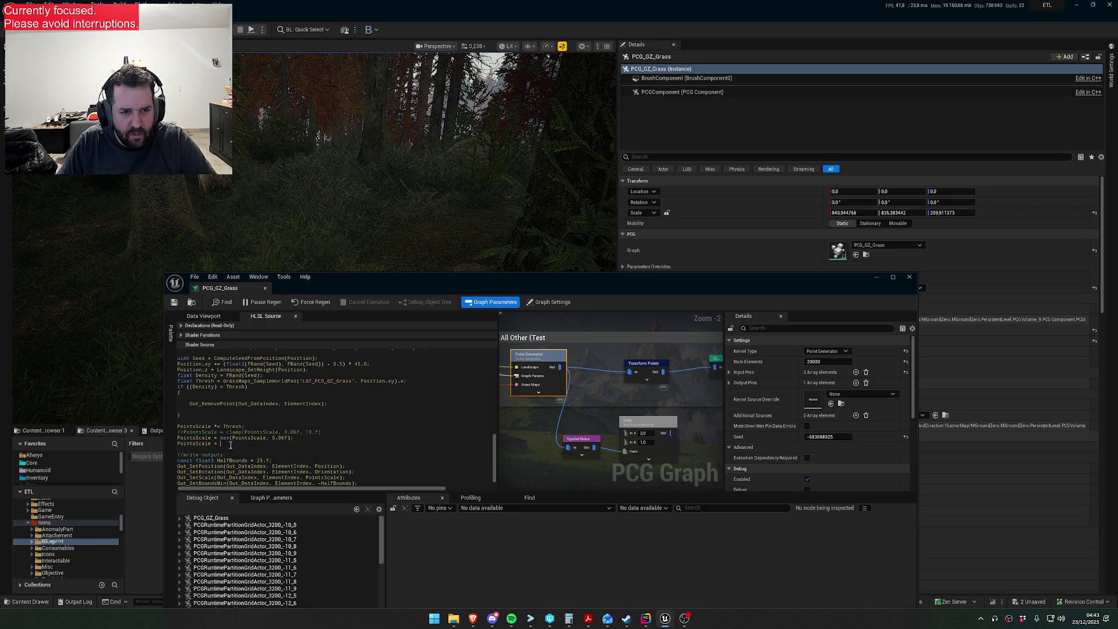
text(mi)
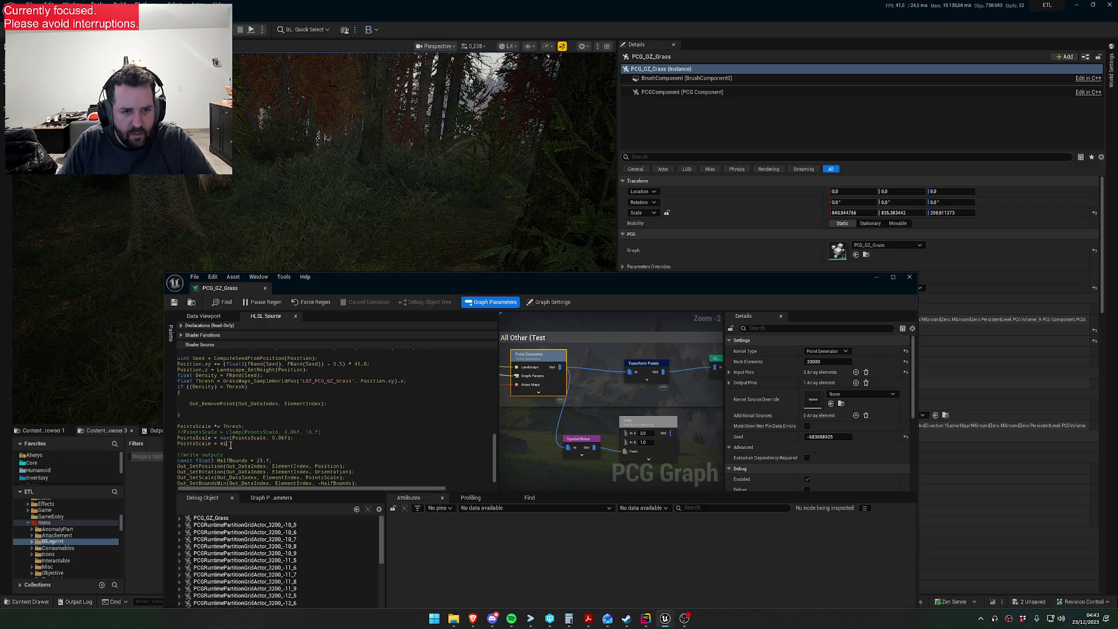
text(n(PointsS)
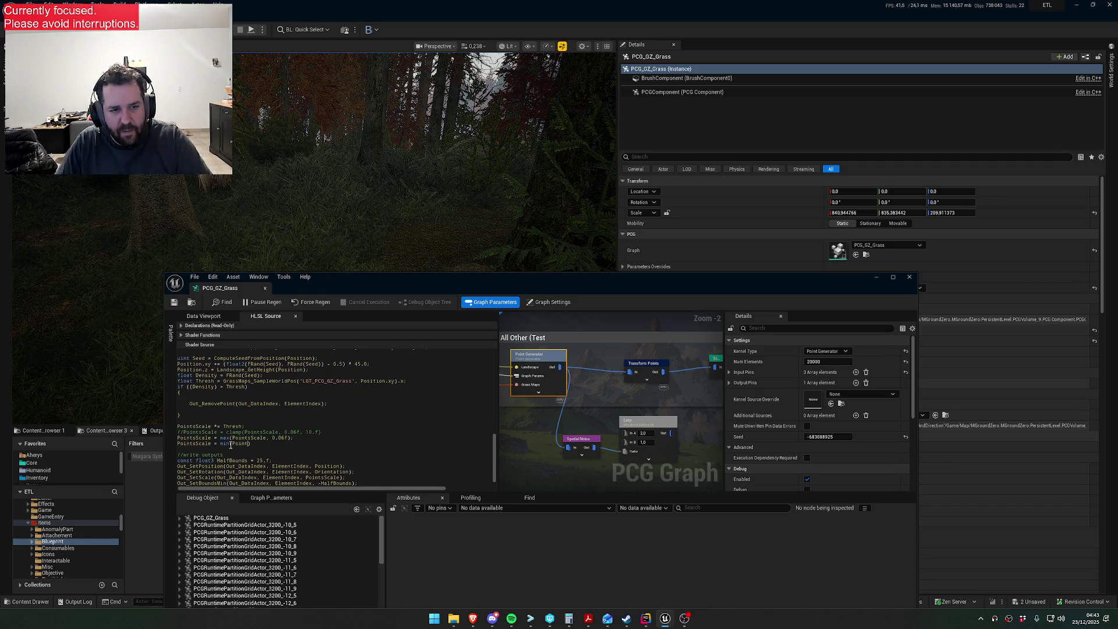
text(cale,)
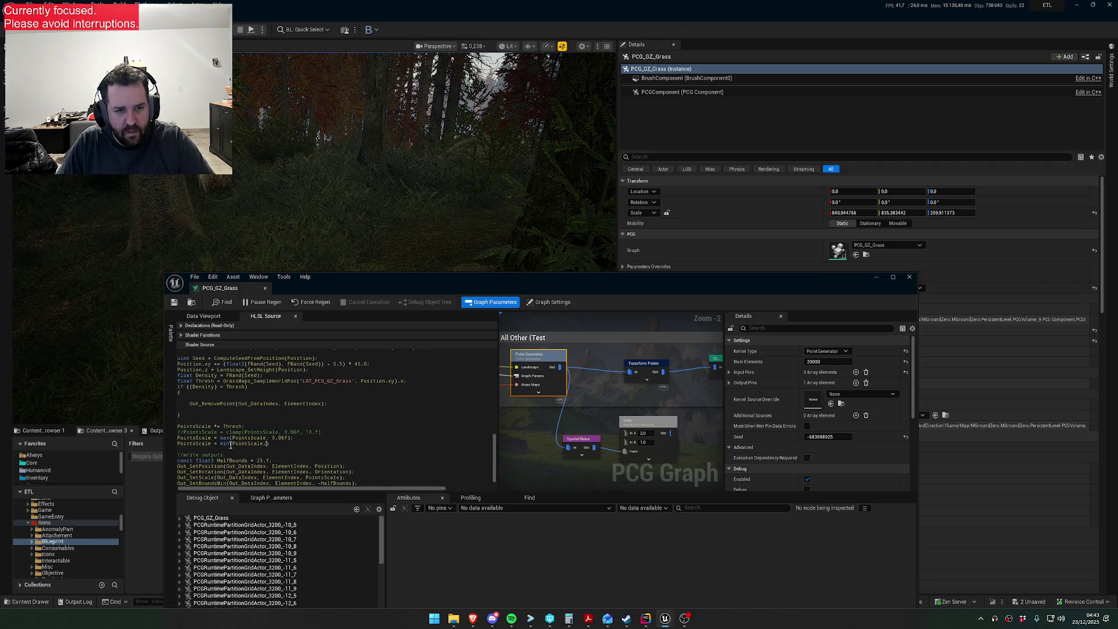
text( 1.f);)
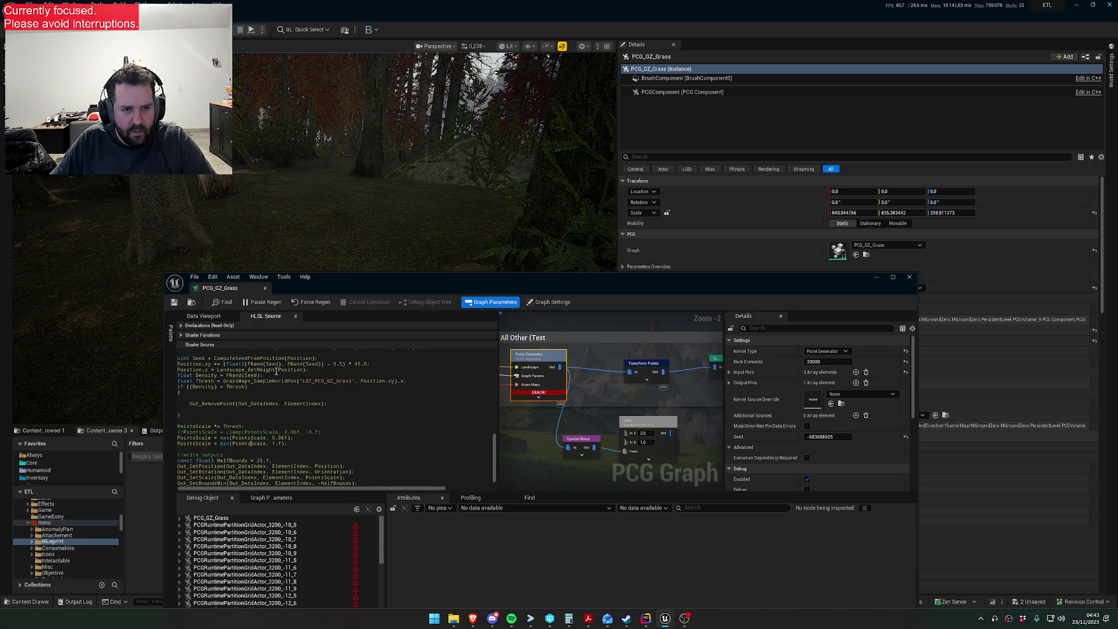
click(174, 302)
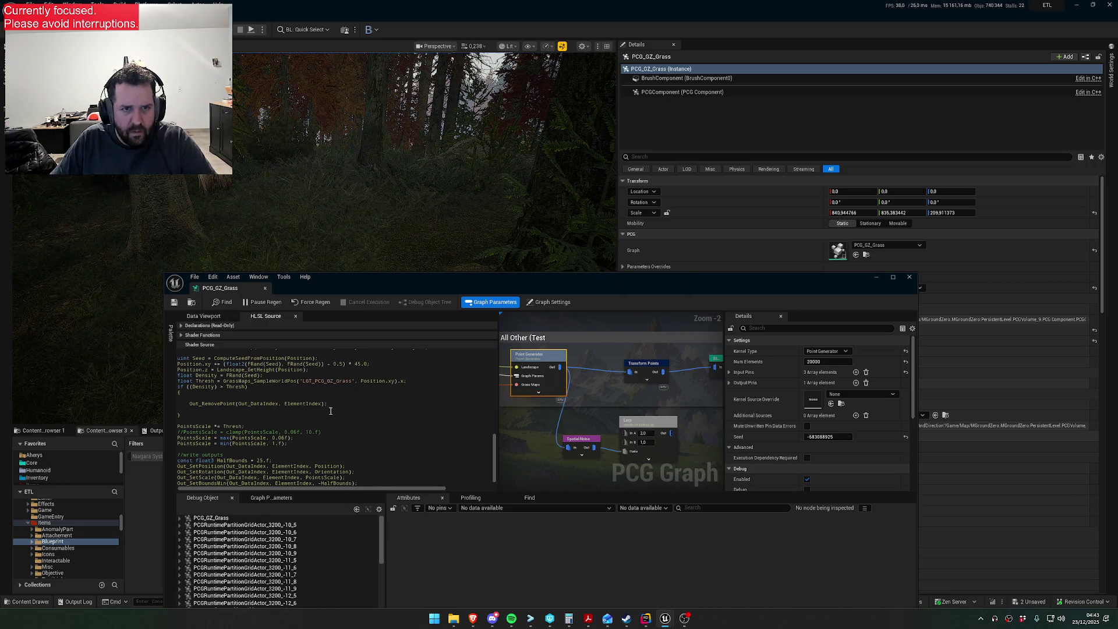
- Lower the min() limit to 0.98, then 0.58, saving after each change
click(279, 444)
key(BackSpace)
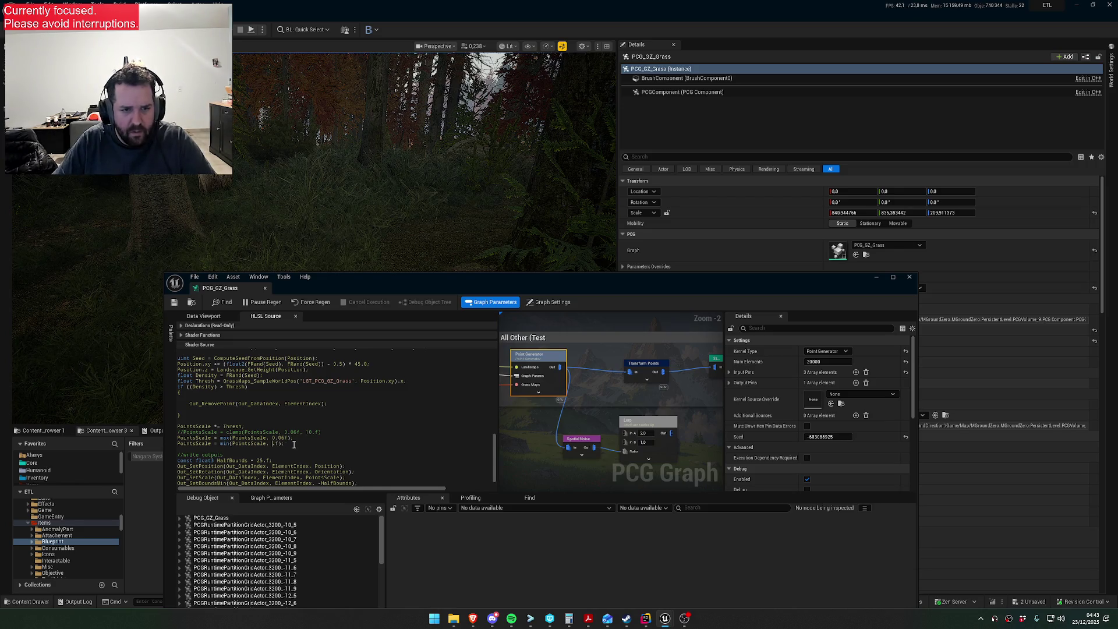
text(0.98)
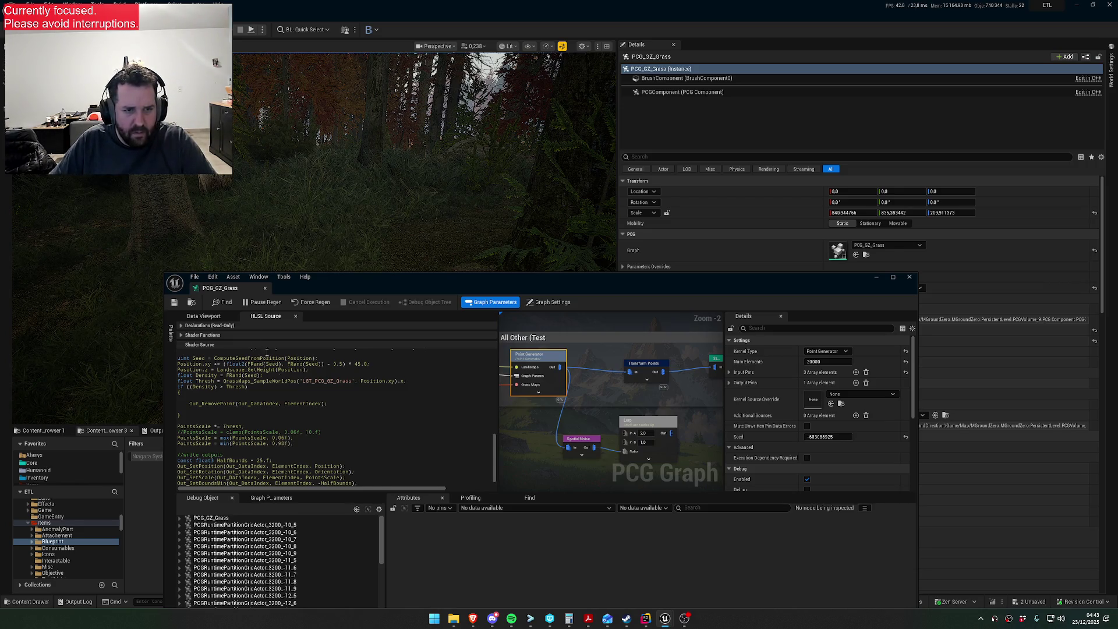
click(173, 302)
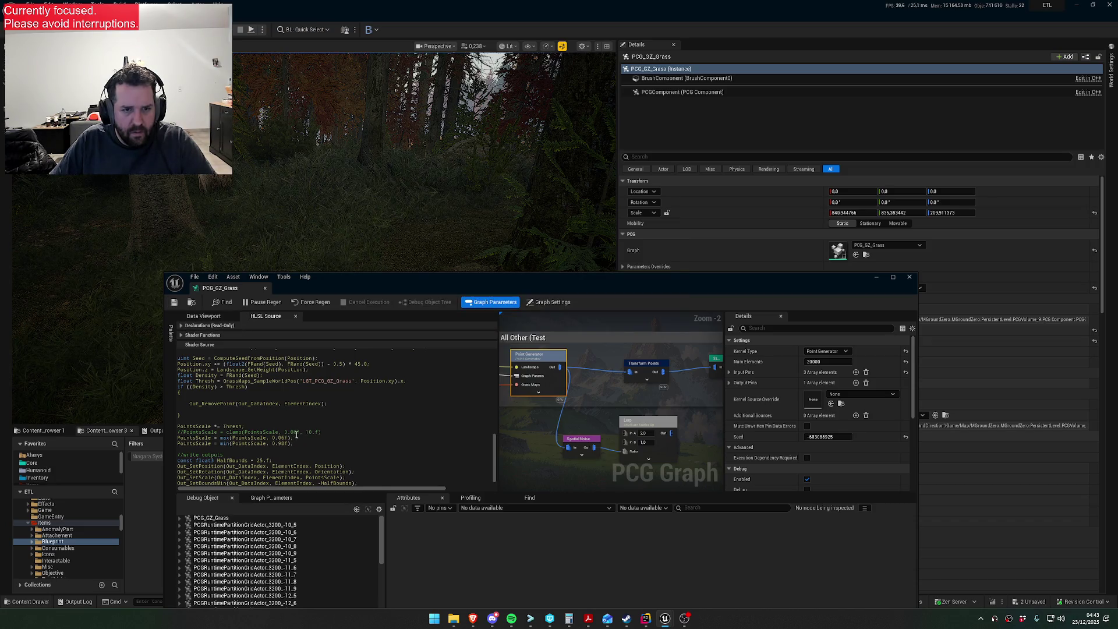
key(BackSpace)
text(5)
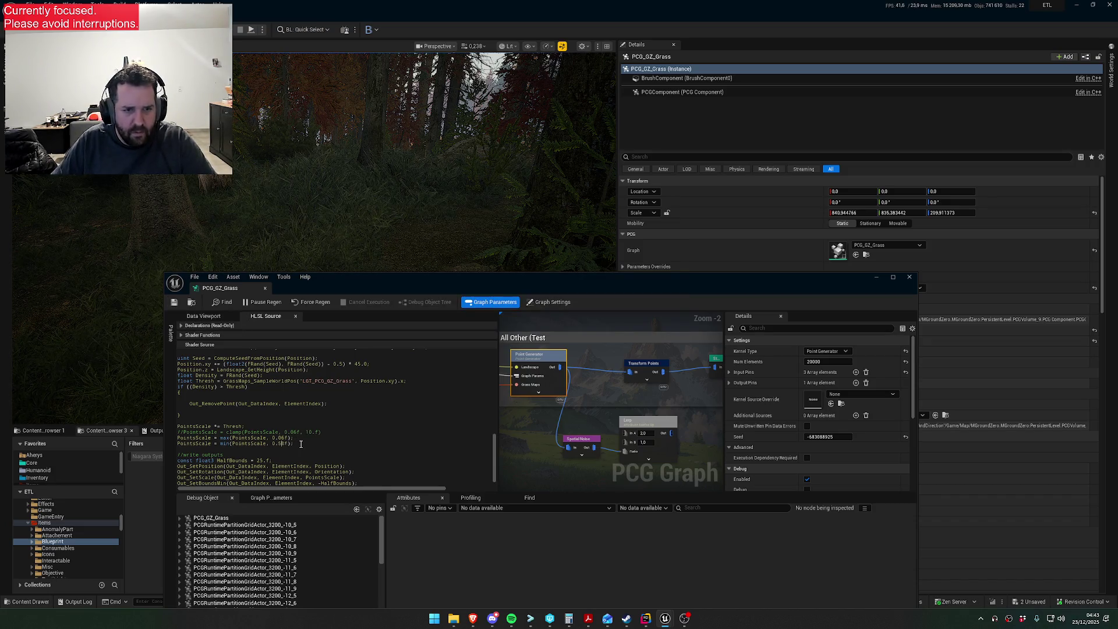
click(173, 303)
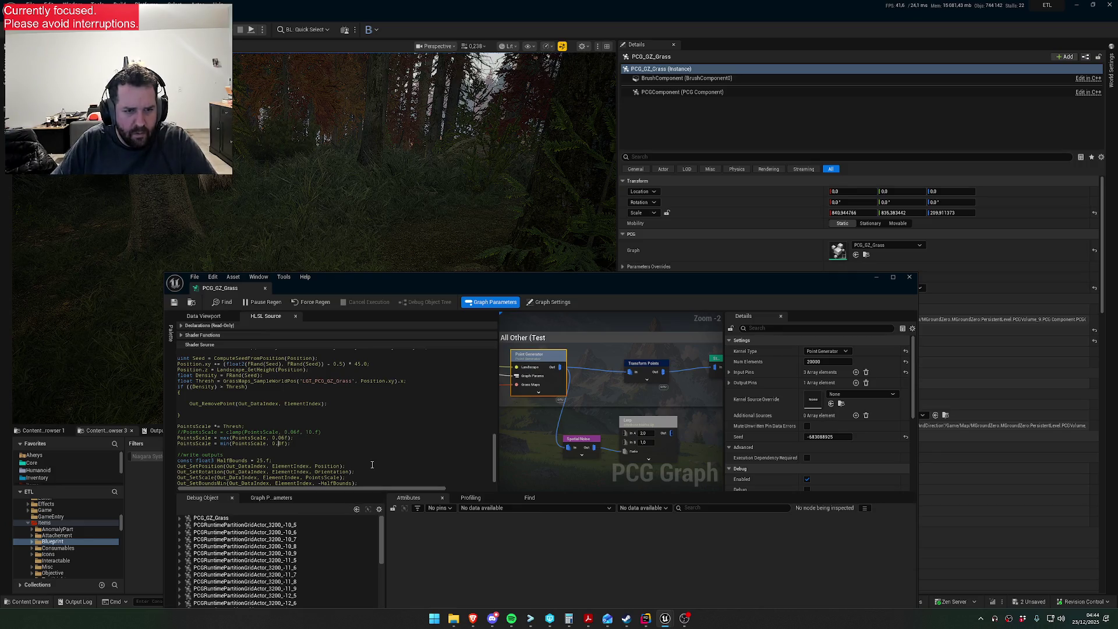
- Lower the limit further to 0.18, 0.13 and finally 0.11, saving each time
text(1)
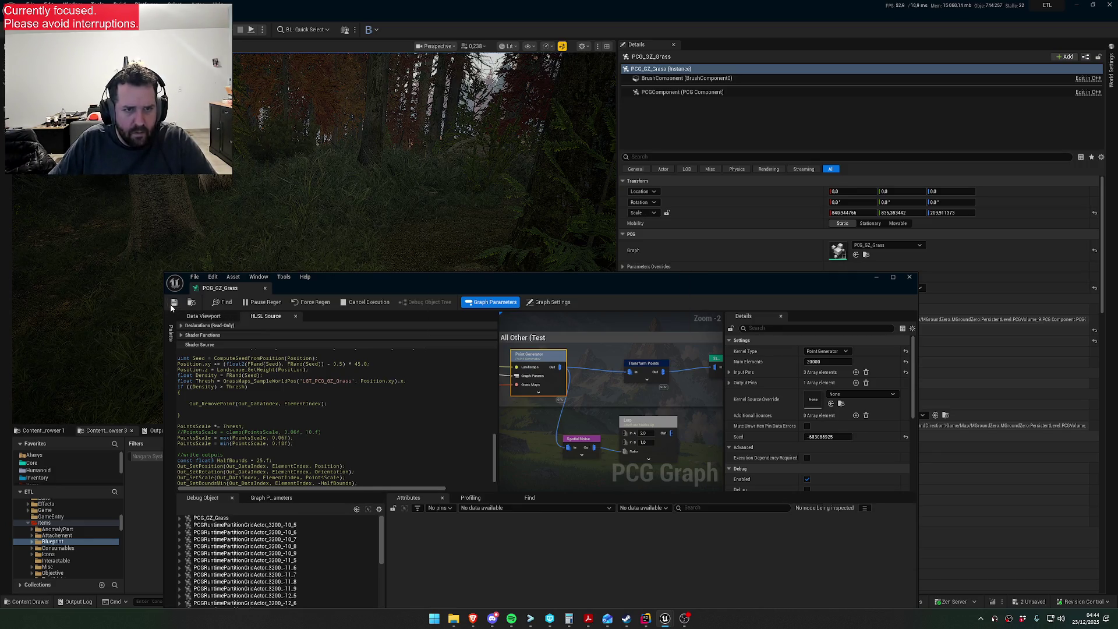
click(172, 303)
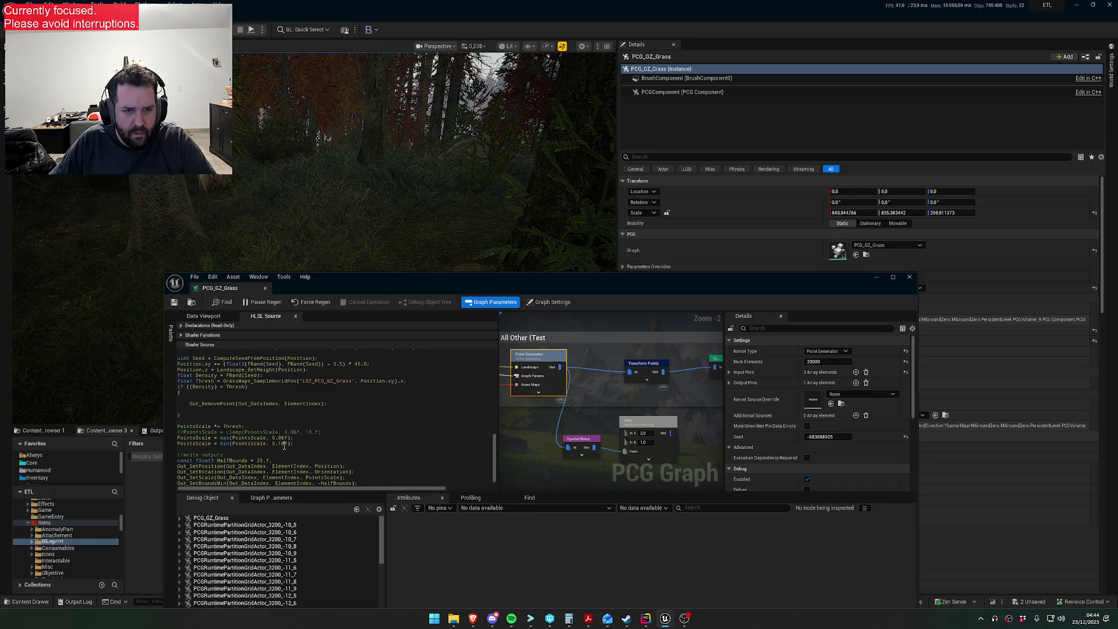
key(Delete)
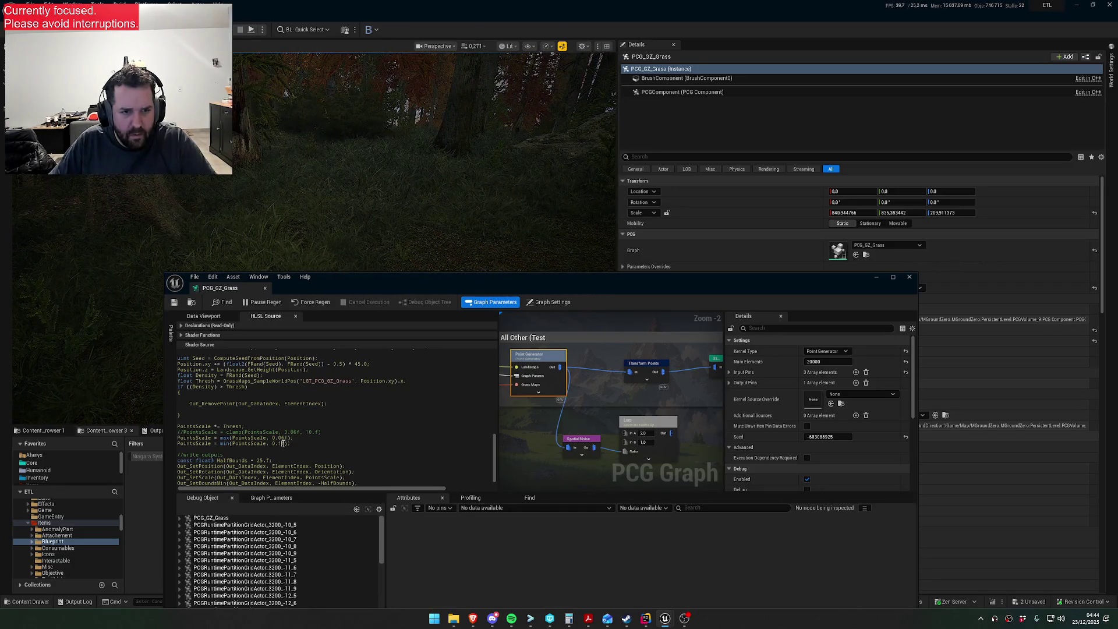
text(5)
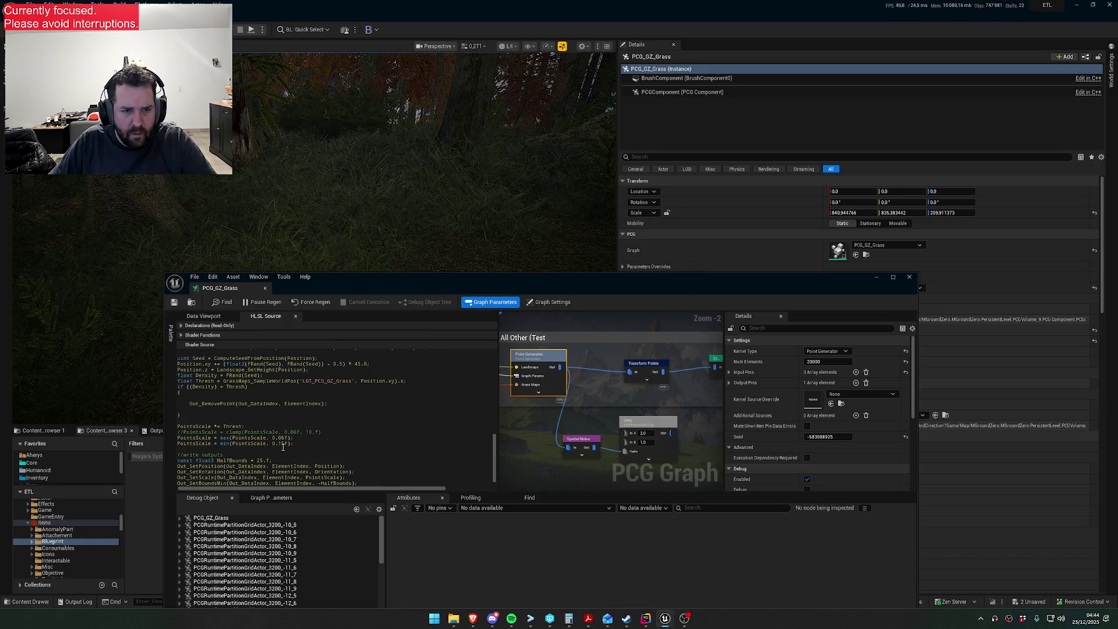
key(BackSpace)
text(3)
click(175, 303)
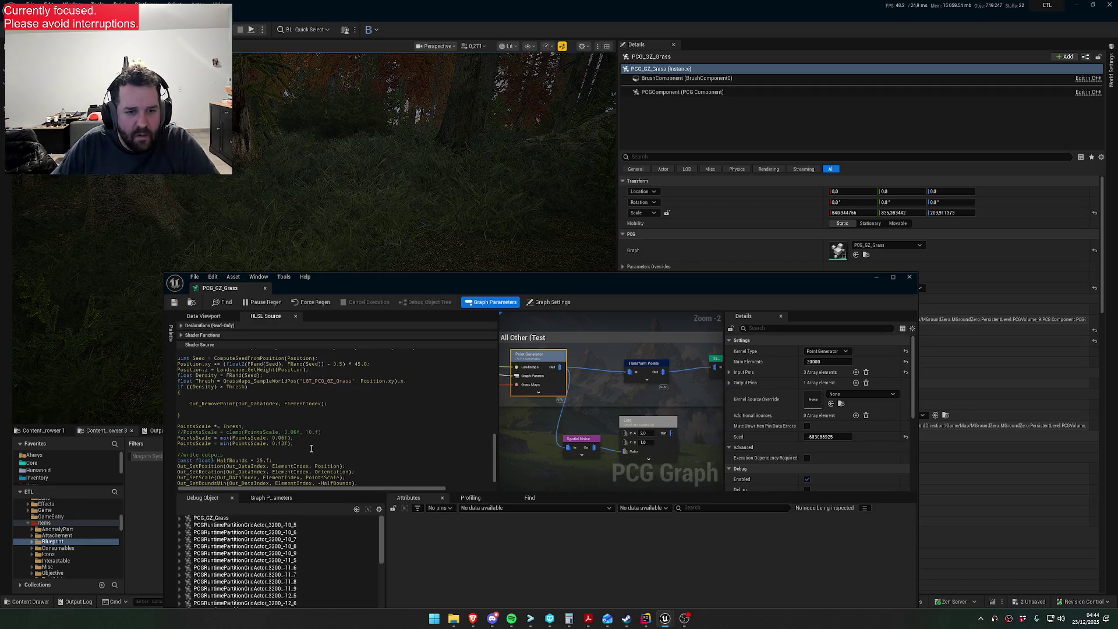
click(174, 302)
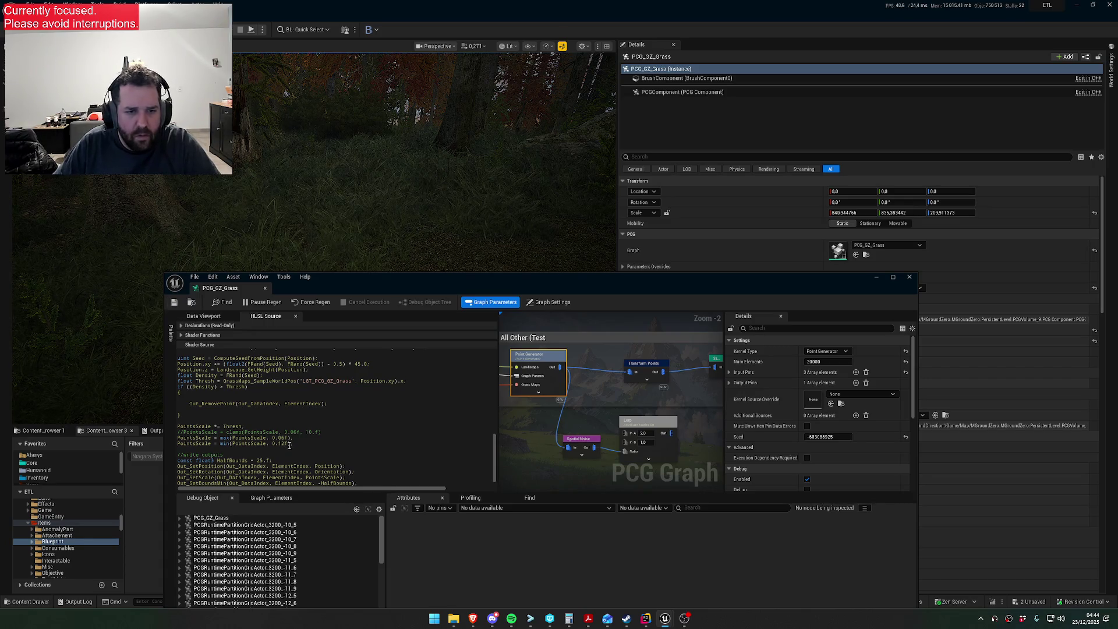
click(178, 302)
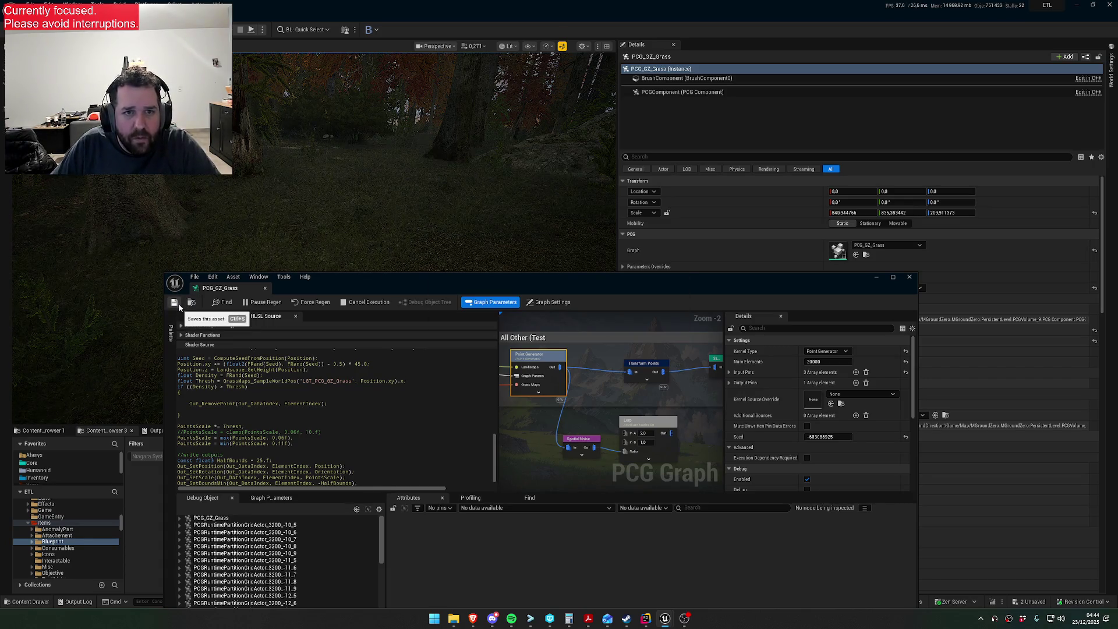
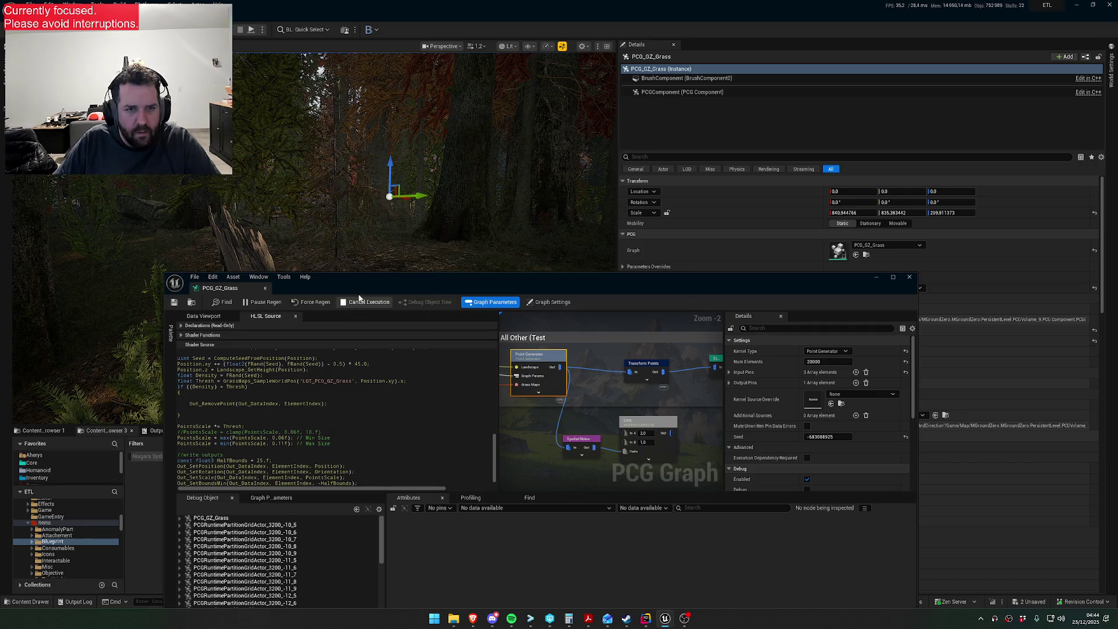
- Move the grass graph editor down and uncomment the PointsScale clamp line in the HLSL source
drag(360, 278, 380, 441)
scroll(380, 359, down, 2)
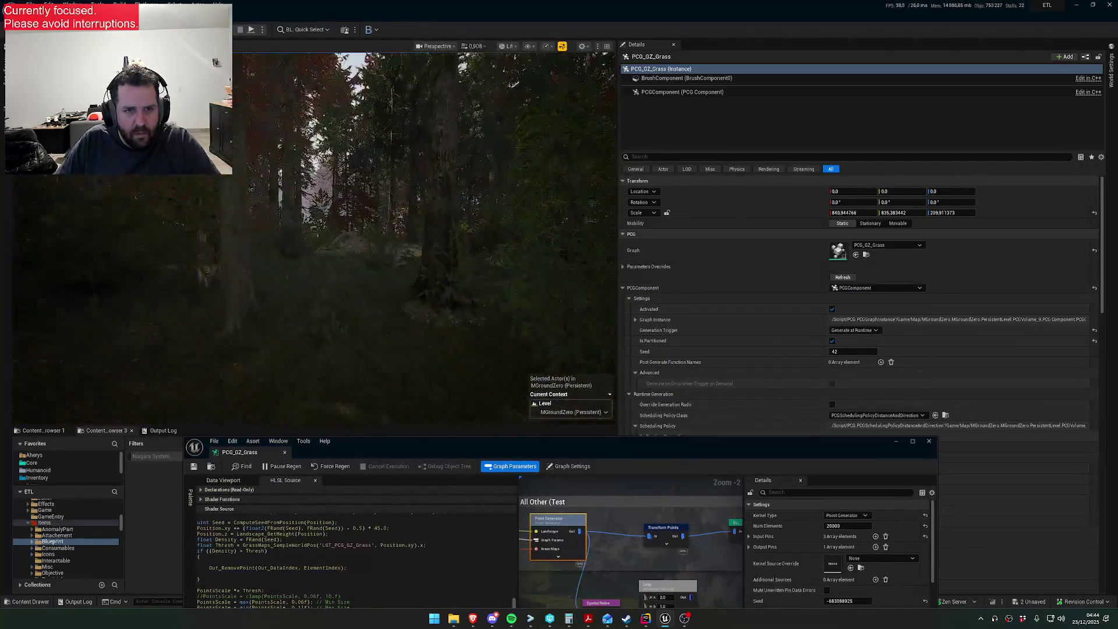
scroll(287, 570, down, 1)
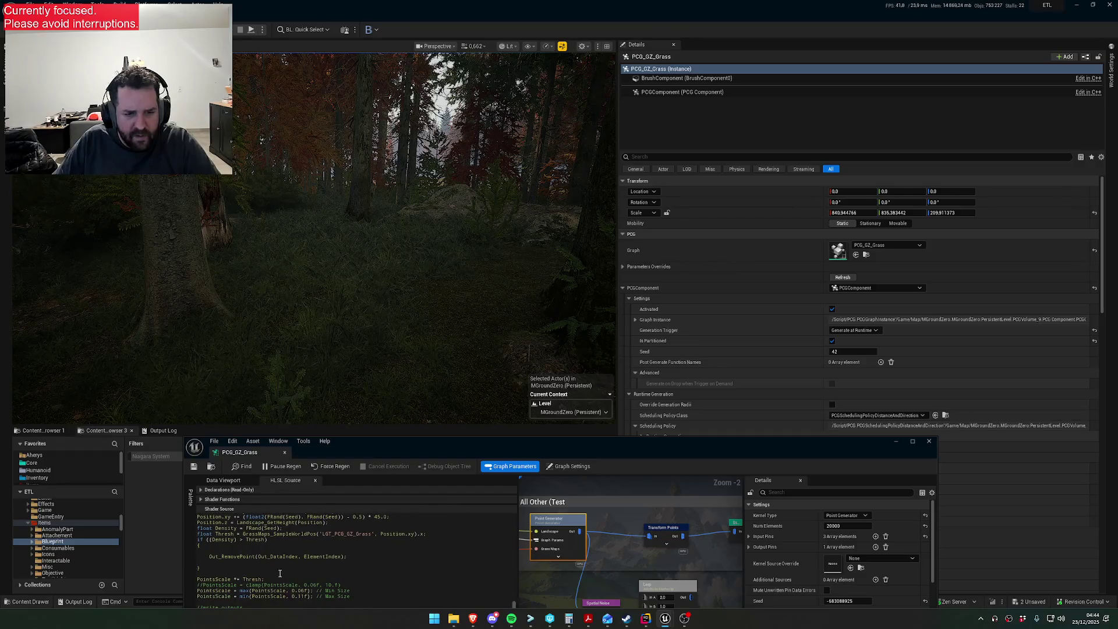
click(200, 586)
key(Delete)
key(Delete)
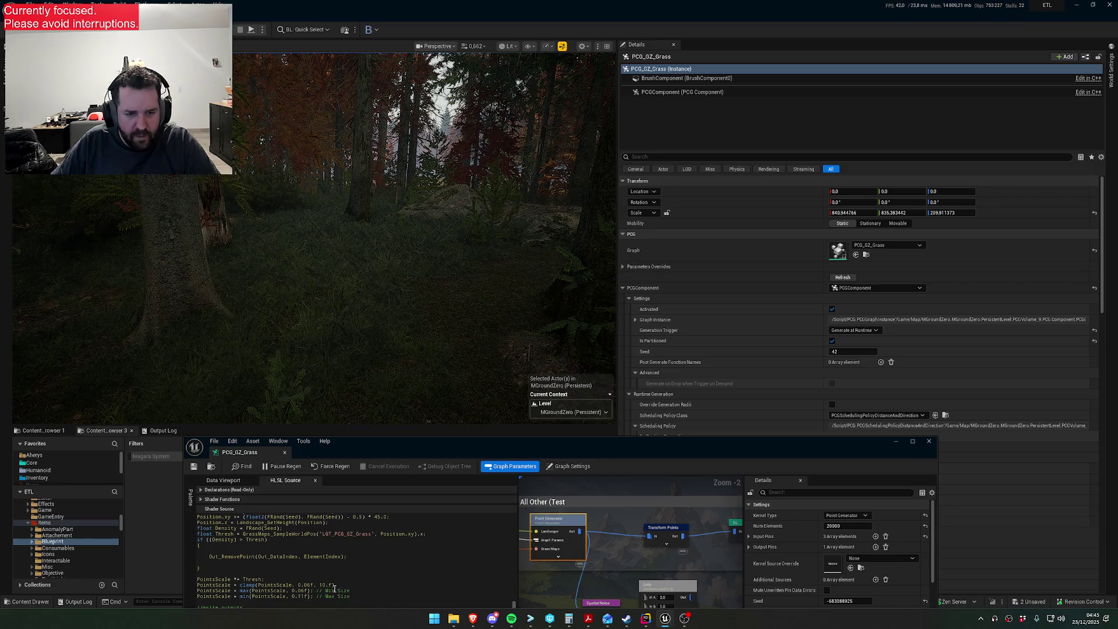
- Change the clamp's upper bound to 0.11f, apply it, and delete the separate max/min lines
key(BackSpace)
key(BackSpace)
key(BackSpace)
text(0.11)
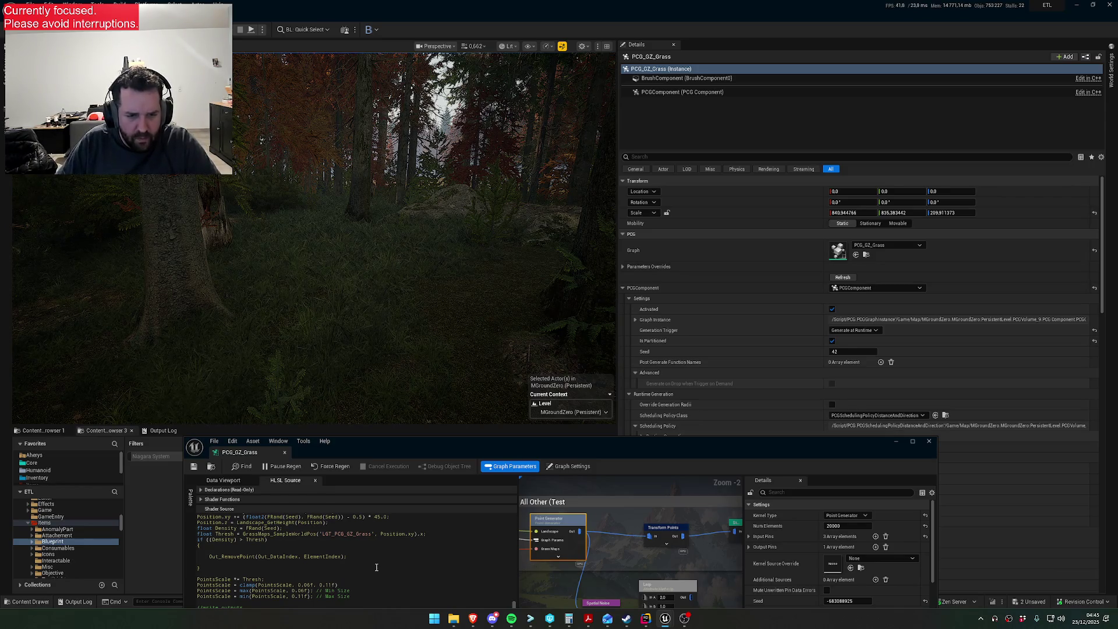
key(ctrl+s)
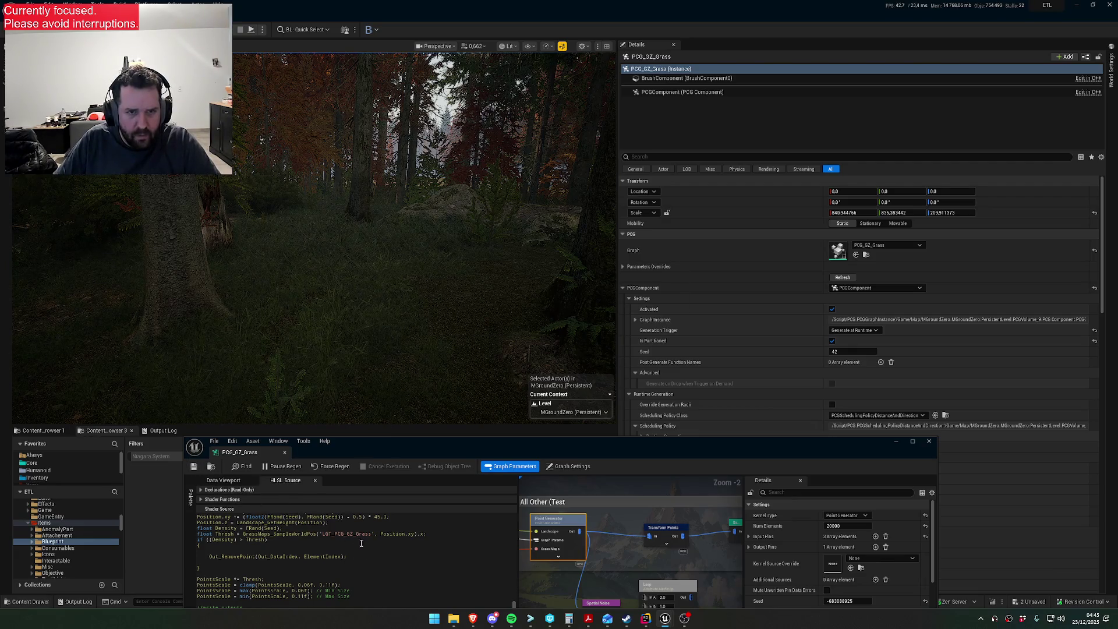
drag(361, 597, 188, 592)
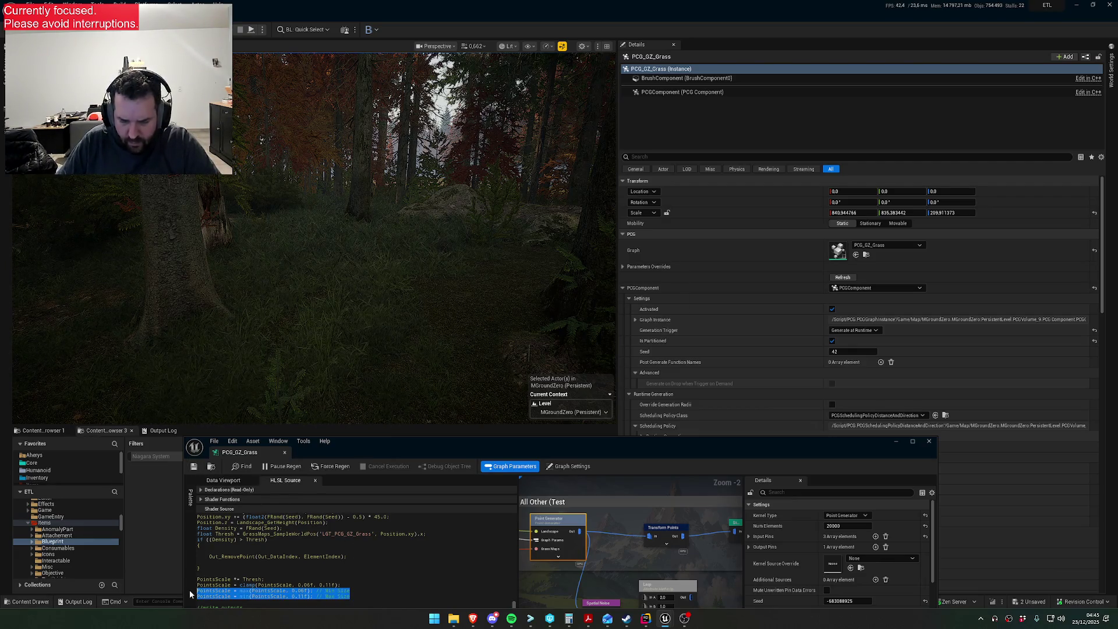
key(Delete)
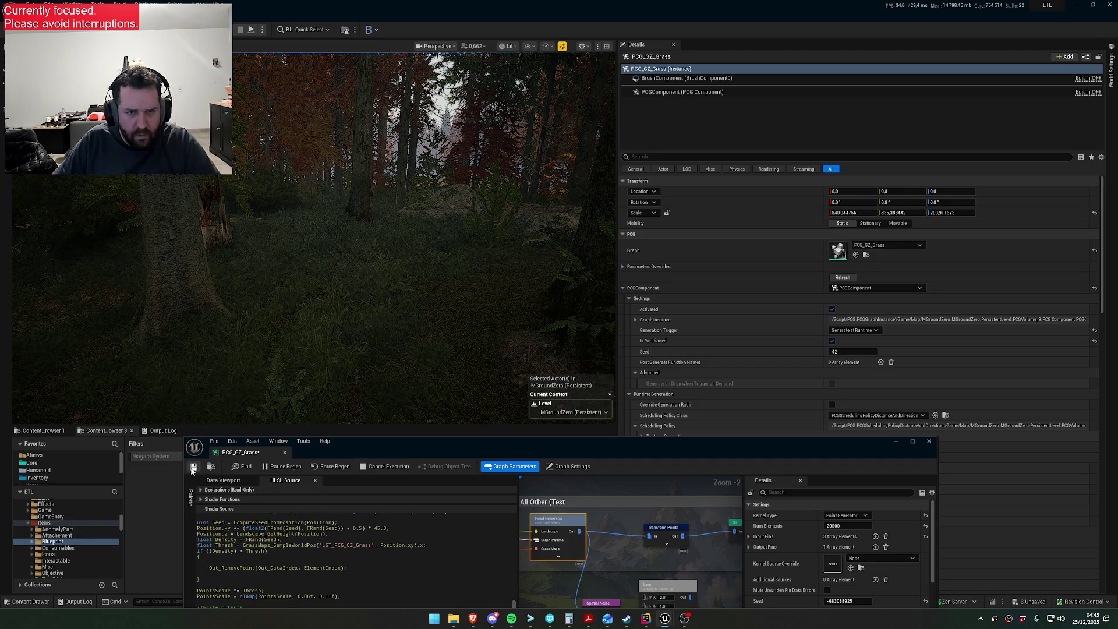
- Raise the PointsScale clamp upper bound to 0.115f and save the grass graph to regenerate grass
scroll(394, 309, down, 3)
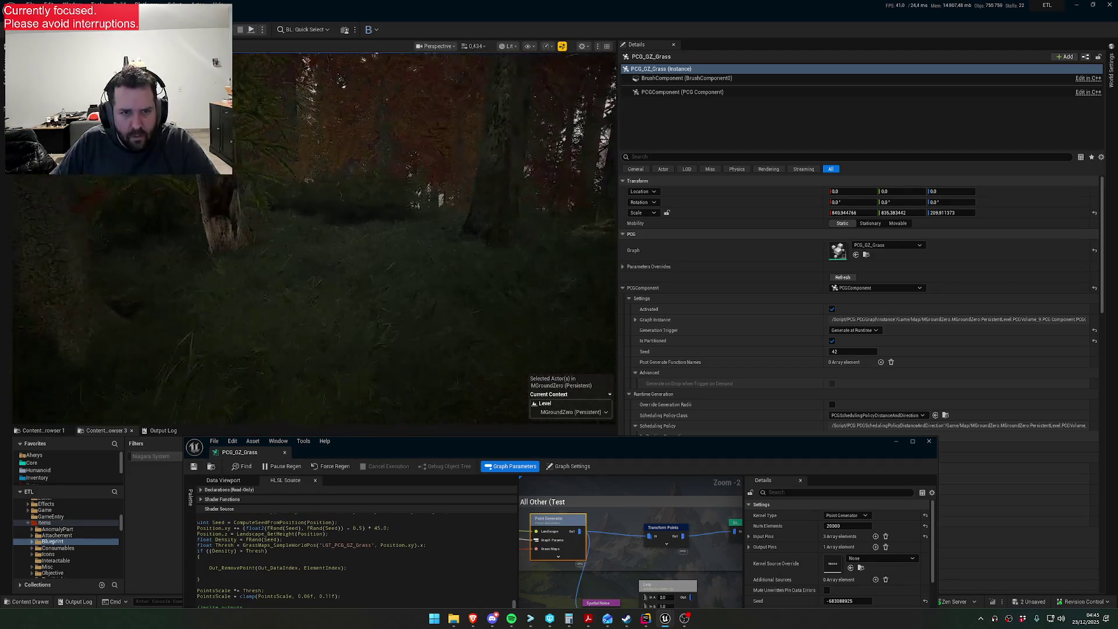
scroll(425, 233, up, 1)
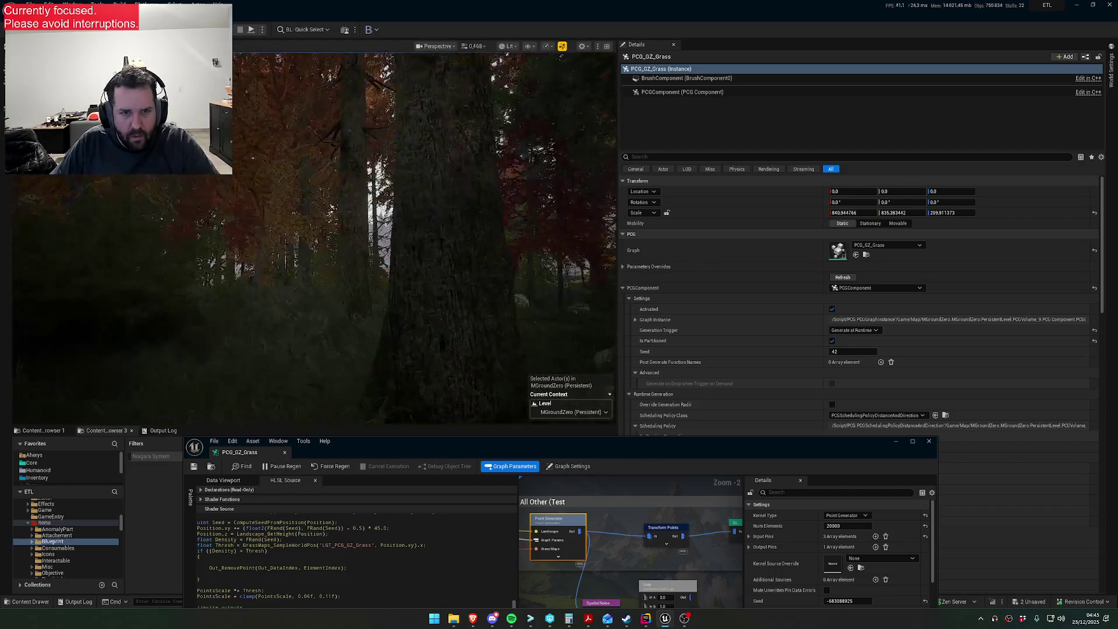
scroll(425, 233, up, 3)
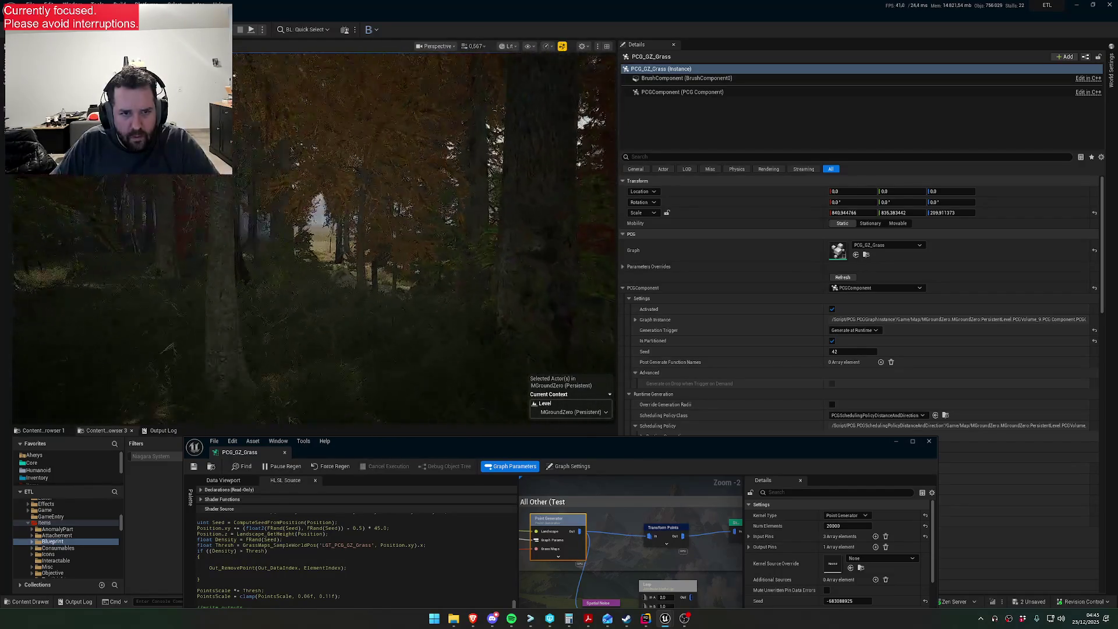
scroll(425, 232, up, 4)
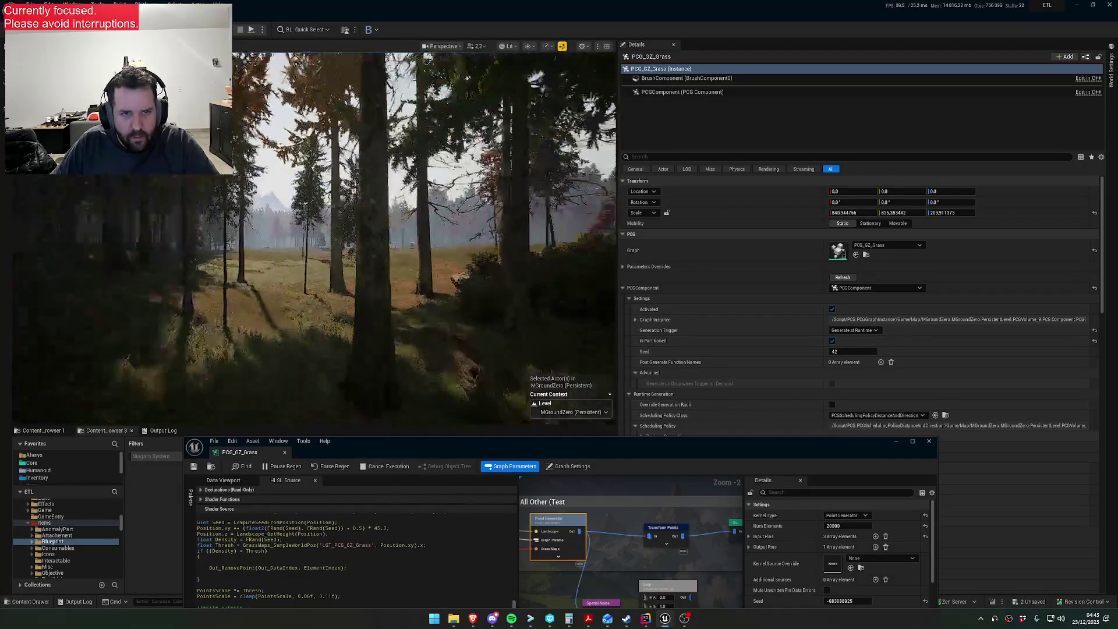
scroll(425, 233, up, 1)
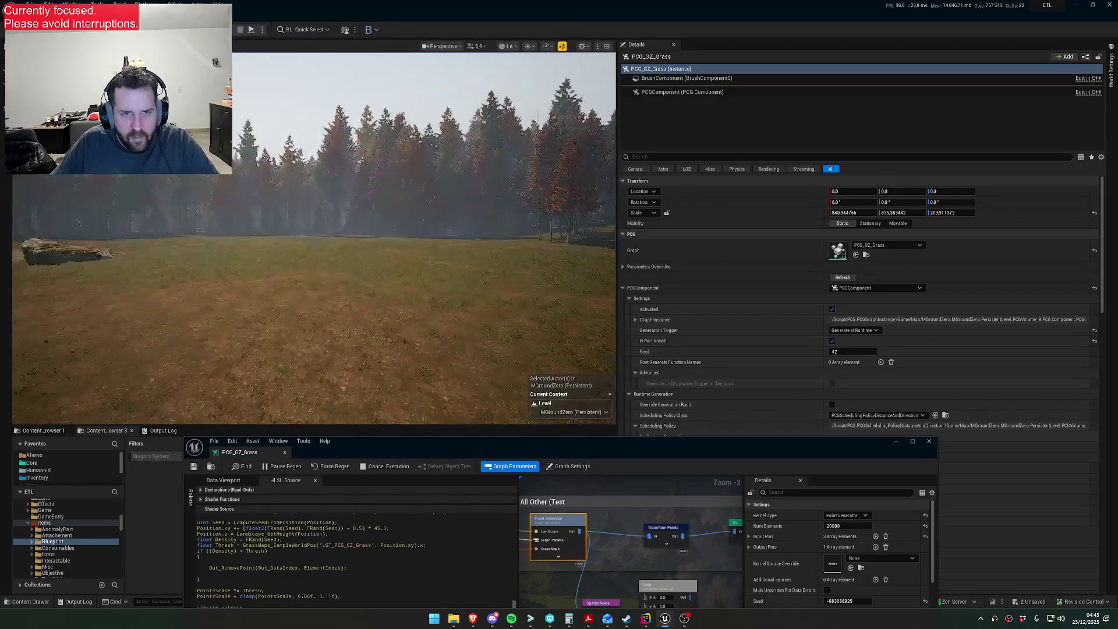
scroll(315, 232, down, 4)
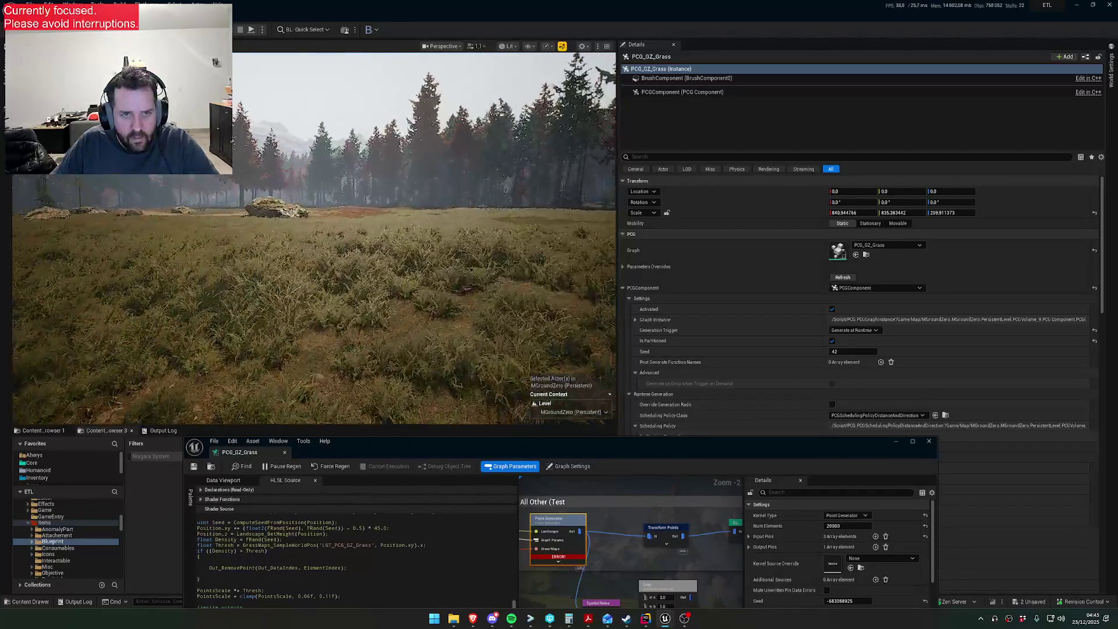
scroll(314, 233, down, 1)
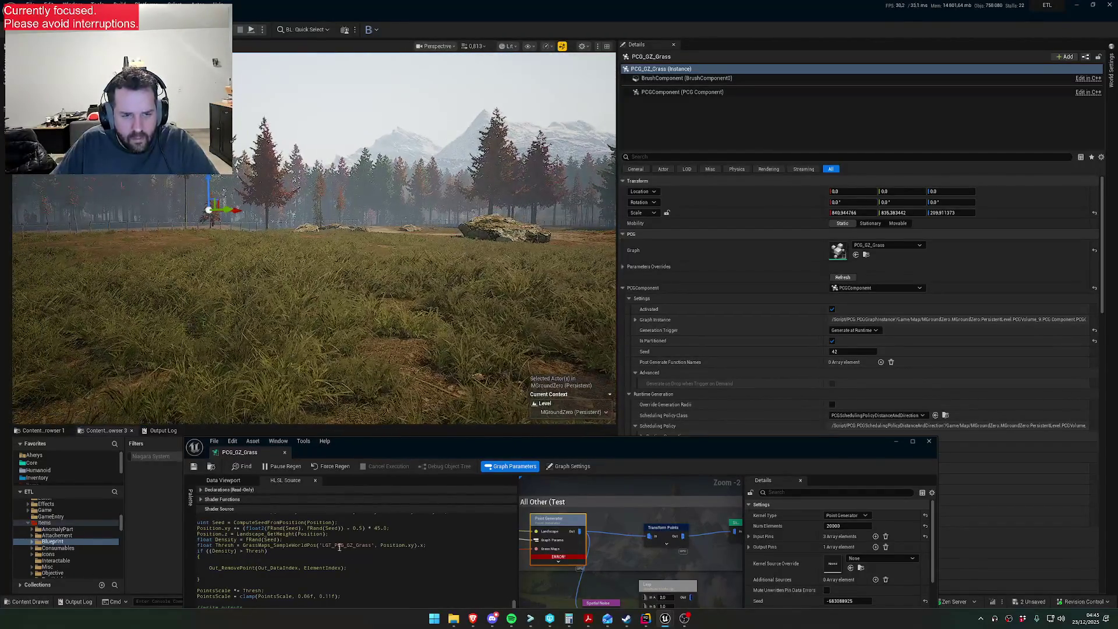
click(332, 596)
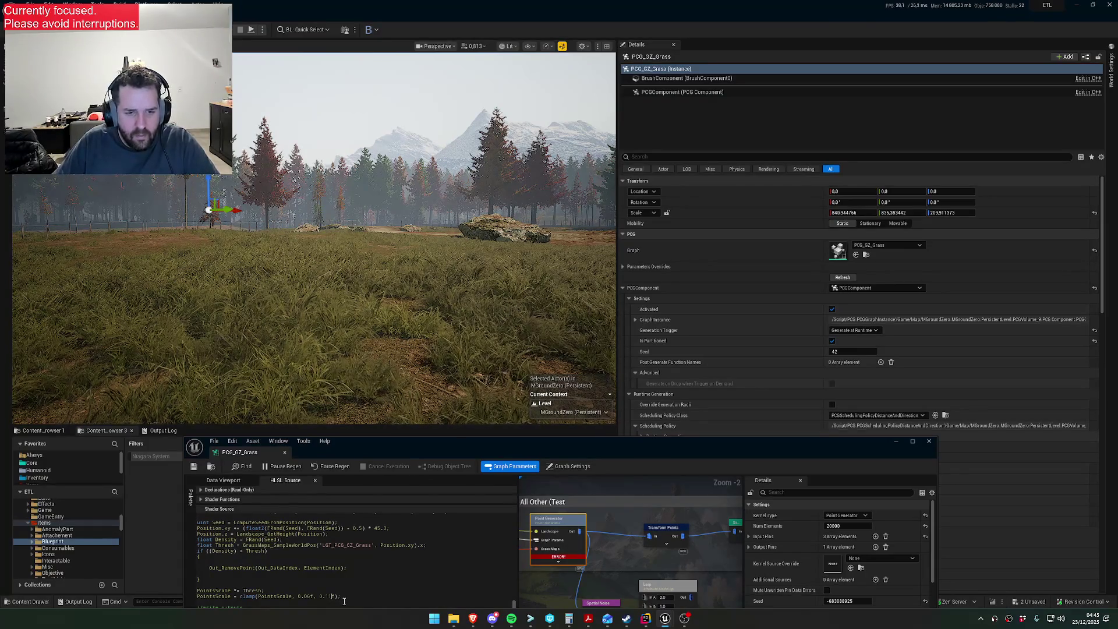
text(5)
click(193, 467)
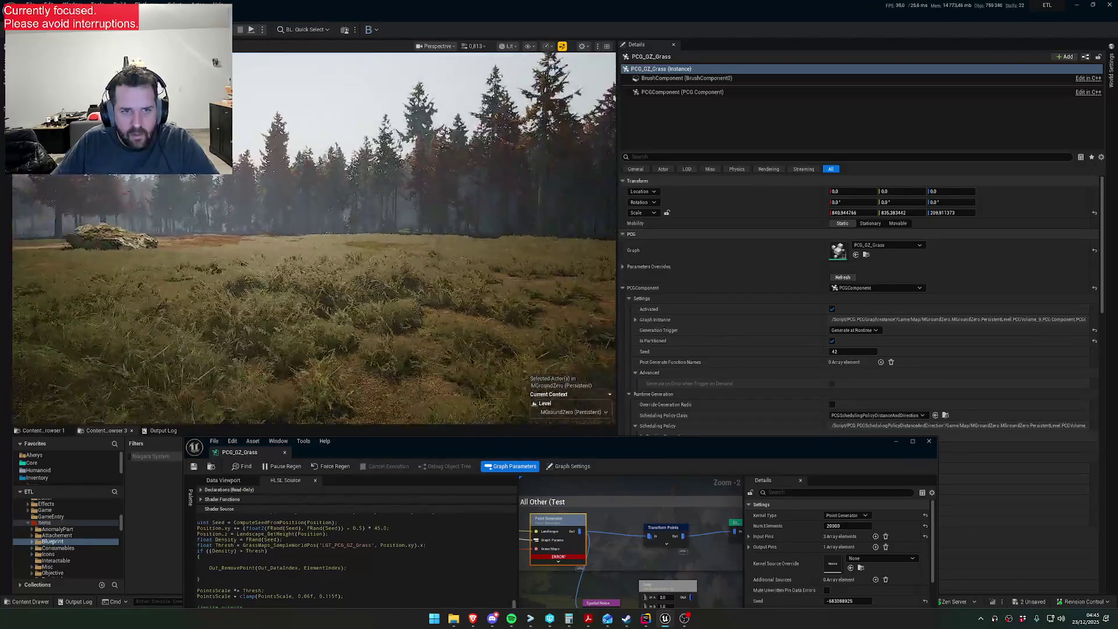
- Fly the camera toward the tree line and through the forest to inspect the grass
scroll(314, 237, up, 2)
scroll(313, 238, up, 1)
key(w)
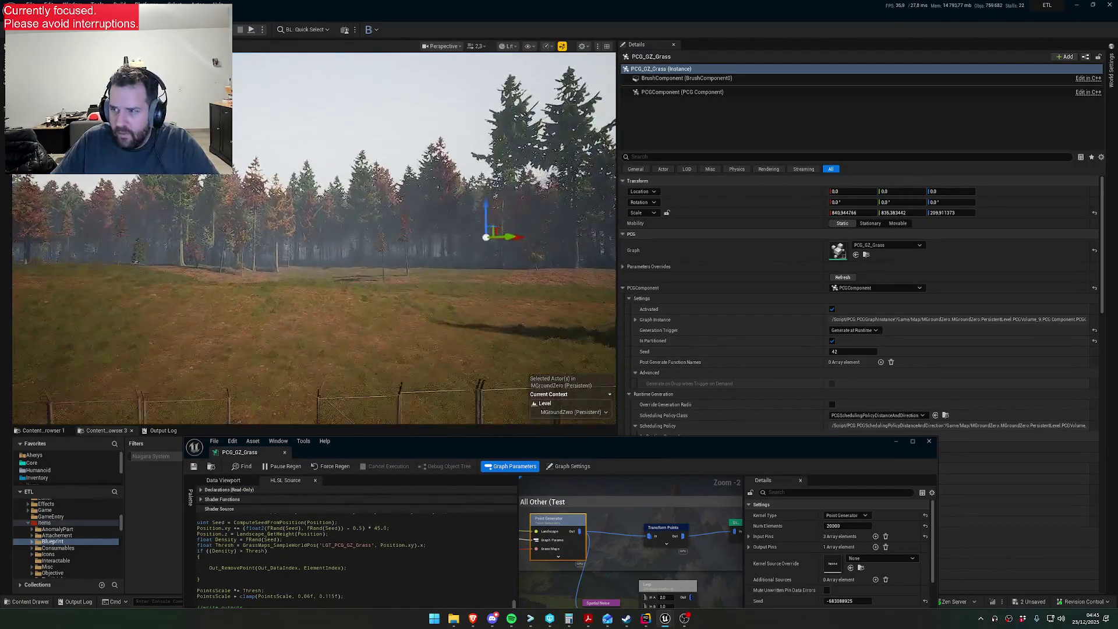
scroll(314, 238, down, 1)
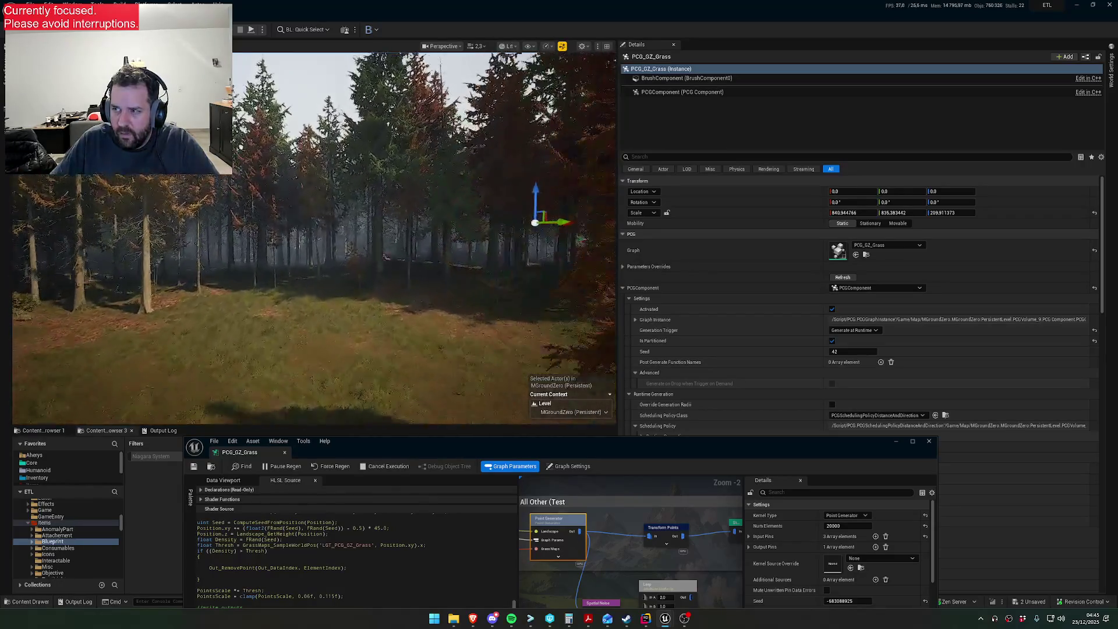
scroll(313, 237, down, 2)
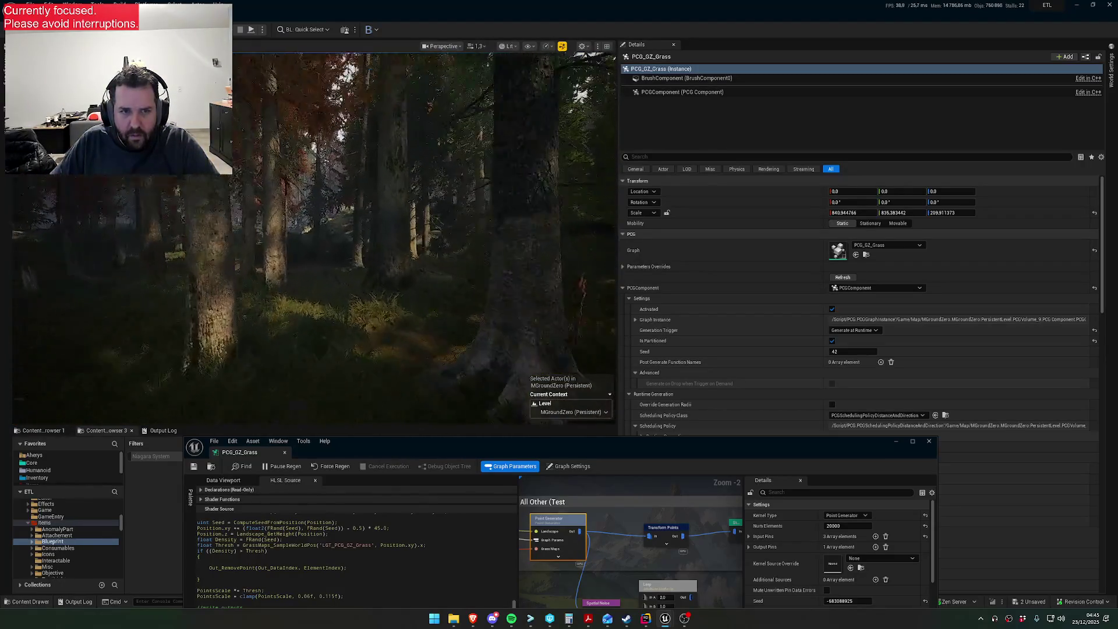
key(w)
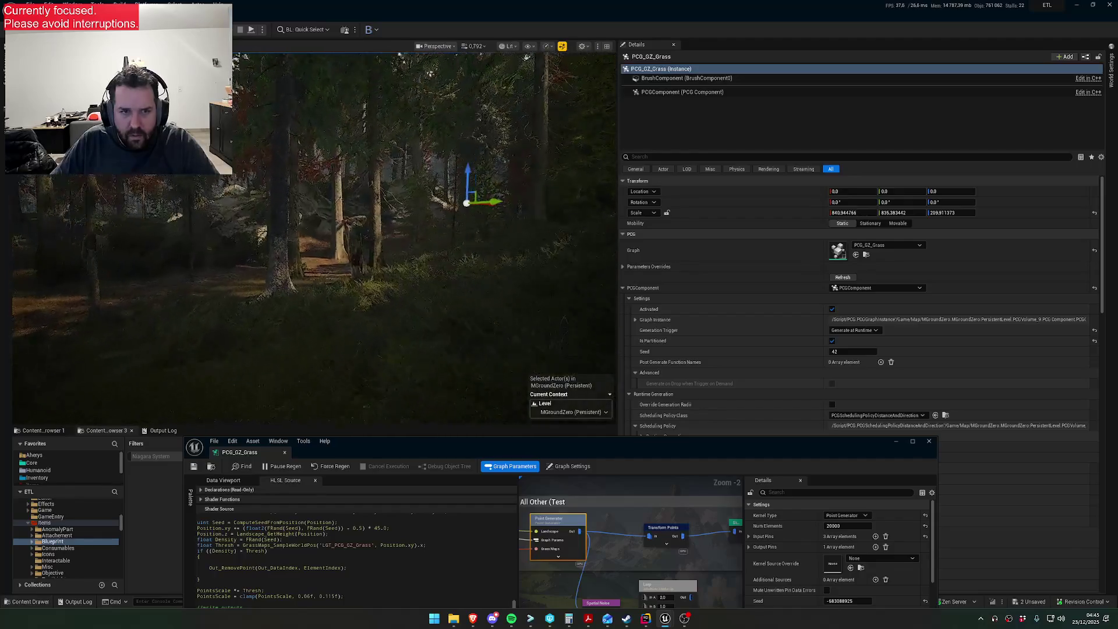
key(w)
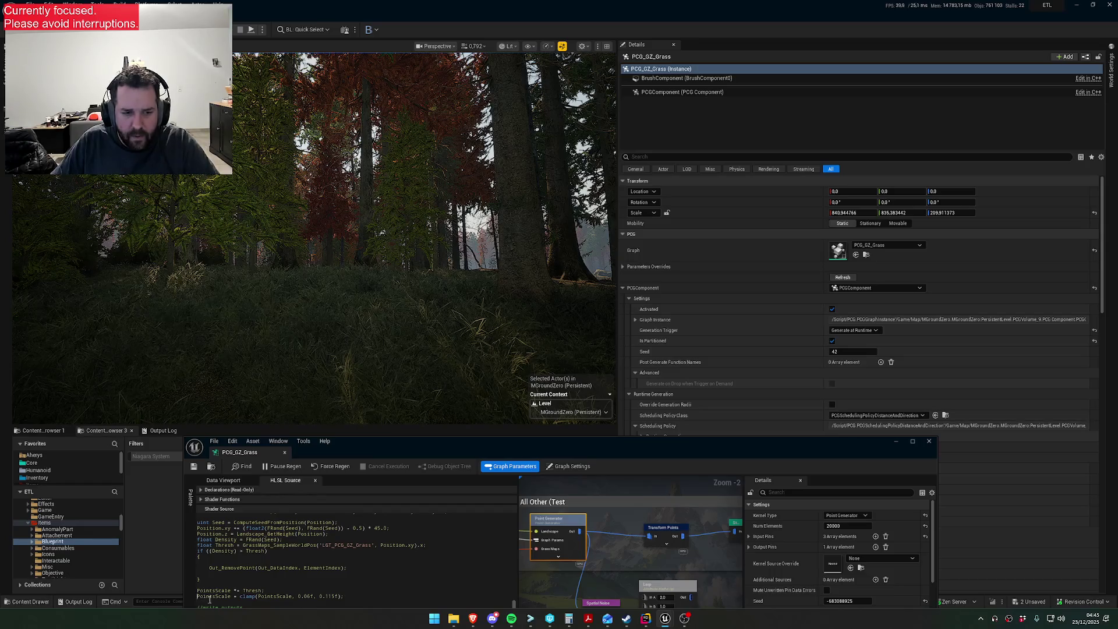
- Re-enable the PointsScale clamp line and save the graph so the grass regenerates
text(//)
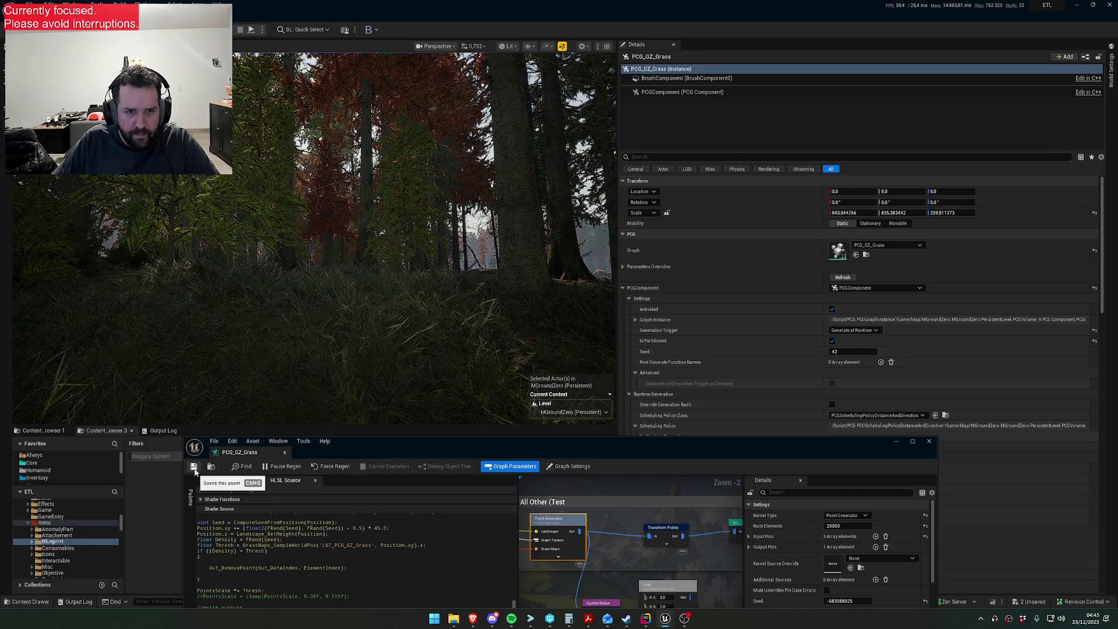
key(BackSpace)
key(BackSpace)
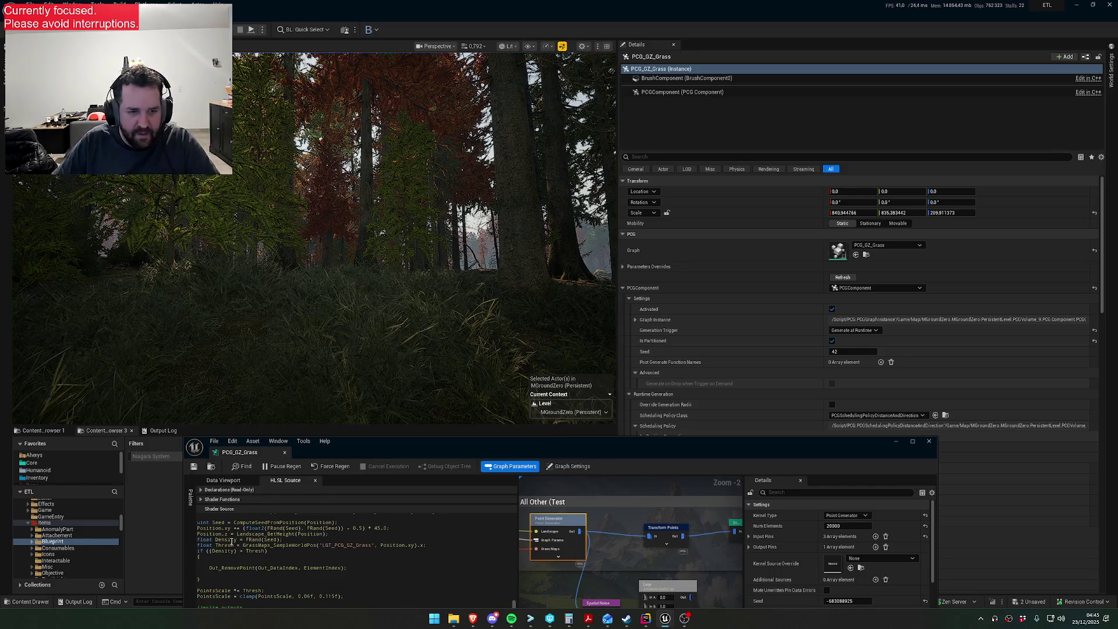
click(194, 466)
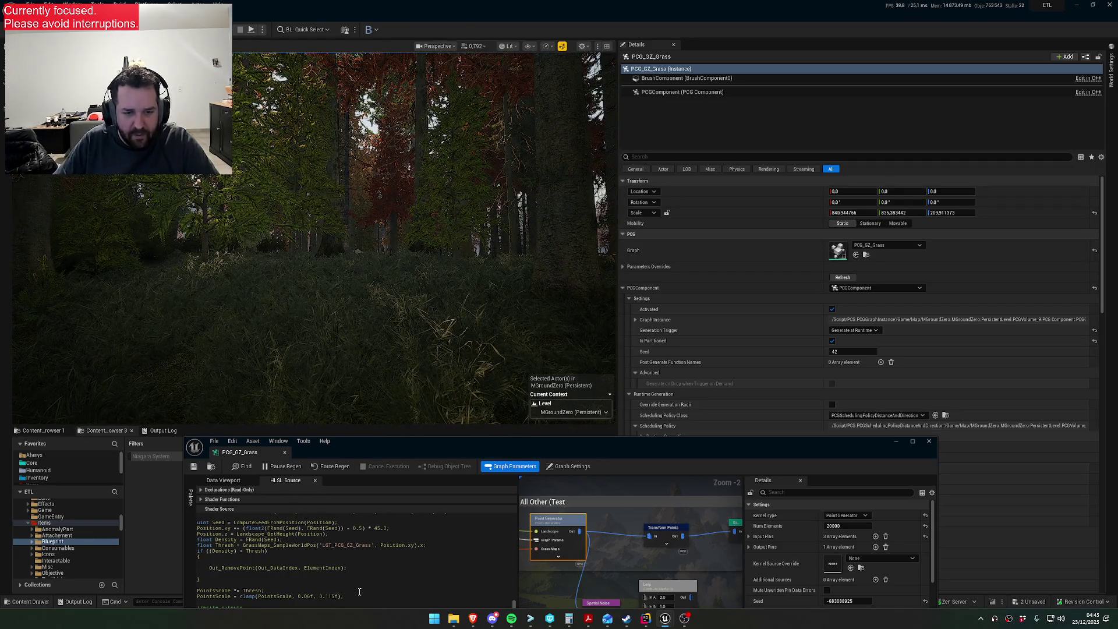
click(194, 467)
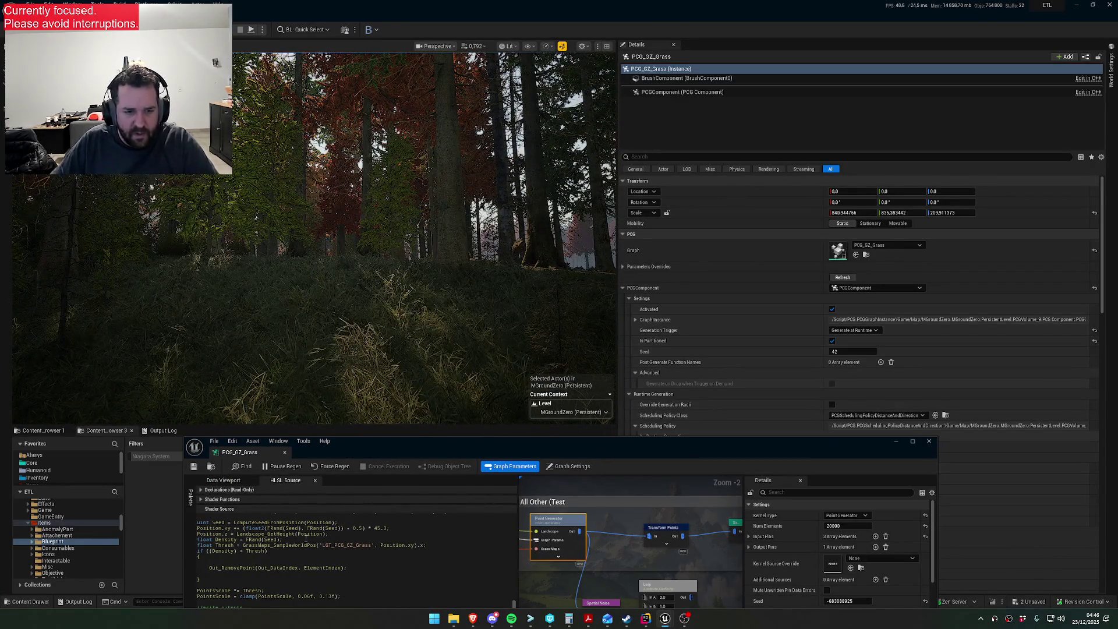
click(194, 467)
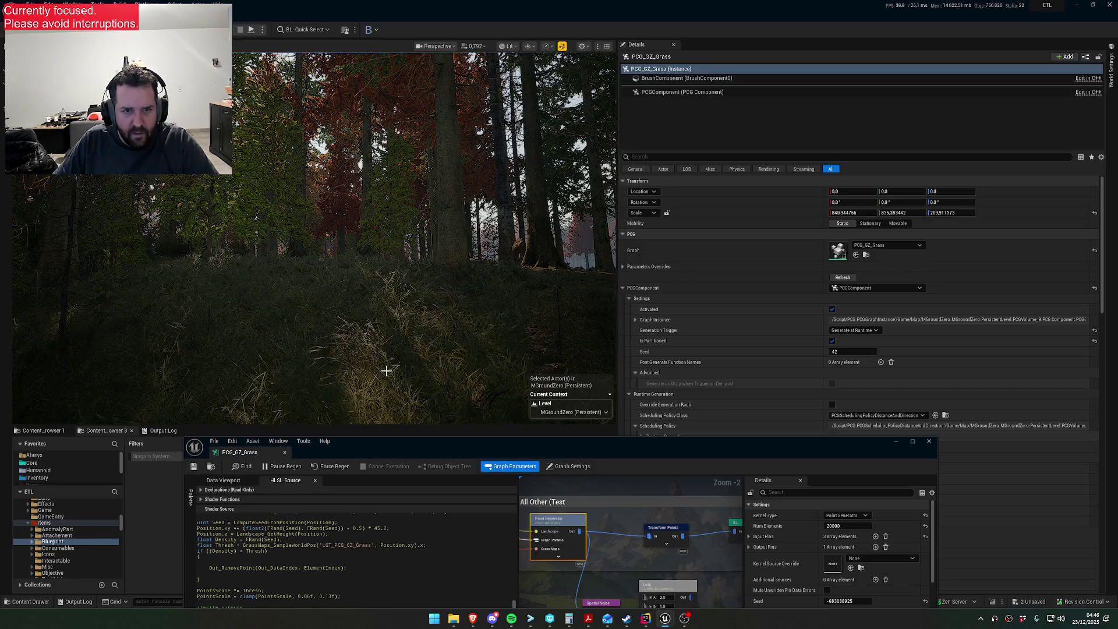
- Fly through the forest, adjusting camera speed, to inspect the regenerated grass
key(w)
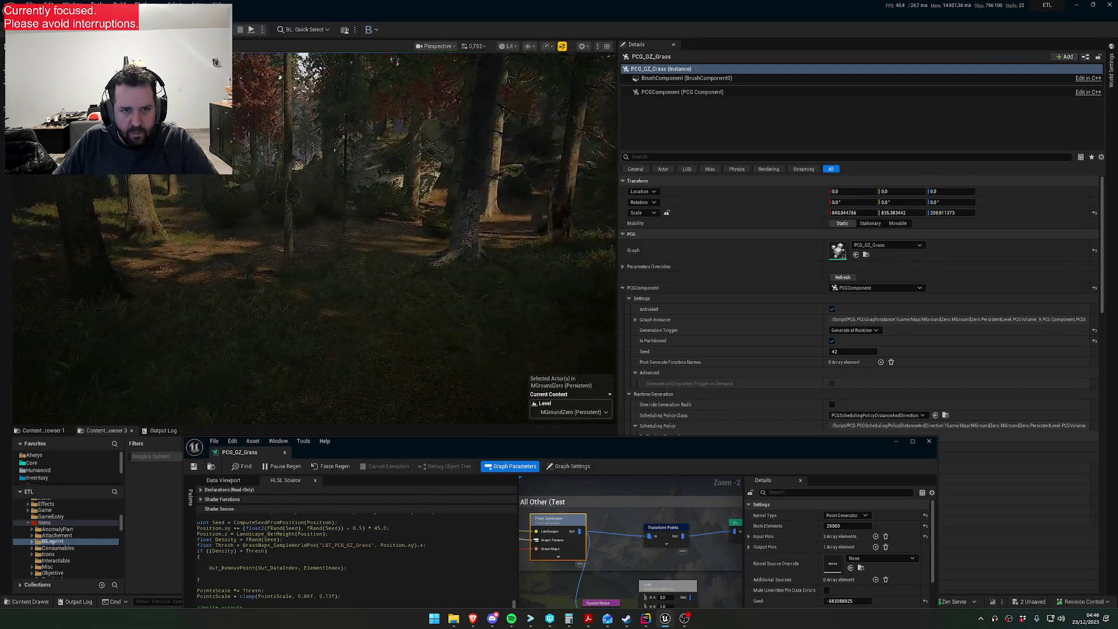
scroll(424, 233, down, 2)
scroll(424, 233, up, 2)
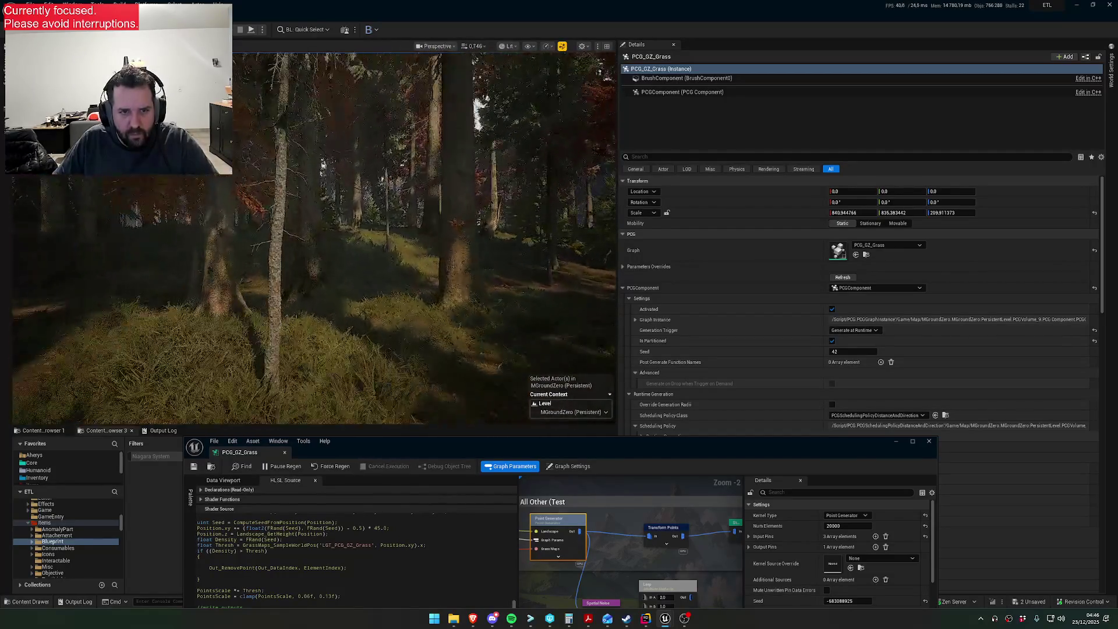
scroll(425, 233, down, 1)
scroll(424, 233, down, 1)
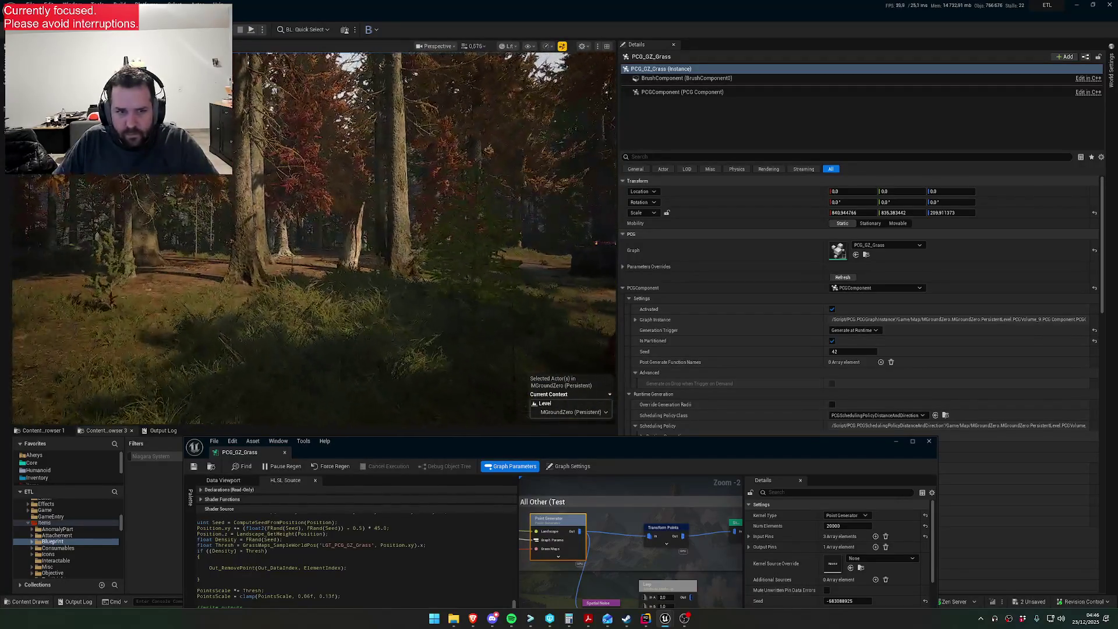
scroll(425, 233, down, 1)
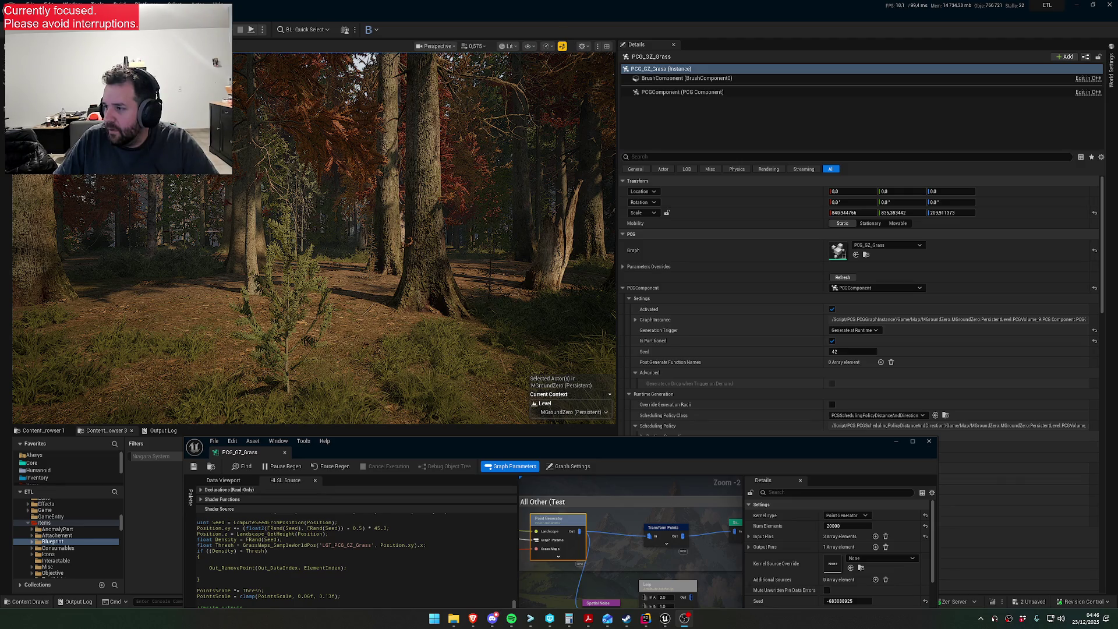
scroll(758, 299, down, 1)
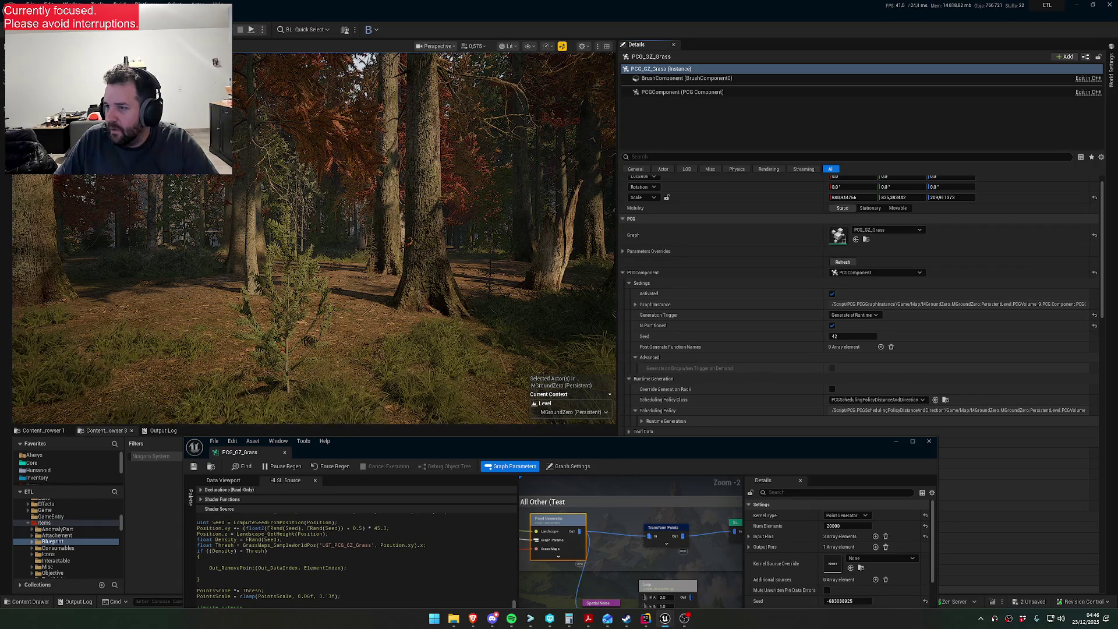
key(w)
scroll(315, 239, up, 1)
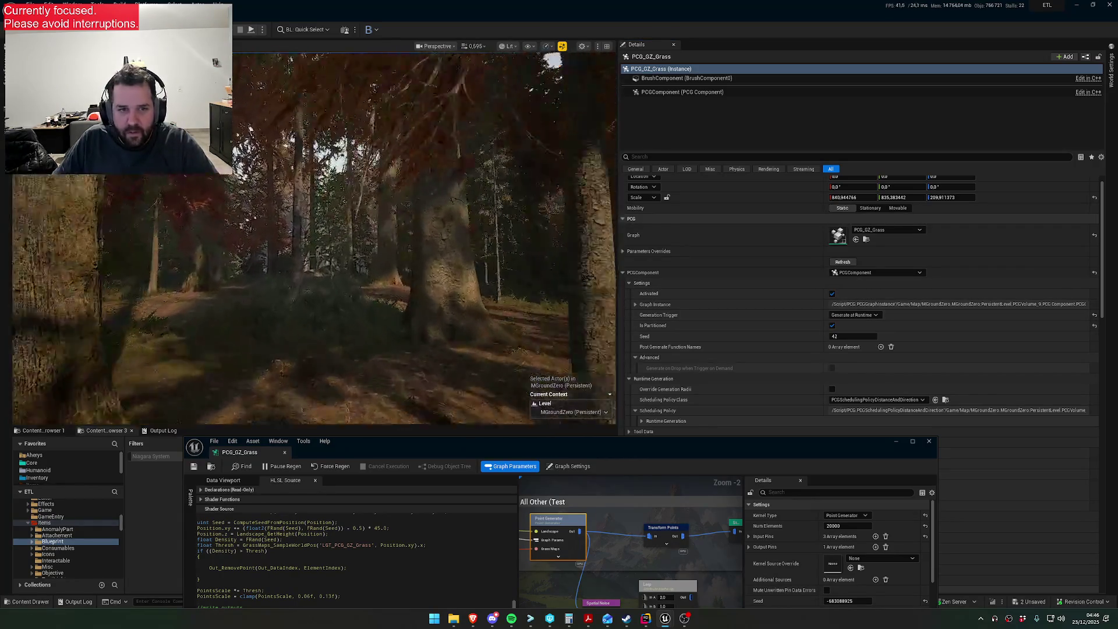
scroll(314, 238, up, 2)
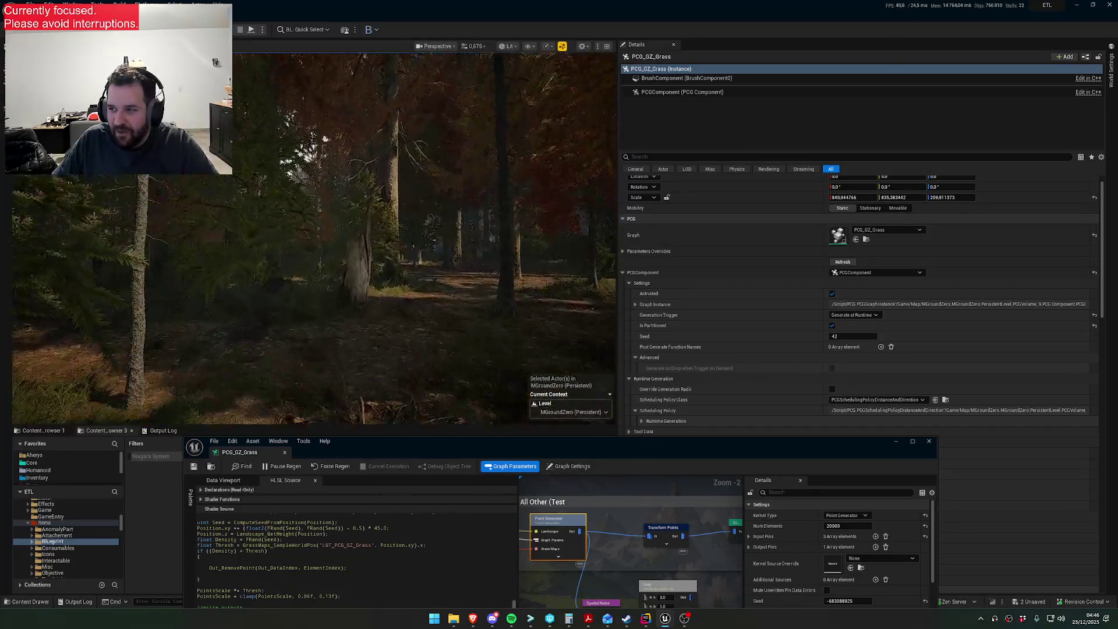
- Fly along the forest path past the yellow building to the clearing with log piles
key(w)
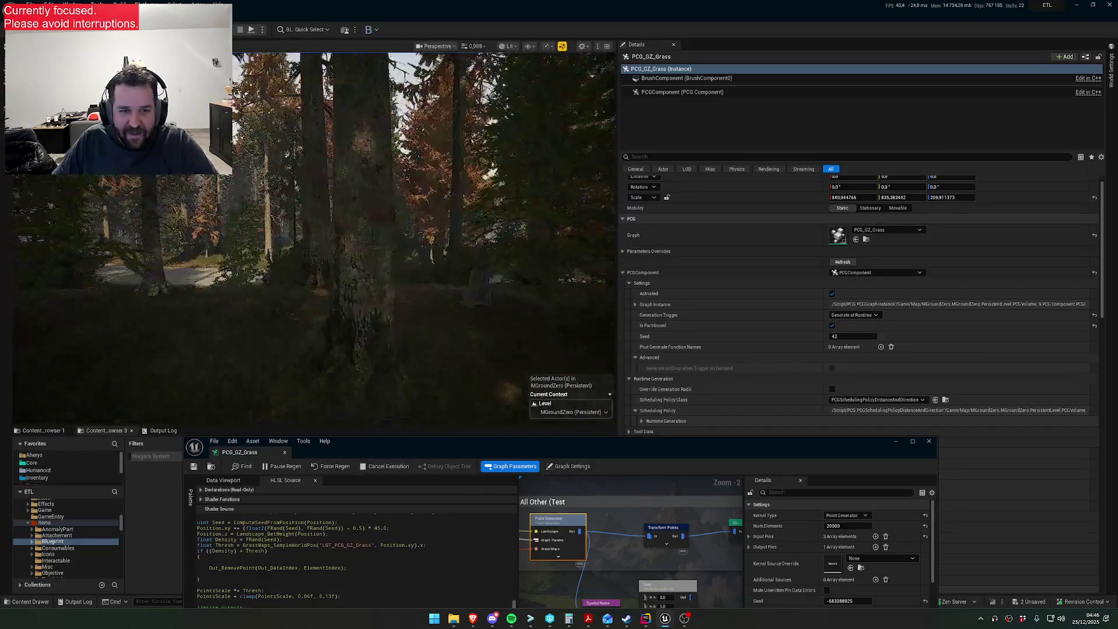
key(w)
scroll(314, 238, down, 2)
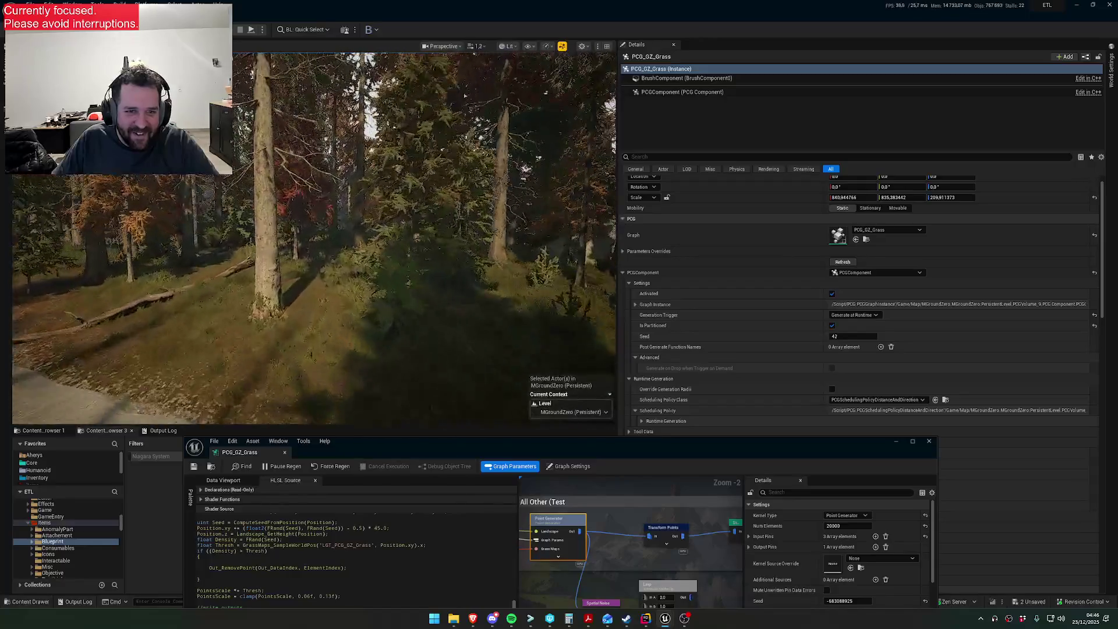
key(w)
scroll(315, 238, down, 1)
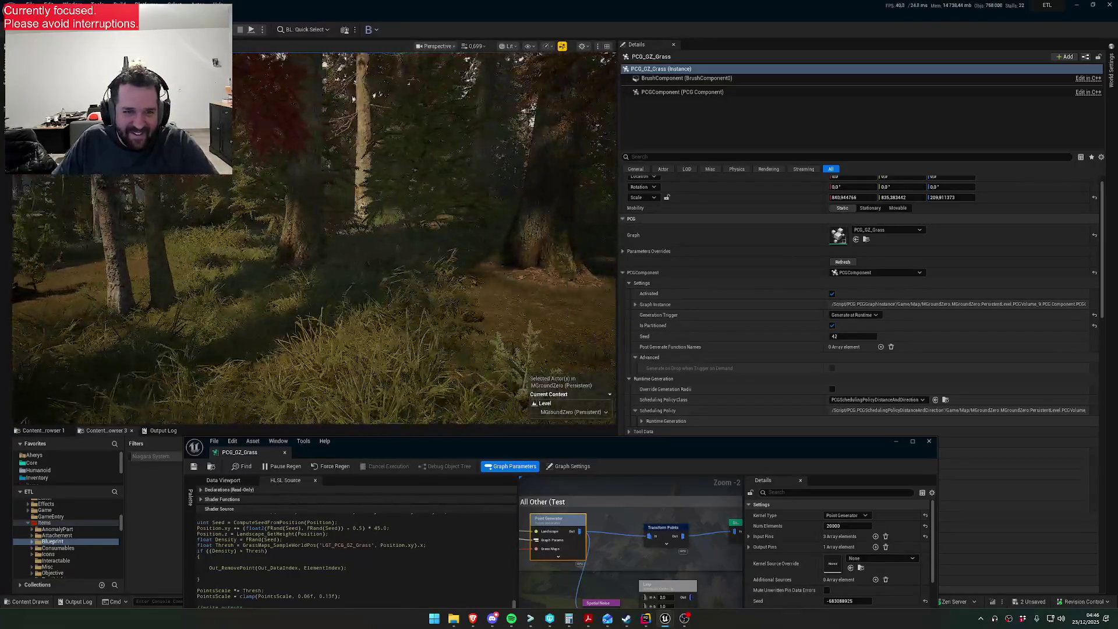
key(w)
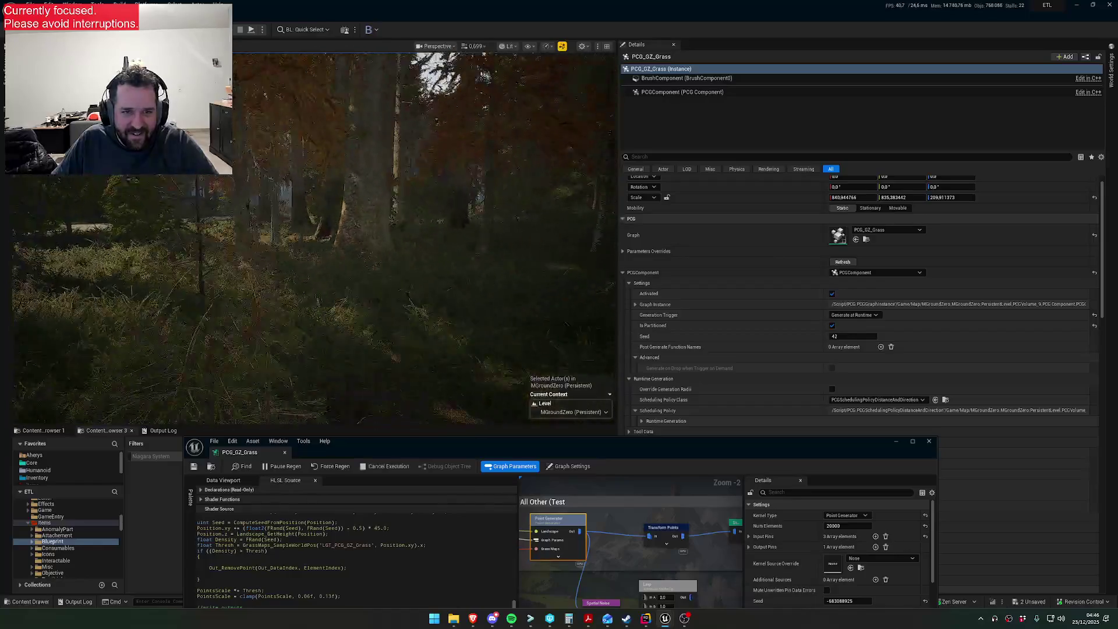
key(w)
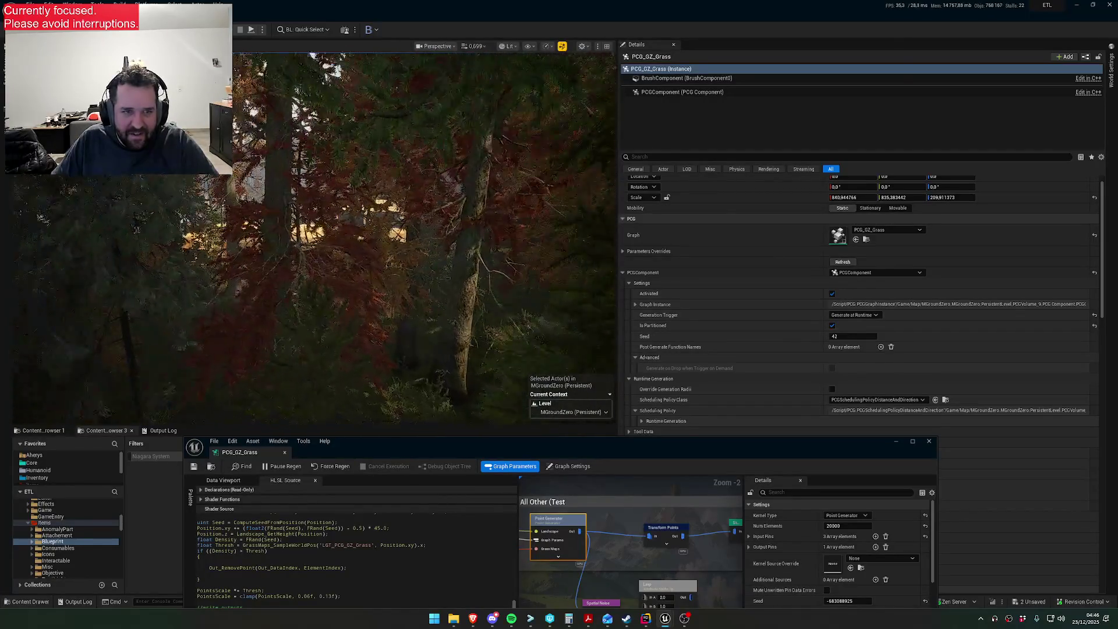
scroll(314, 238, up, 2)
key(w)
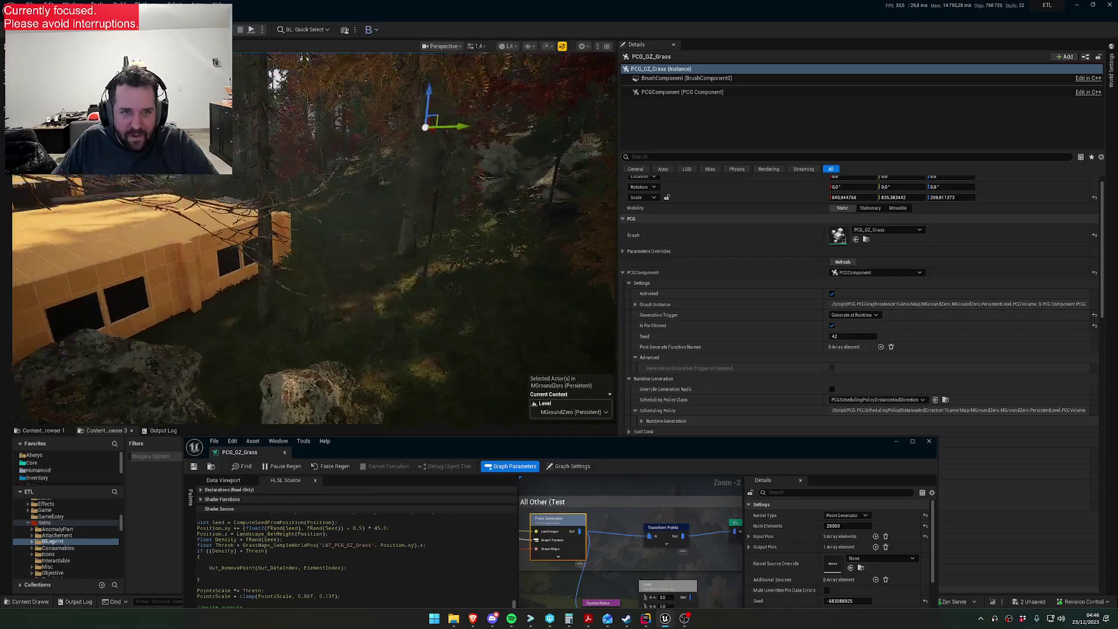
key(w)
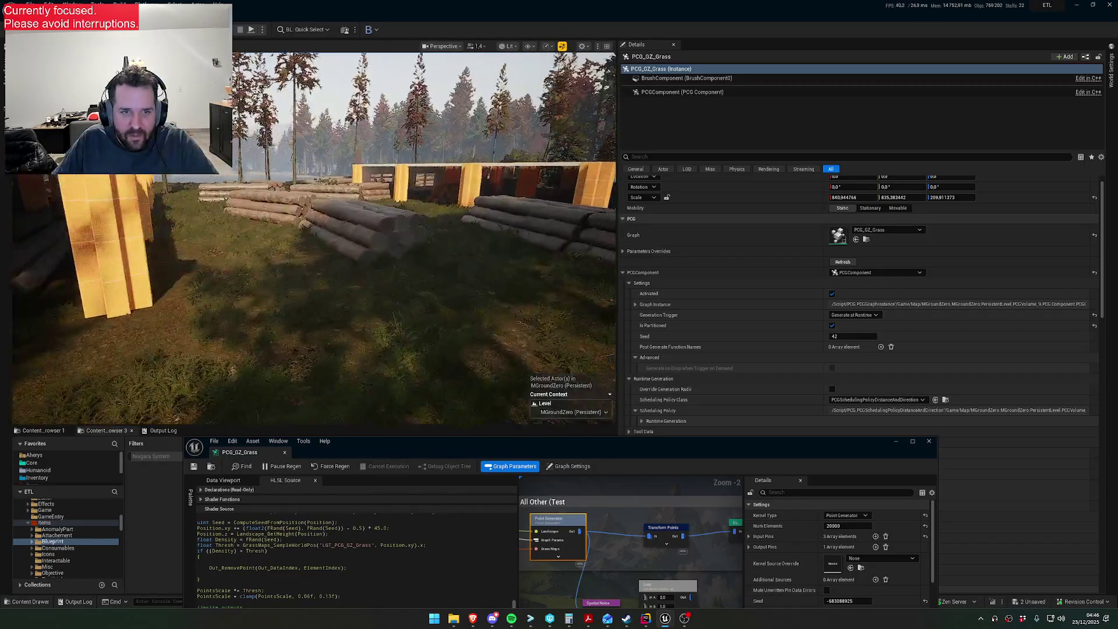
key(w)
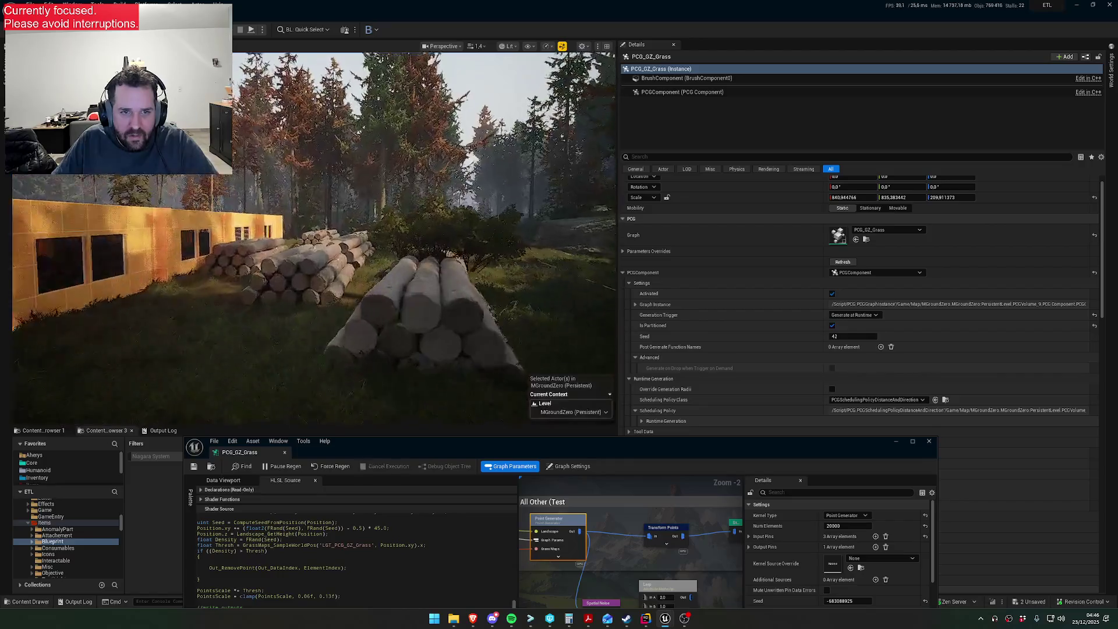
key(w)
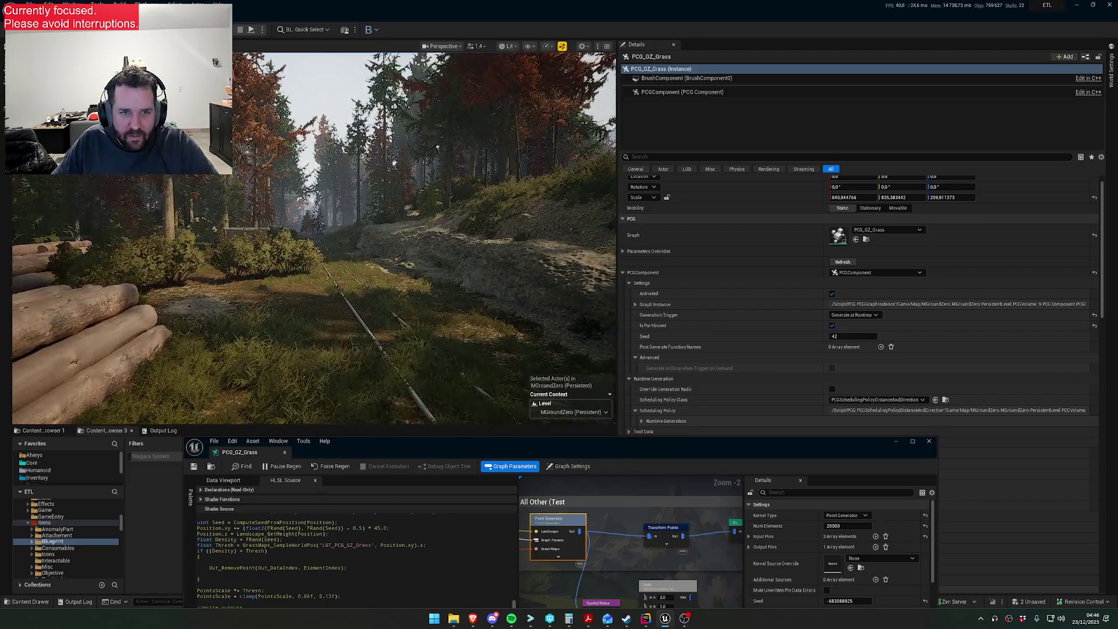
key(w)
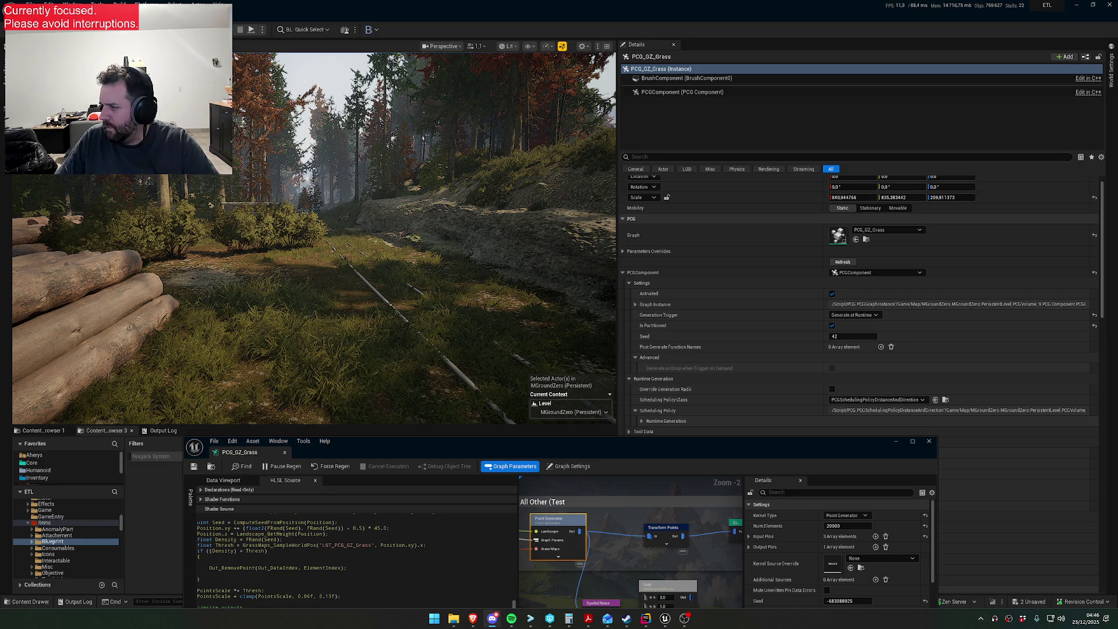
- Fly over the tree line above the canopy toward the mountain, then back down facing the distant compound
key(w)
key(w)
scroll(314, 238, down, 1)
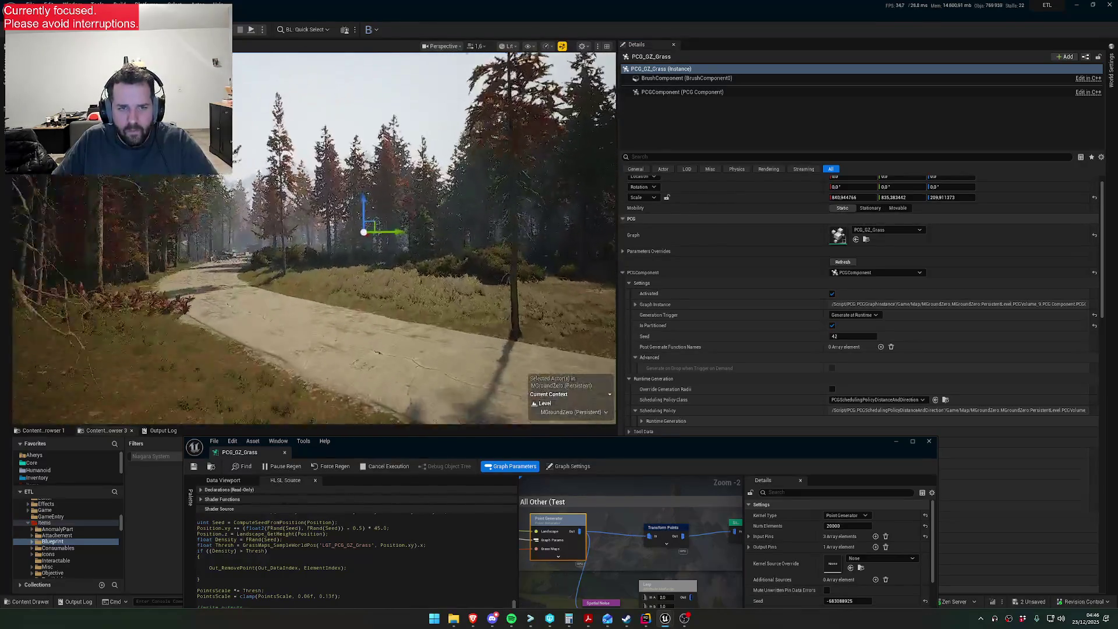
key(w)
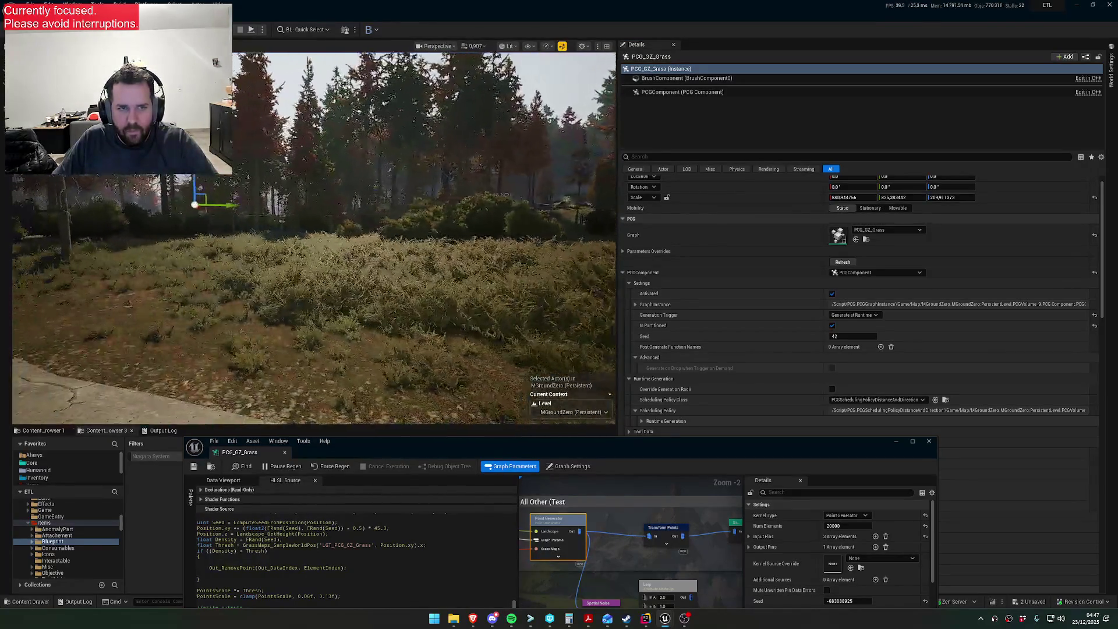
scroll(315, 239, up, 2)
key(w)
scroll(315, 238, up, 3)
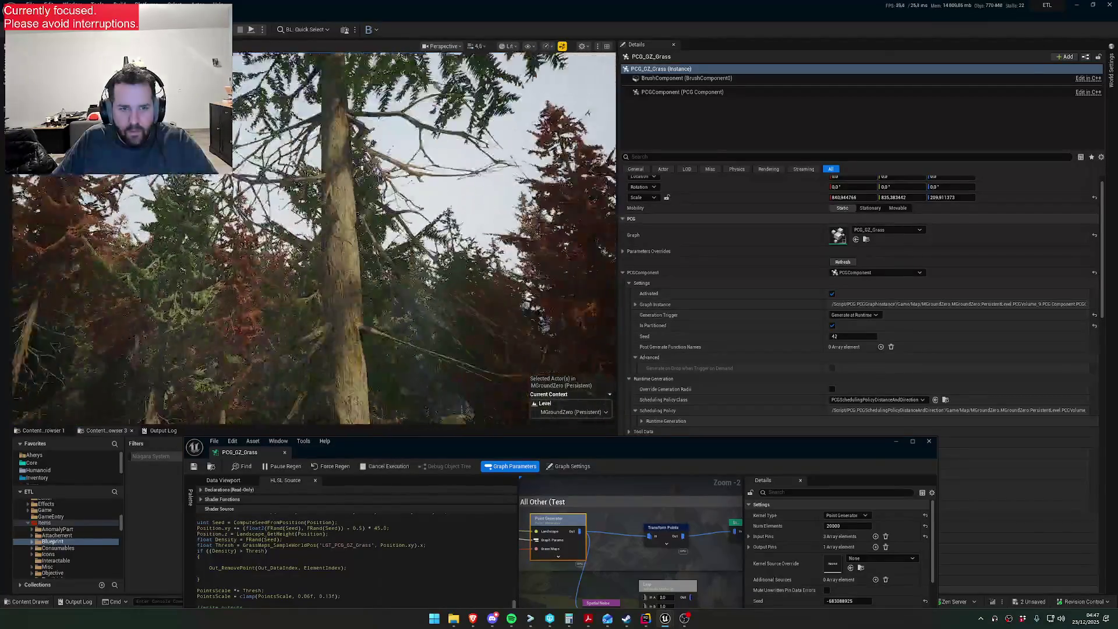
key(w)
scroll(314, 239, down, 2)
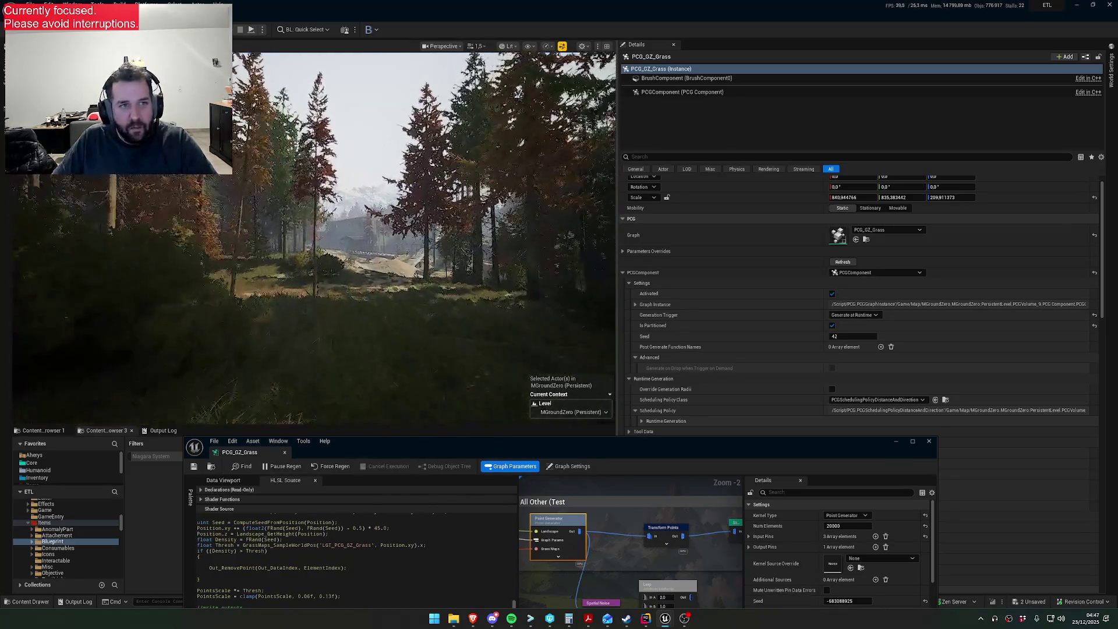
- Close the PCG_GZ_Grass editor, save the map and pending assets, and select PCG_Global
click(928, 440)
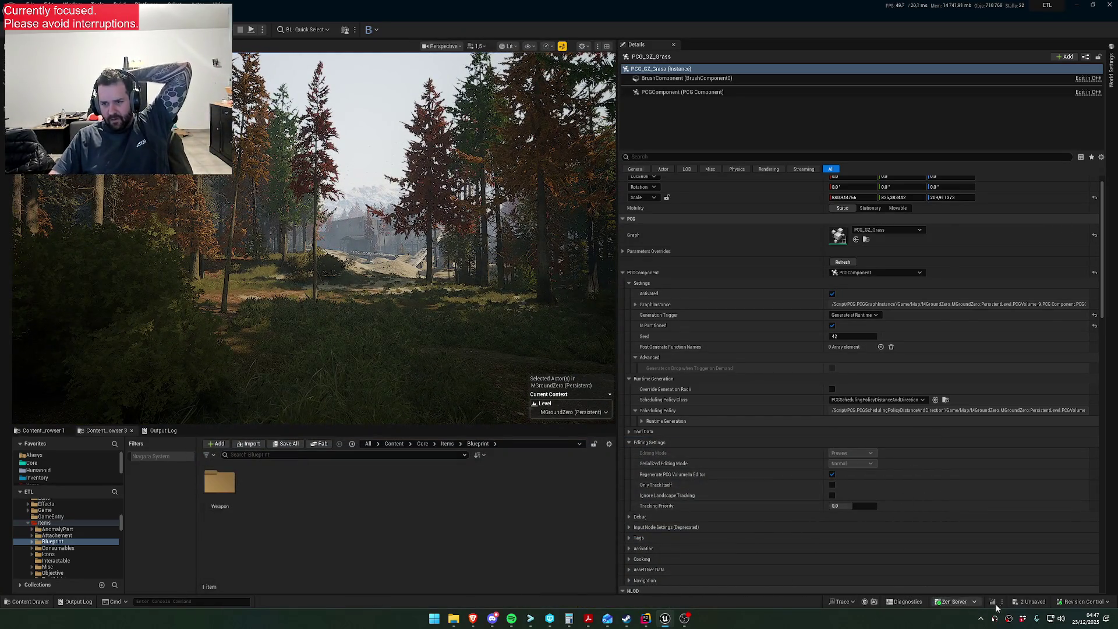
click(1025, 607)
click(624, 404)
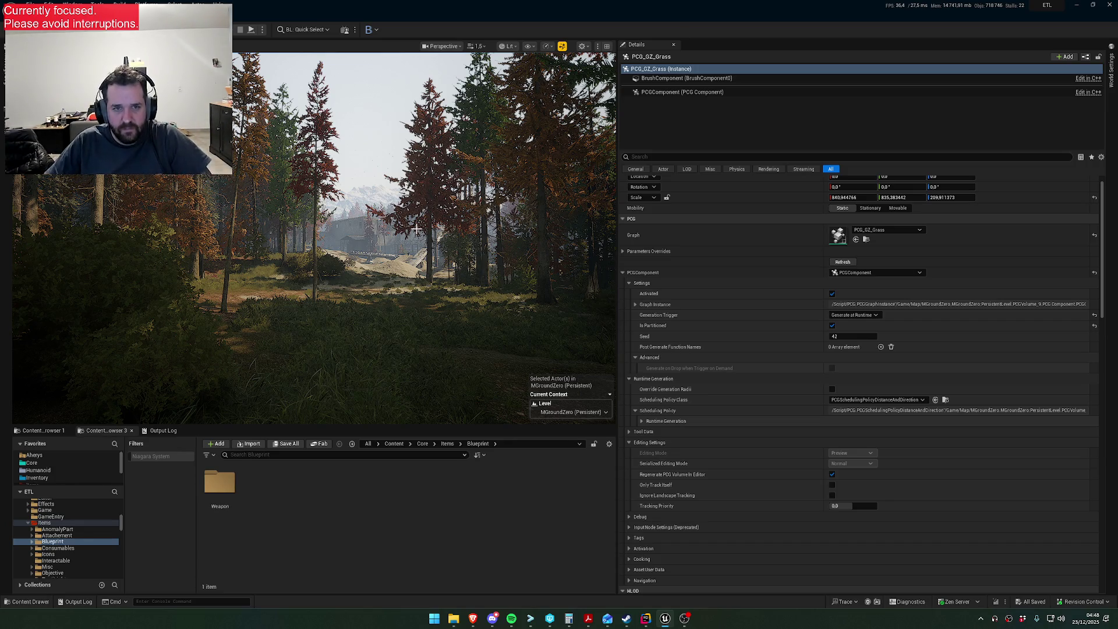
right_click(499, 298)
- Dismiss the context menu and fly over the forest to a dirt road by the containers
key(Escape)
scroll(314, 238, up, 3)
key(w)
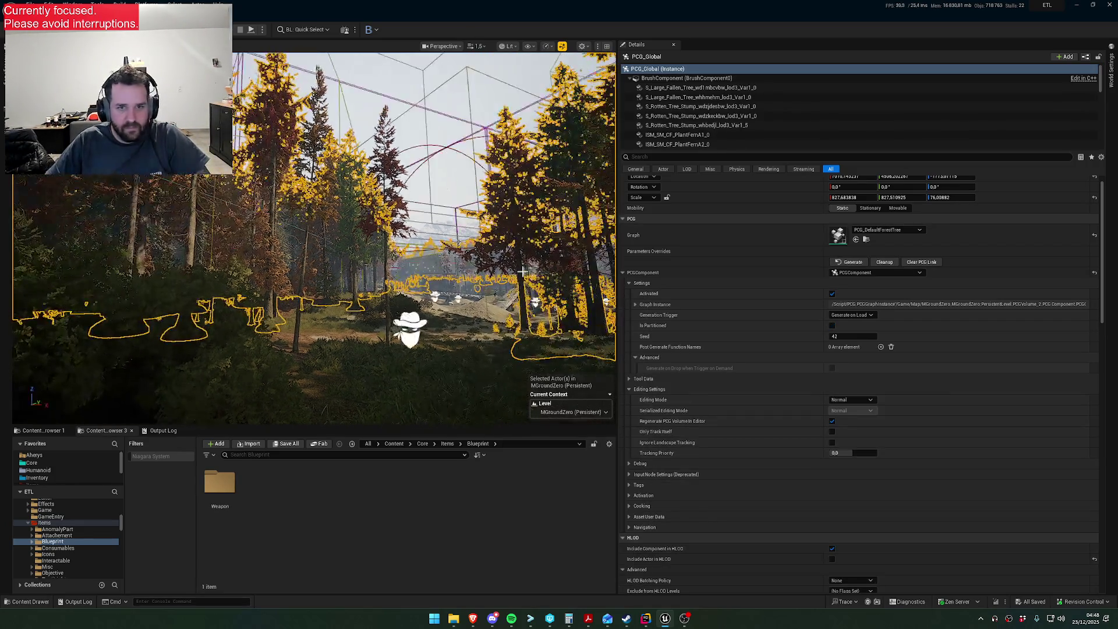
scroll(313, 237, down, 2)
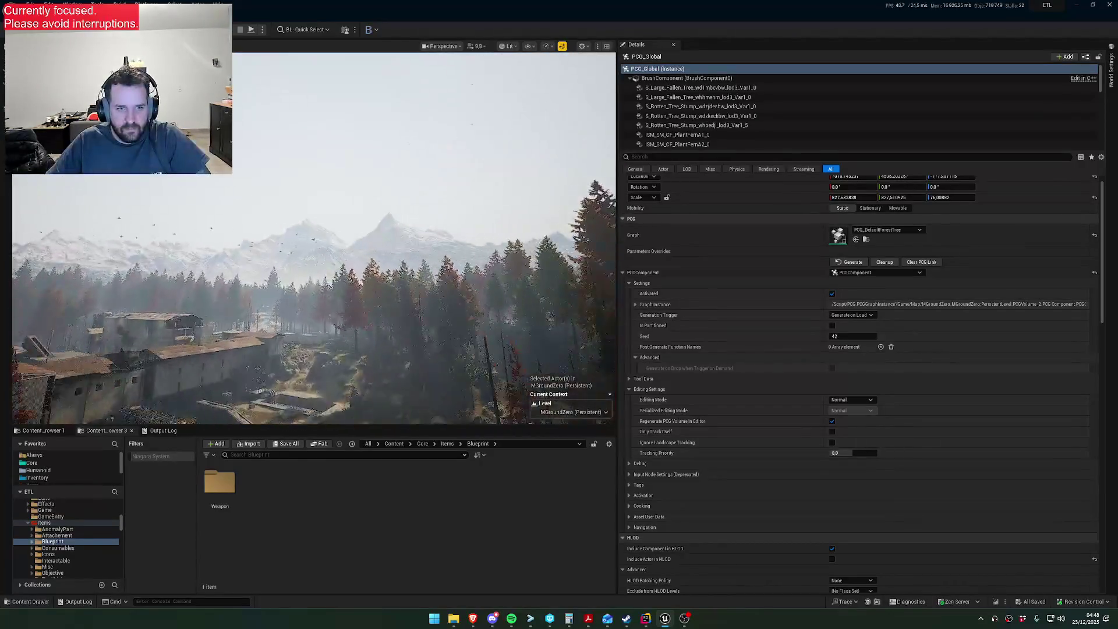
scroll(314, 237, down, 3)
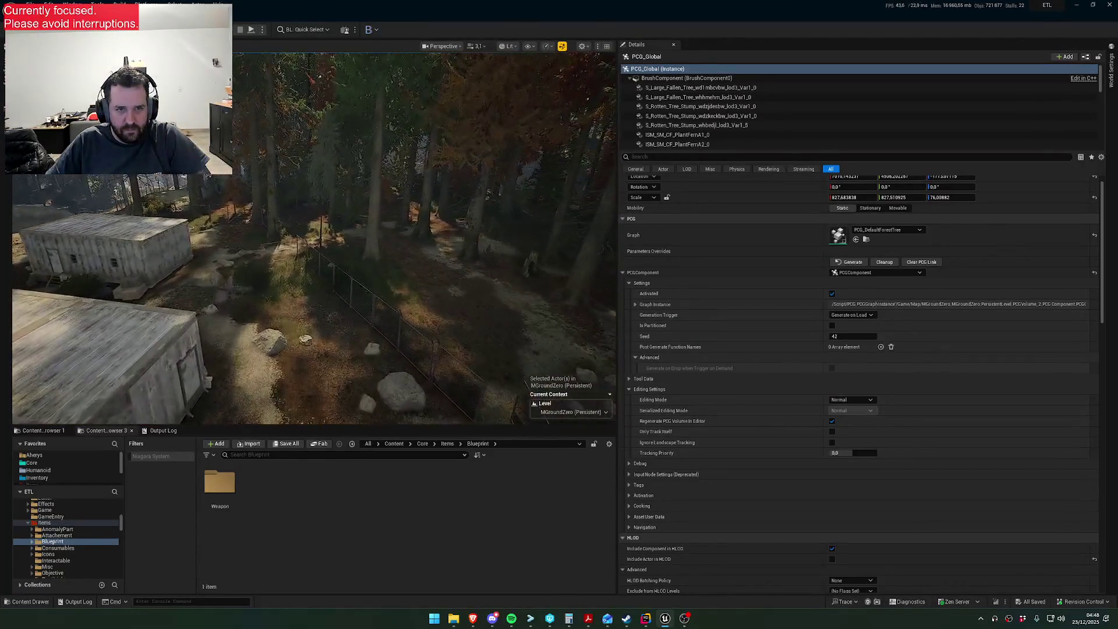
scroll(314, 237, up, 3)
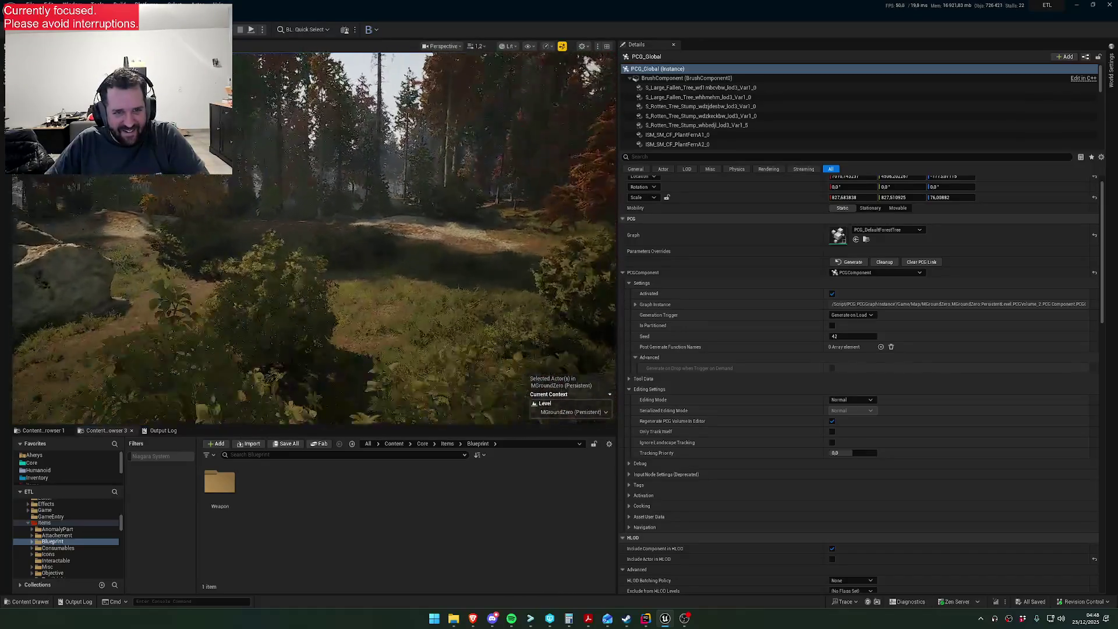
scroll(314, 239, up, 2)
scroll(314, 238, up, 1)
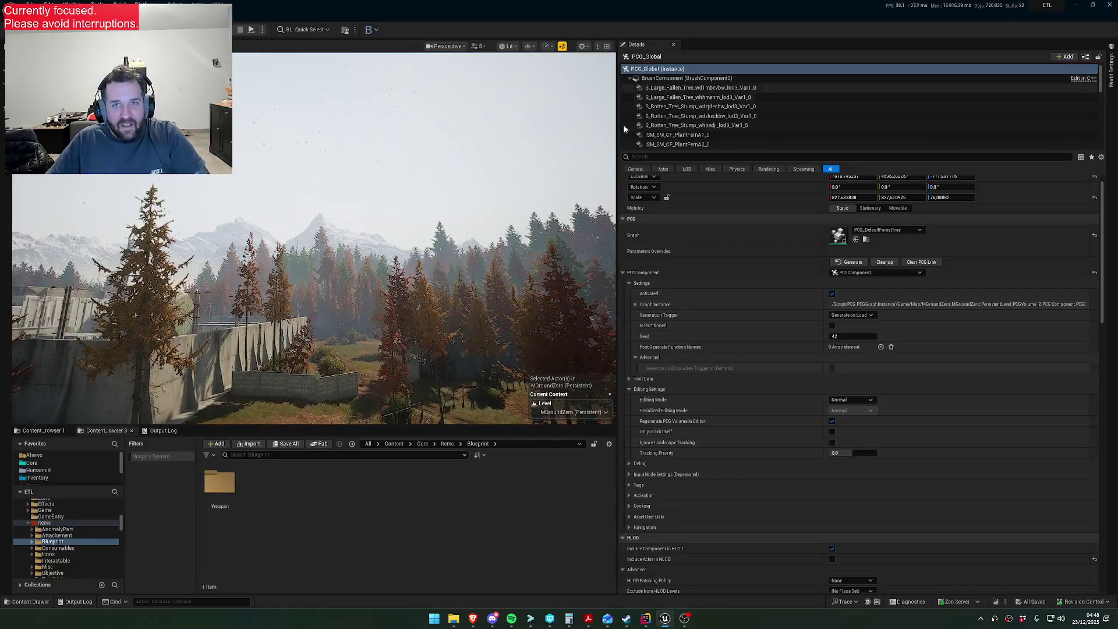